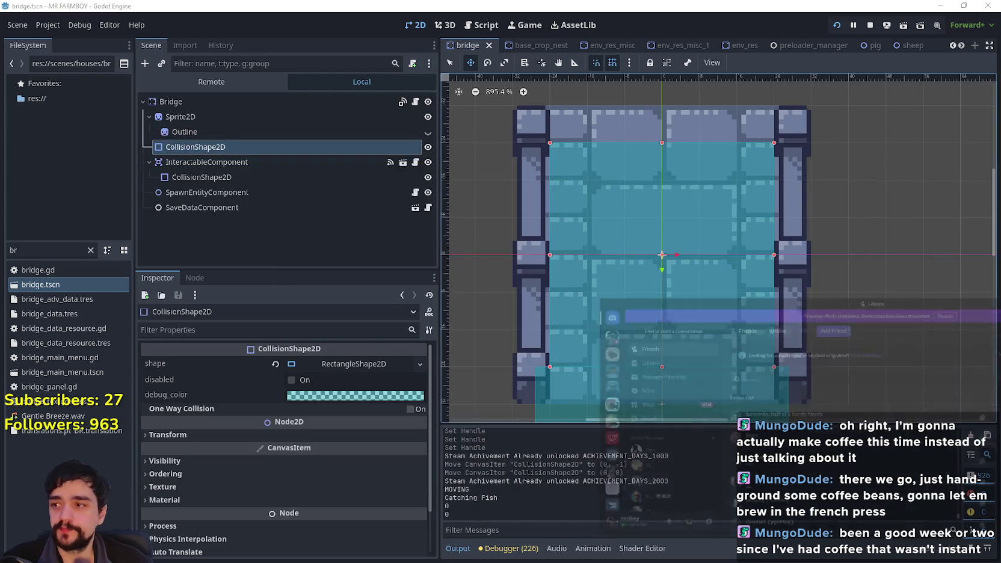
Step: Dismiss the Discord friends window and switch to the browser showing the Godot download archive
key(alt+Tab)
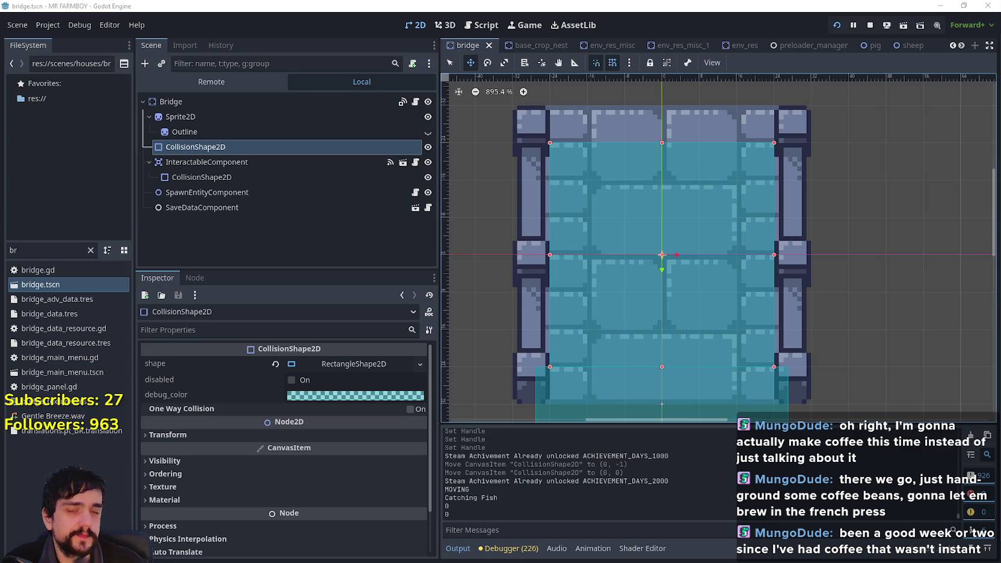
key(alt+Tab)
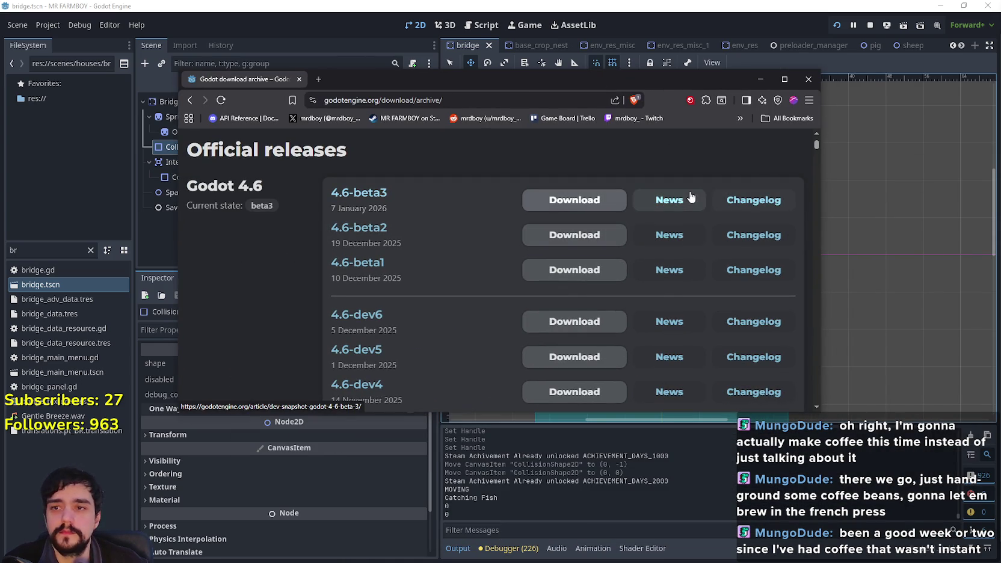
Step: Open the 'Dev snapshot: Godot 4.6 beta 3' news article and maximize the browser window
click(692, 198)
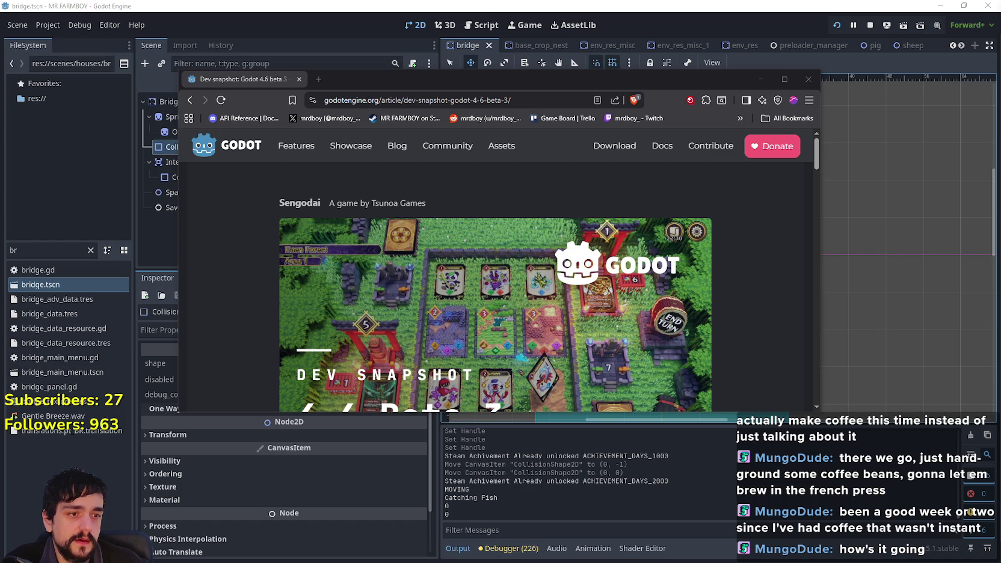
scroll(777, 150, down, 2)
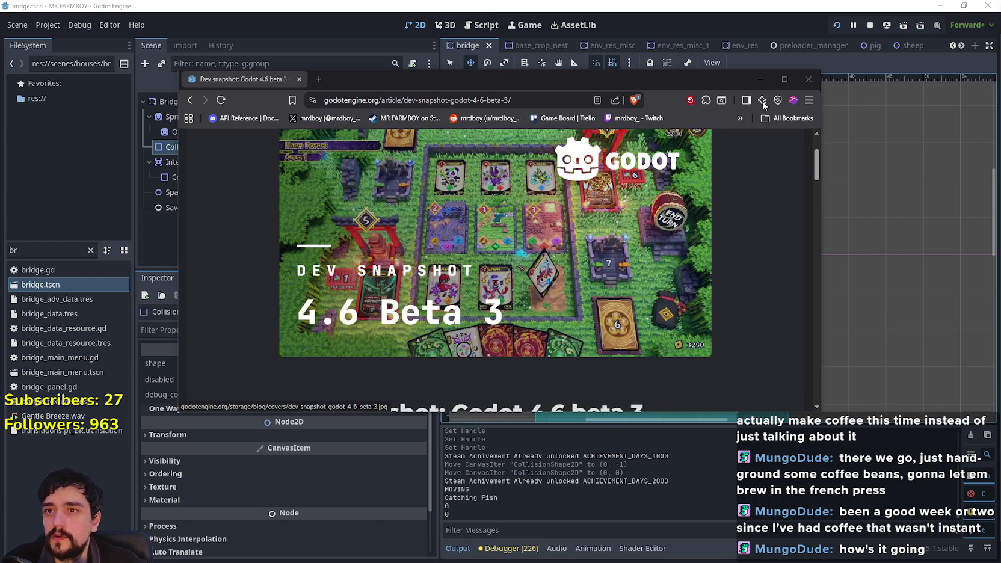
click(780, 82)
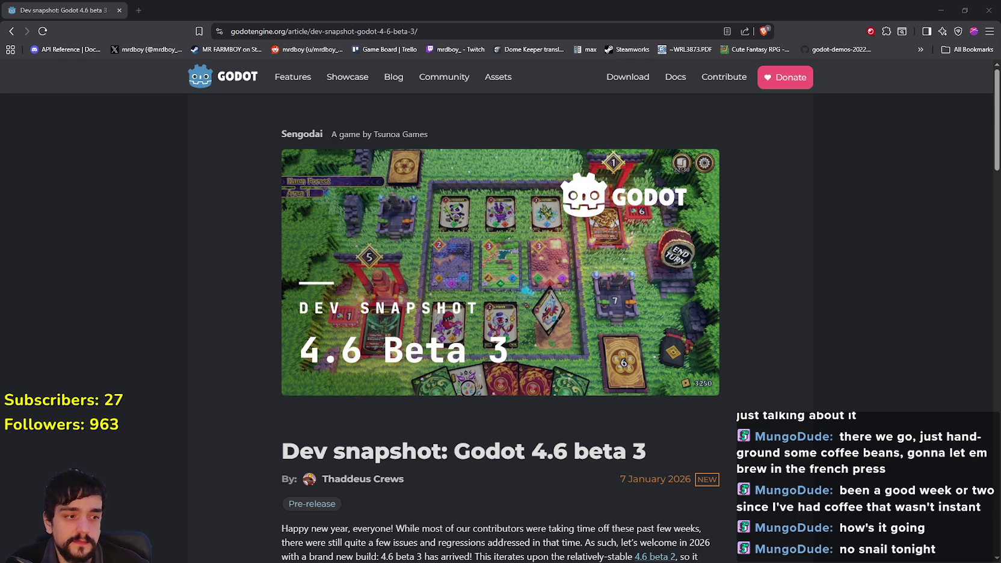
Step: Stay in Steam's event editor instead of leaving, and save the edited game event
key(alt+Tab)
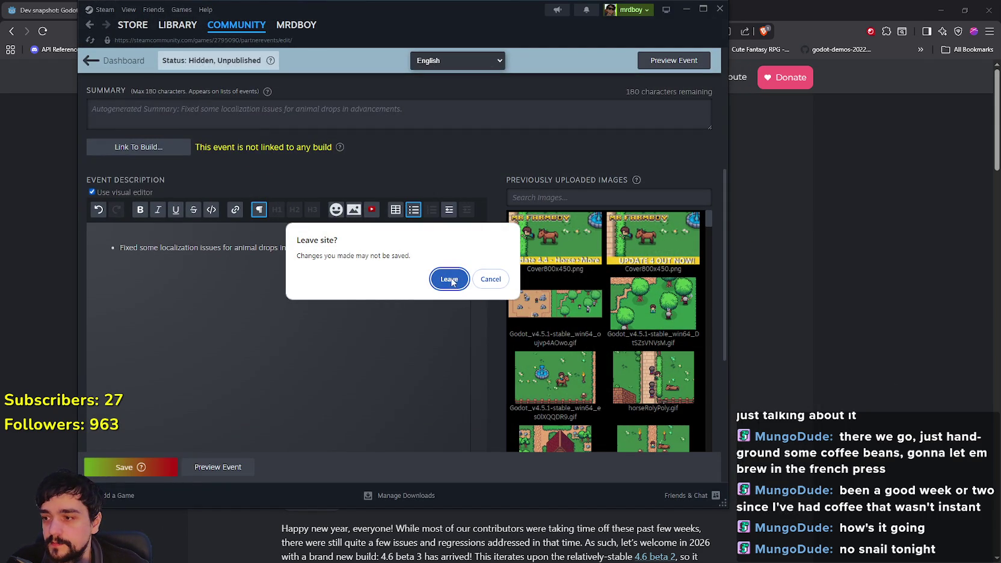
click(485, 280)
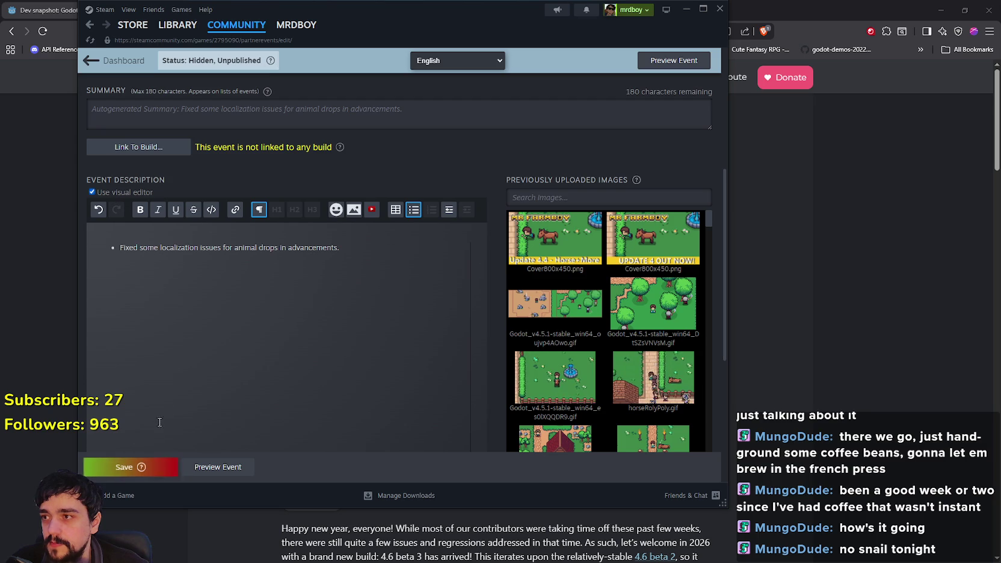
scroll(175, 410, up, 3)
scroll(138, 427, down, 5)
click(141, 467)
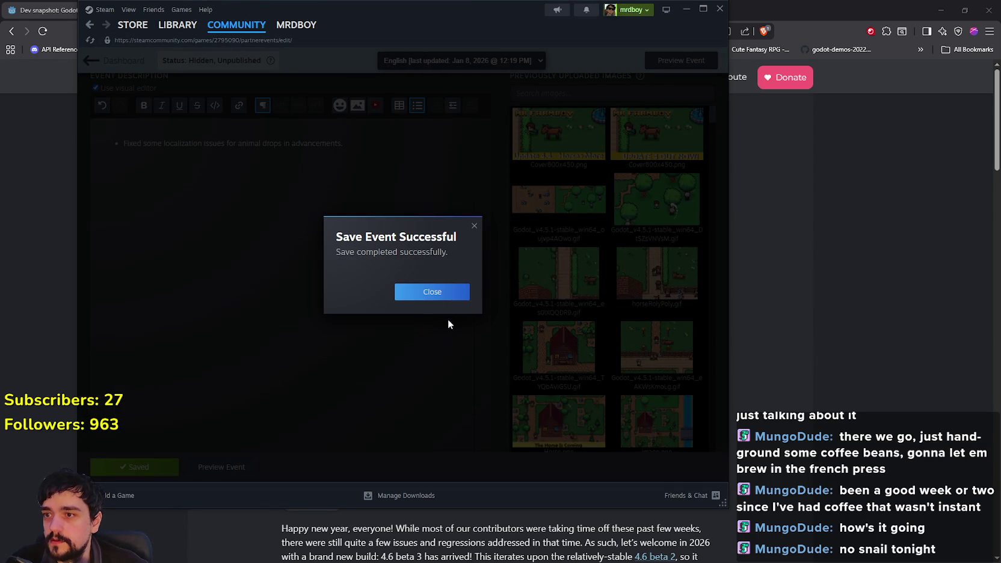
click(432, 292)
Step: Open MR FARMBOY's store page from the Library and browse its gameplay screenshots
click(192, 33)
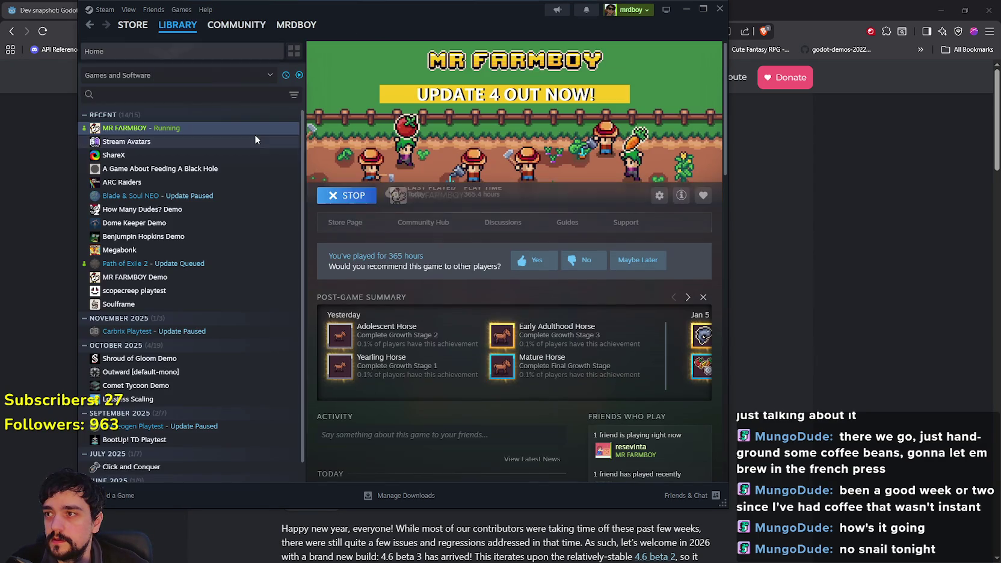
click(346, 223)
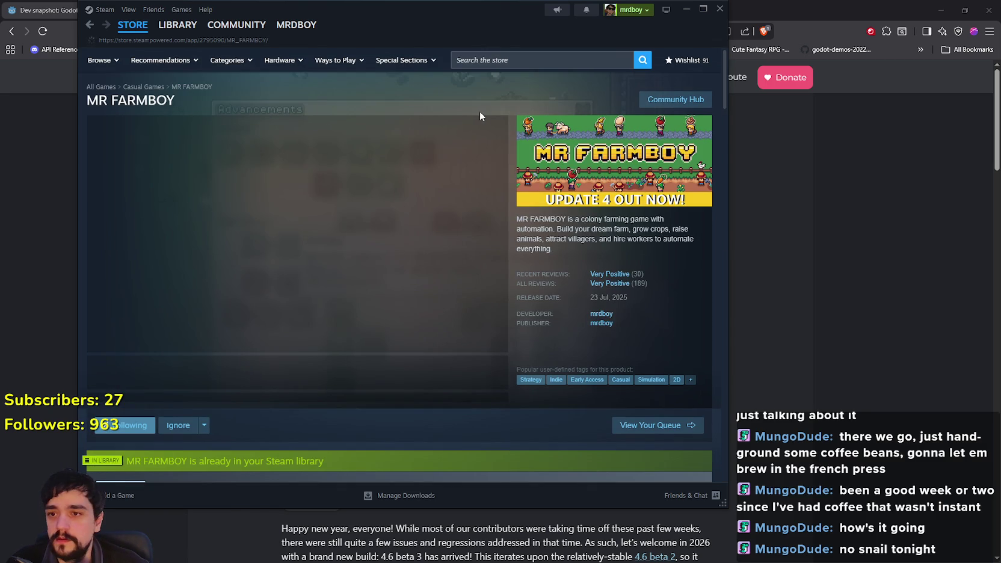
click(364, 380)
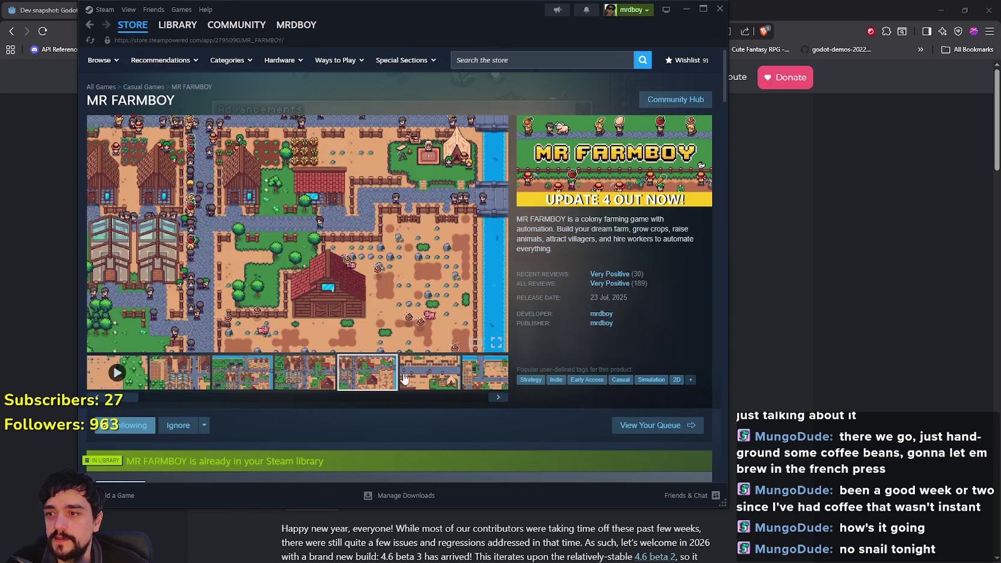
mouse_move(617, 288)
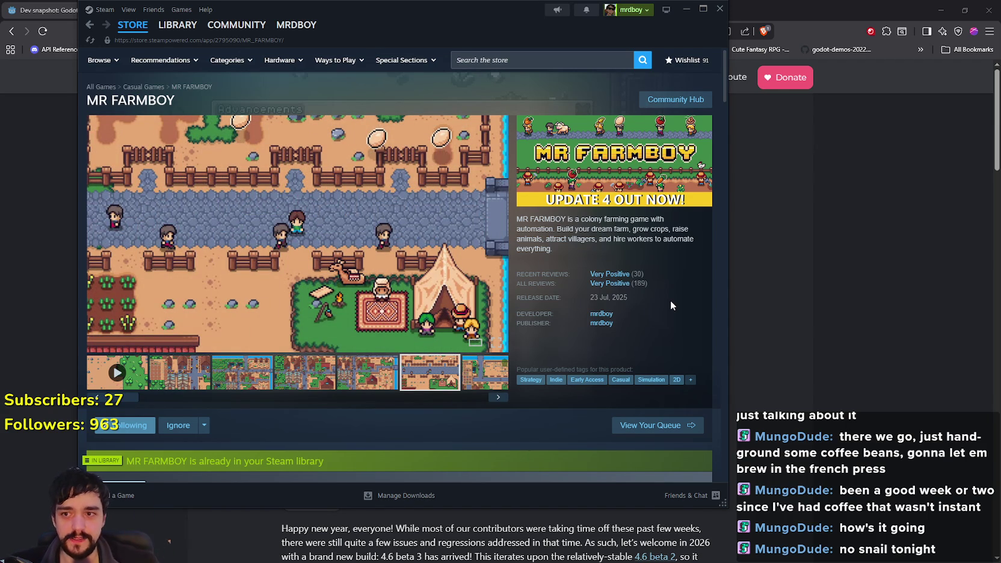
click(493, 378)
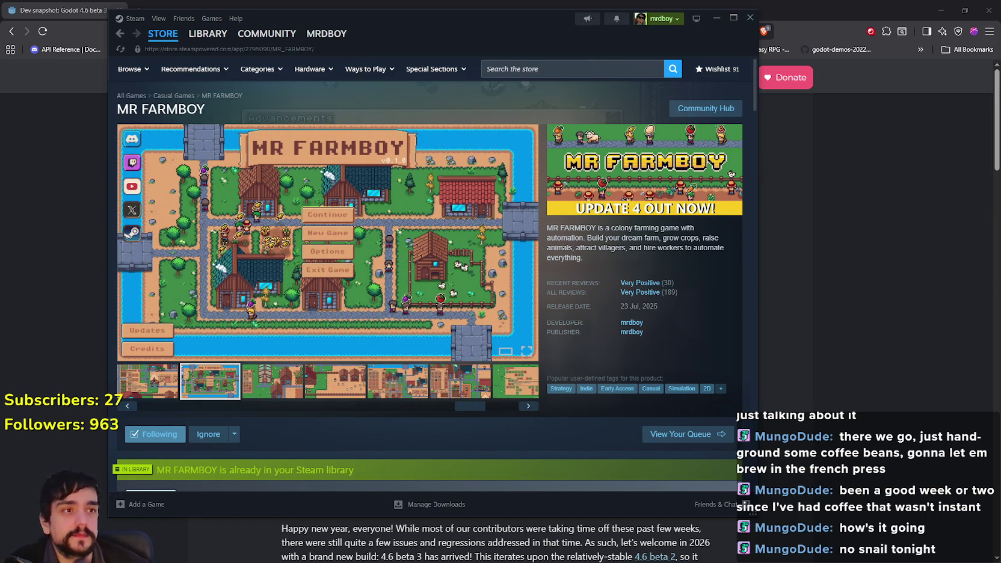
key(alt+Tab)
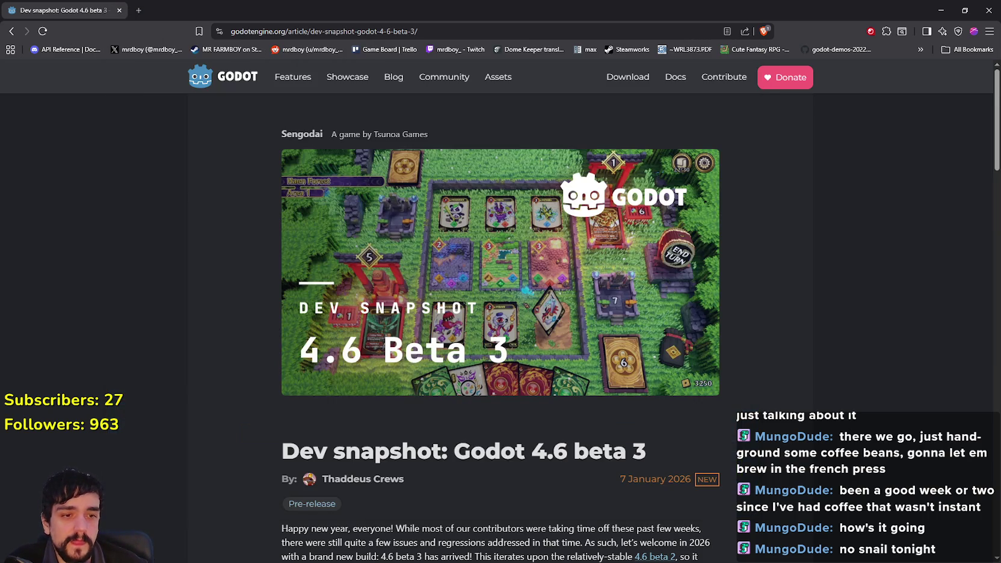
Step: Restore the browser and select the UID determinism and Vulkan pools lines in the Highlights
drag(604, 9, 605, 26)
scroll(563, 283, down, 7)
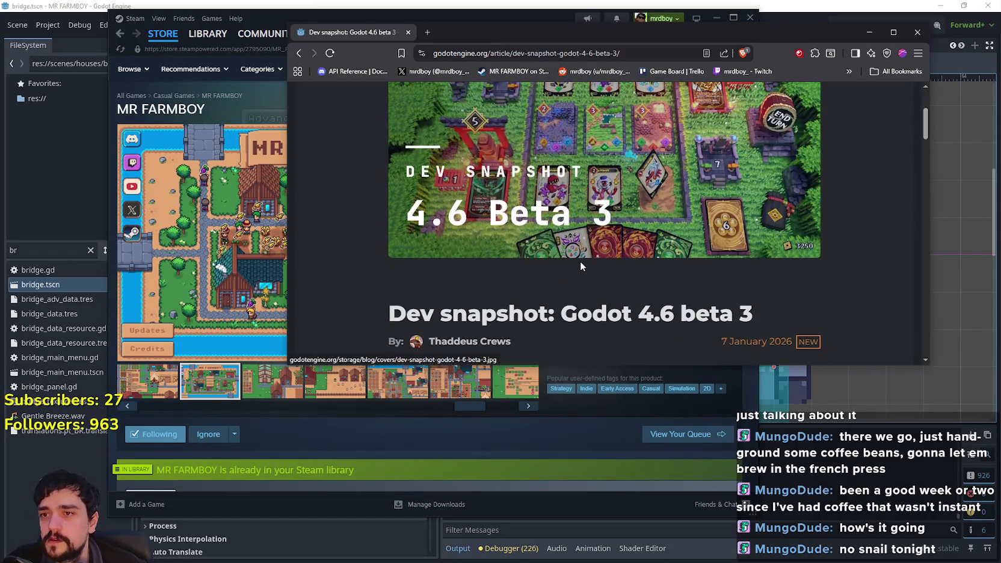
scroll(587, 241, down, 6)
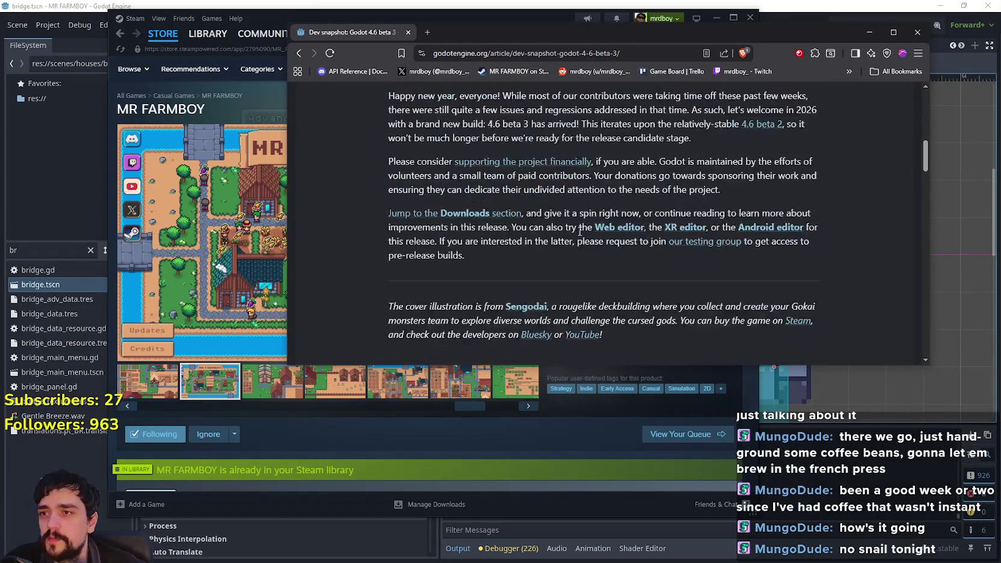
mouse_move(406, 130)
mouse_down()
mouse_move(548, 130)
mouse_move(442, 128)
mouse_up()
double_click(493, 130)
scroll(579, 220, up, 2)
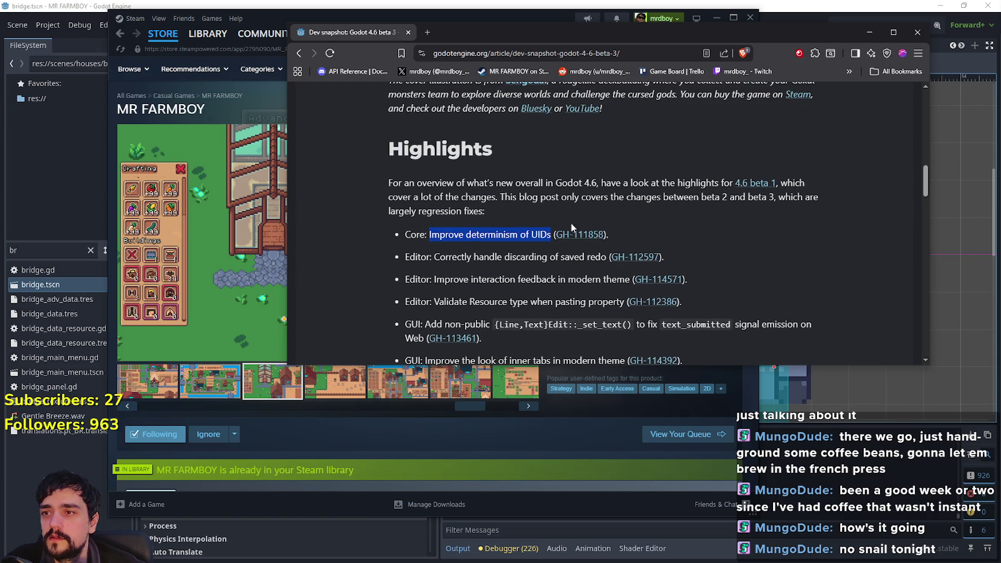
scroll(578, 289, down, 3)
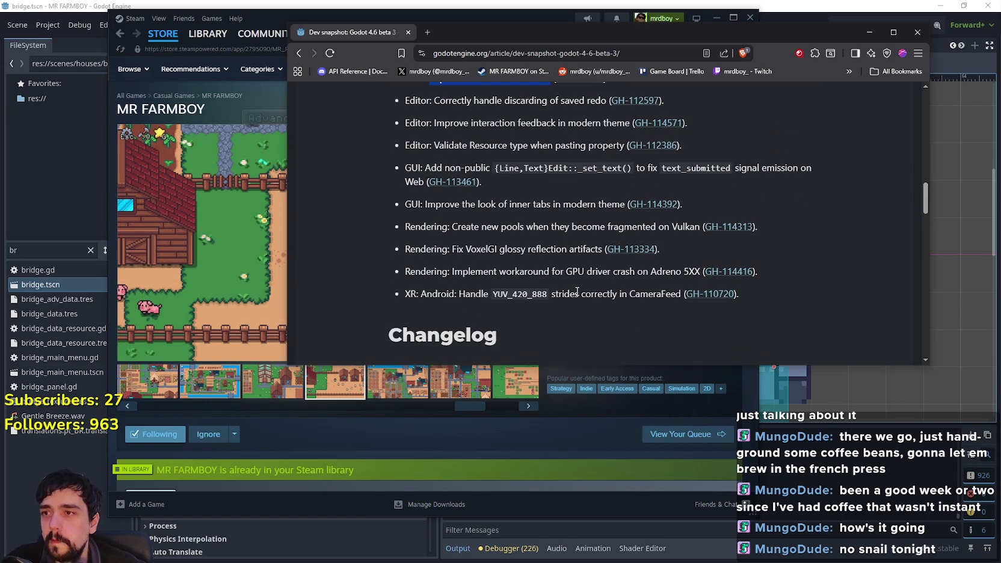
scroll(573, 291, up, 2)
drag(444, 225, 559, 262)
scroll(461, 235, down, 2)
drag(469, 230, 572, 230)
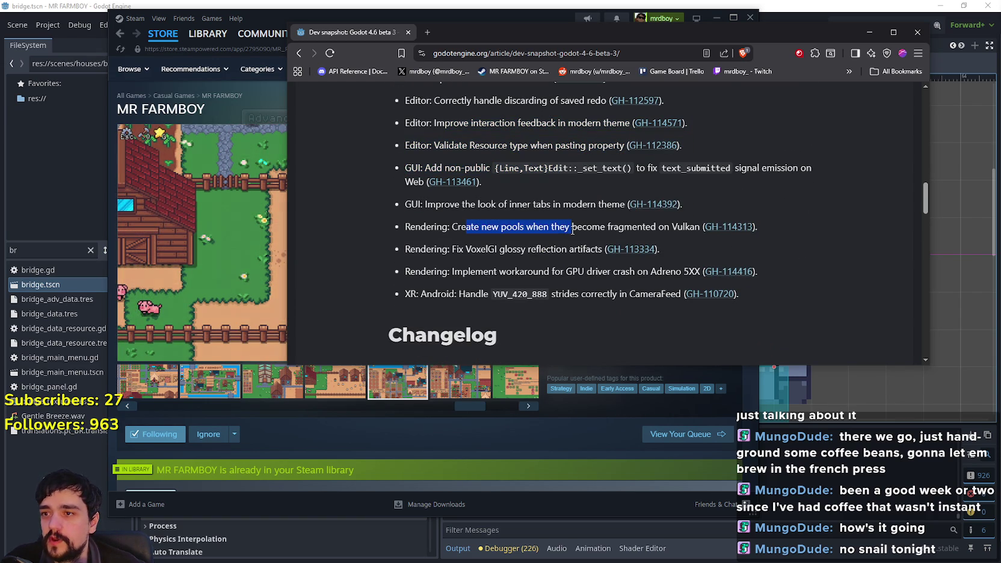
click(537, 233)
drag(671, 232, 468, 223)
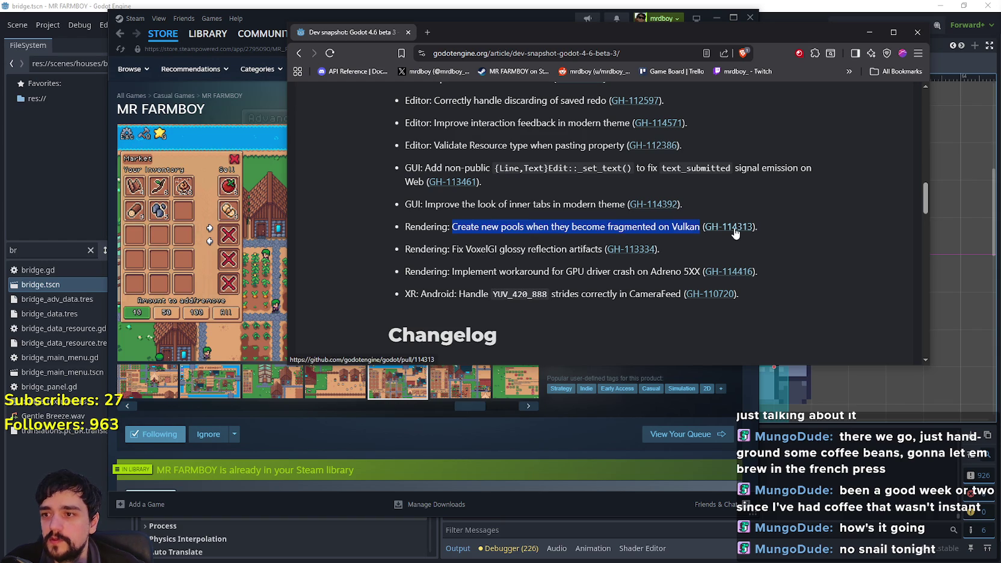
drag(809, 41, 780, 63)
Step: Open pull requests GH-114313, GH-113334 and GH-114416 in new tabs
right_click(692, 249)
click(711, 255)
right_click(614, 272)
click(643, 284)
right_click(698, 293)
click(722, 299)
scroll(539, 301, up, 1)
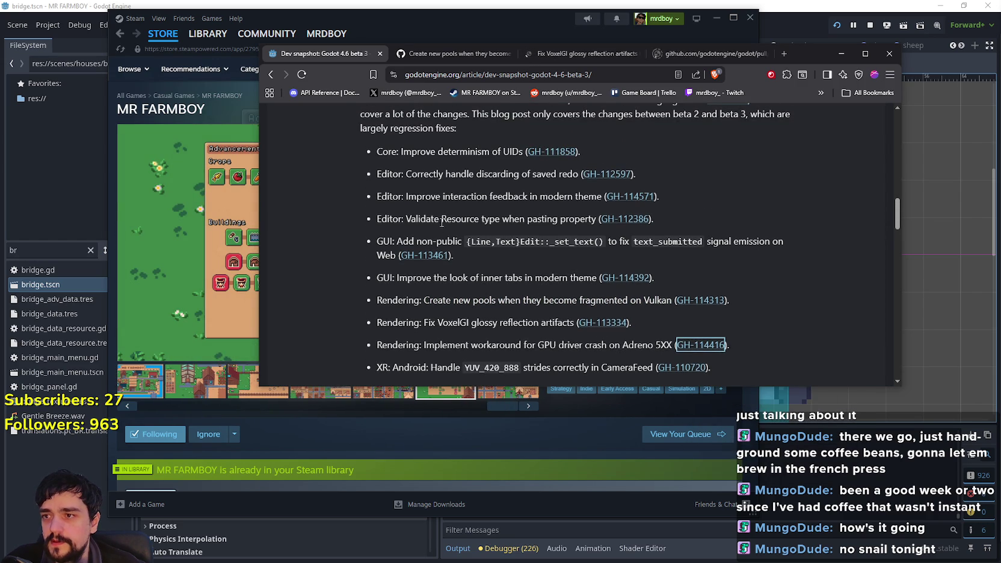
scroll(518, 265, down, 3)
Step: Read through the Vulkan pools pull request GH-114313 and close its tab
click(454, 53)
scroll(466, 276, down, 10)
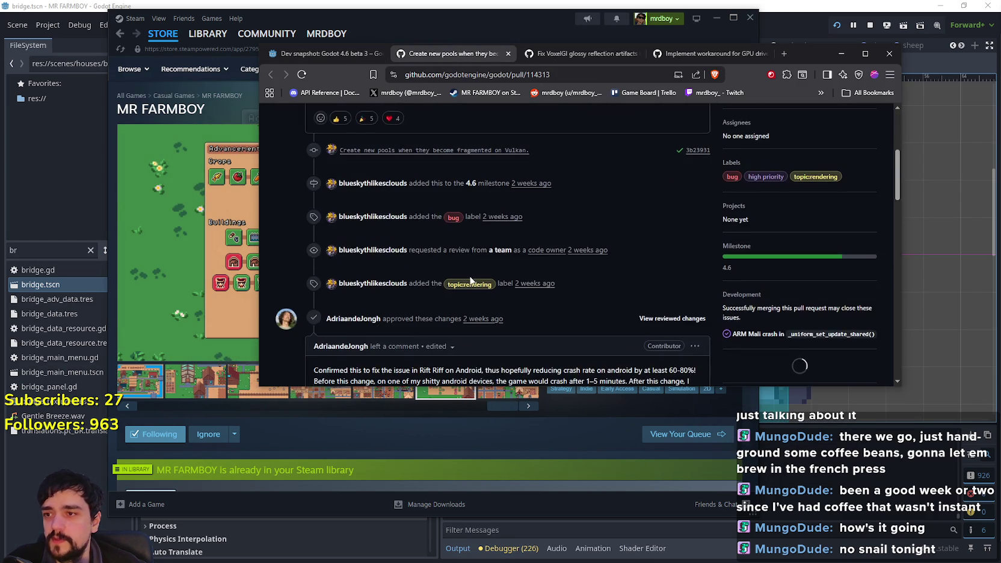
scroll(500, 281, up, 10)
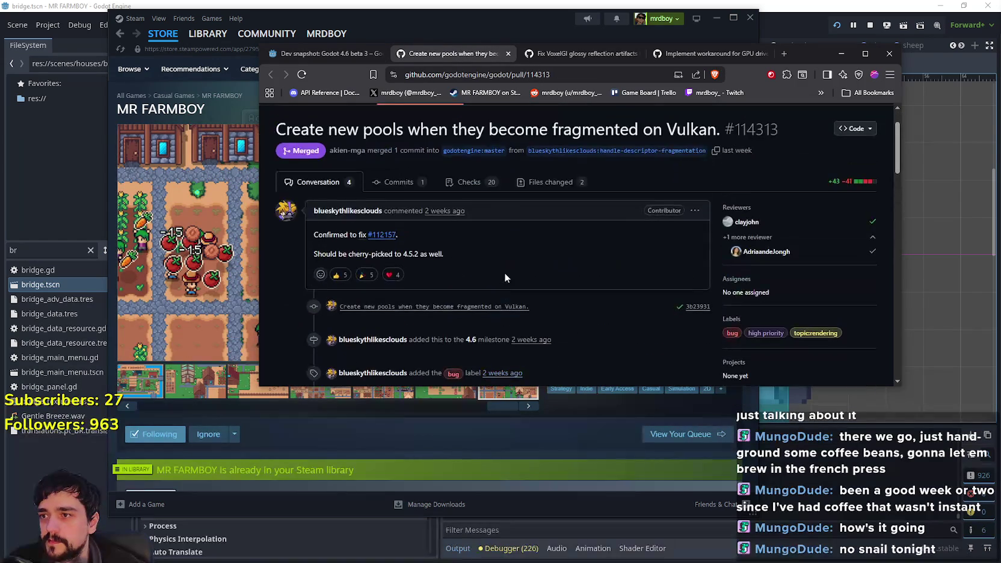
scroll(383, 253, down, 8)
scroll(373, 229, up, 2)
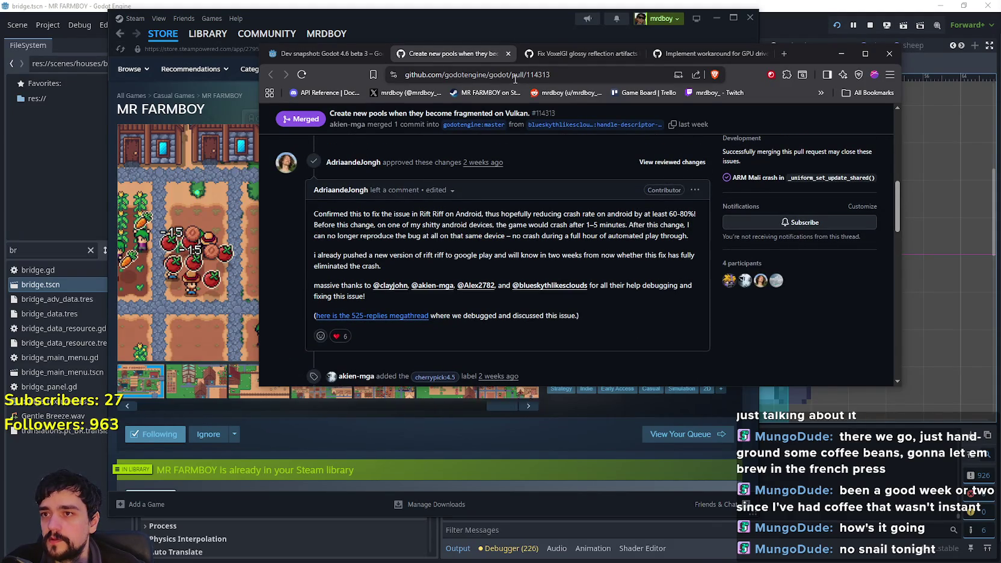
click(508, 54)
Step: Read the VoxelGI reflection and Adreno 5XX crash pull requests, closing both tabs
scroll(504, 183, down, 5)
scroll(491, 301, up, 8)
scroll(496, 294, down, 10)
scroll(499, 297, down, 10)
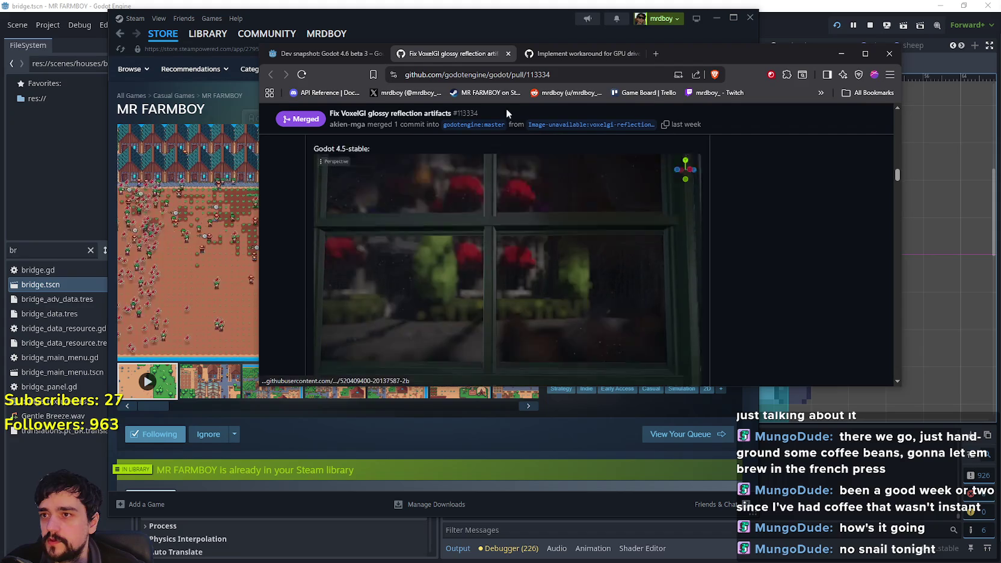
click(508, 53)
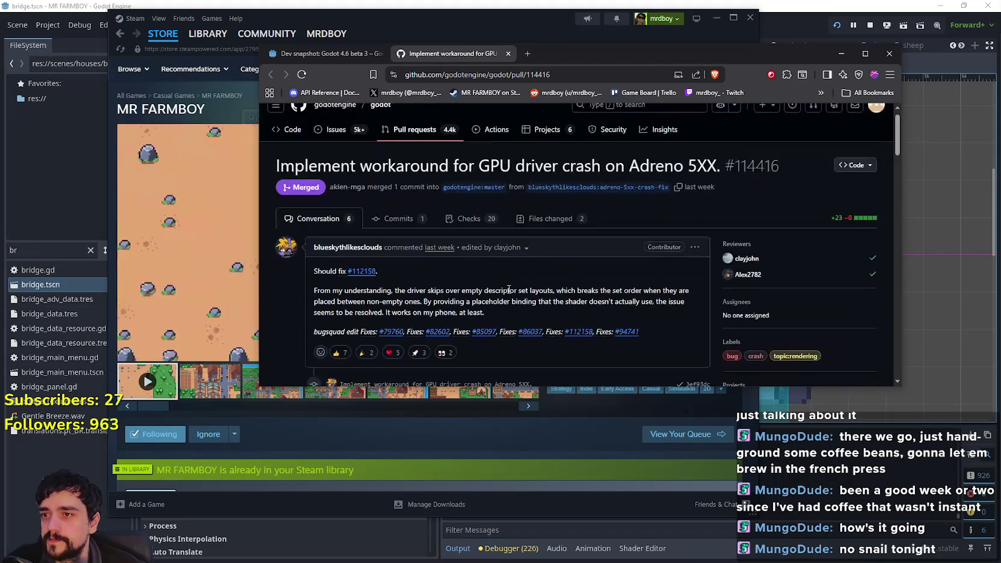
scroll(503, 294, up, 1)
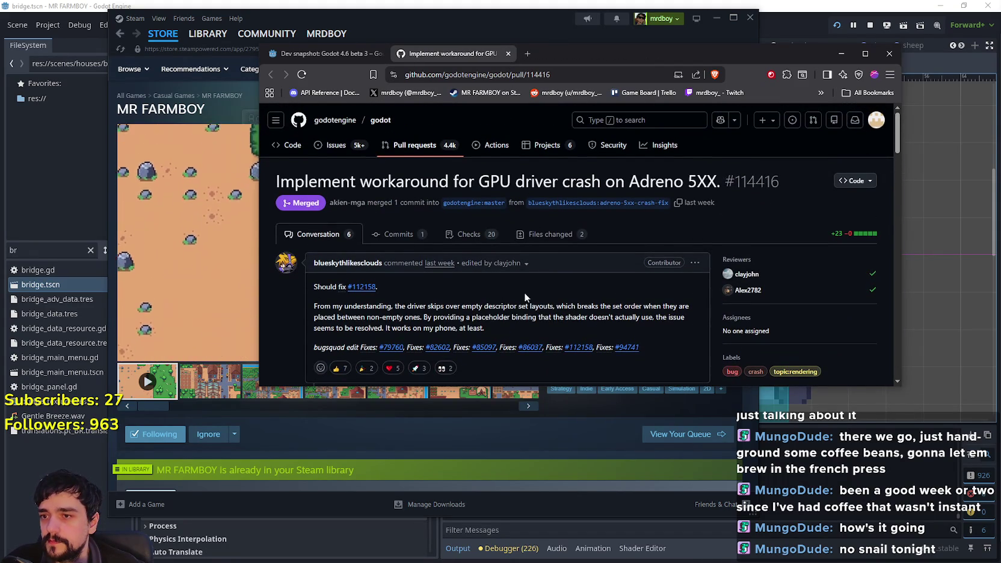
scroll(675, 343, down, 8)
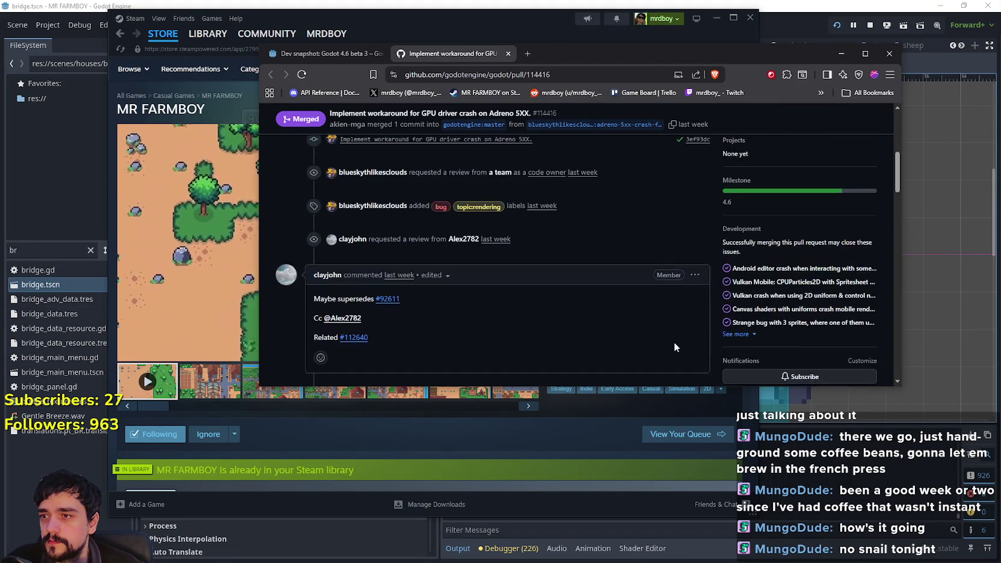
scroll(671, 339, down, 5)
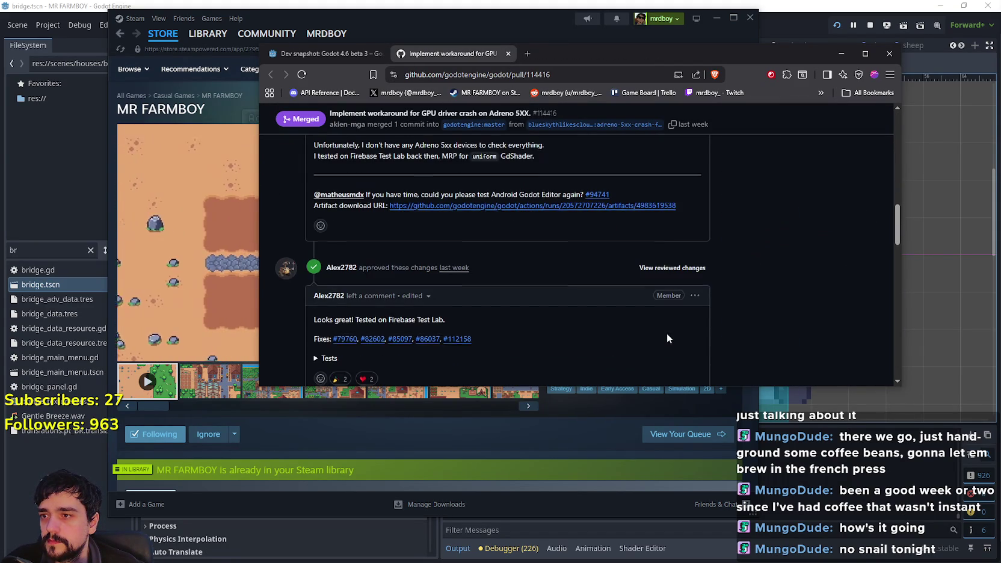
scroll(667, 339, up, 5)
click(508, 54)
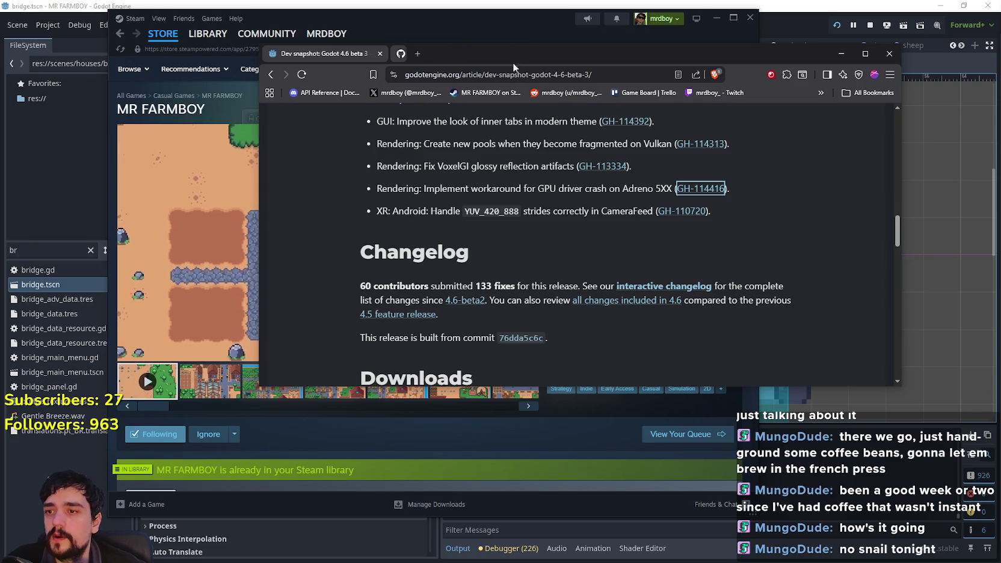
Step: Go forward to the download archive and open the 4.6-beta3 interactive changelog
scroll(482, 445, down, 2)
scroll(591, 289, down, 2)
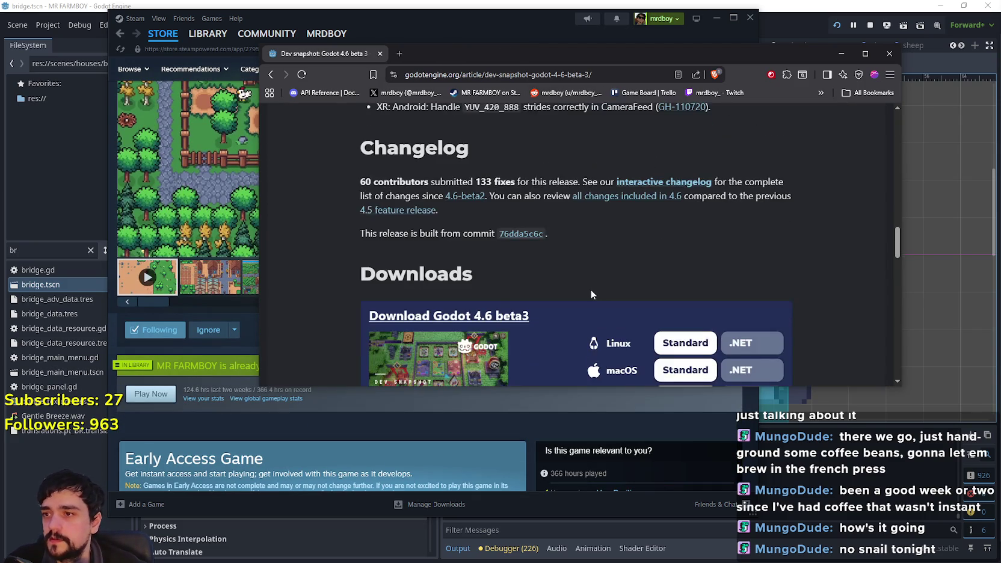
scroll(573, 251, down, 2)
scroll(575, 252, up, 6)
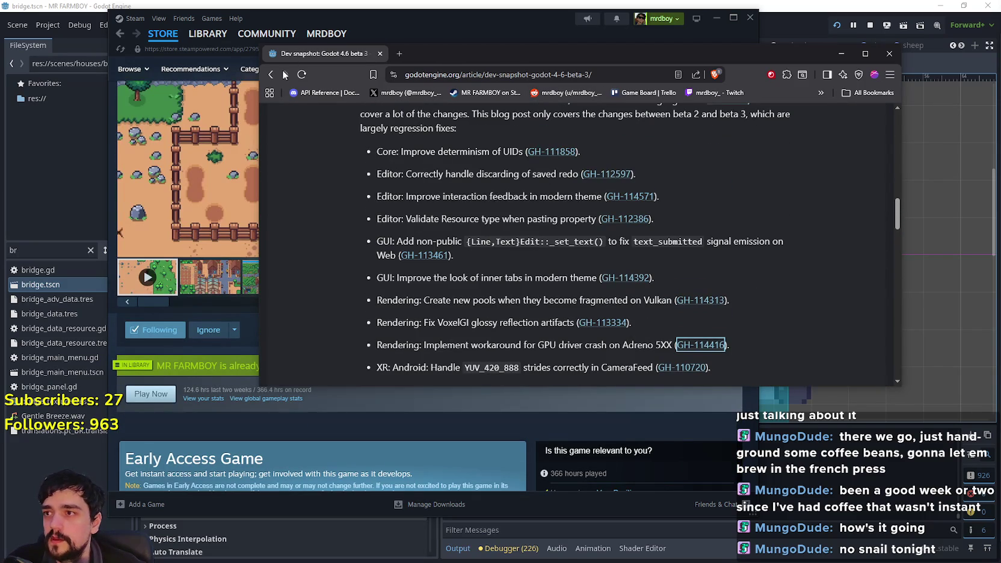
click(285, 73)
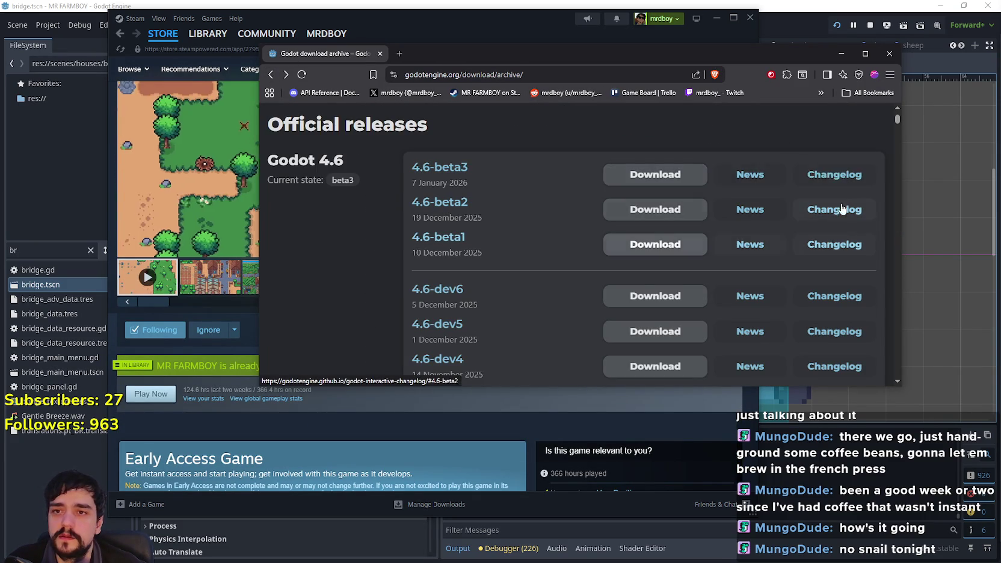
click(835, 174)
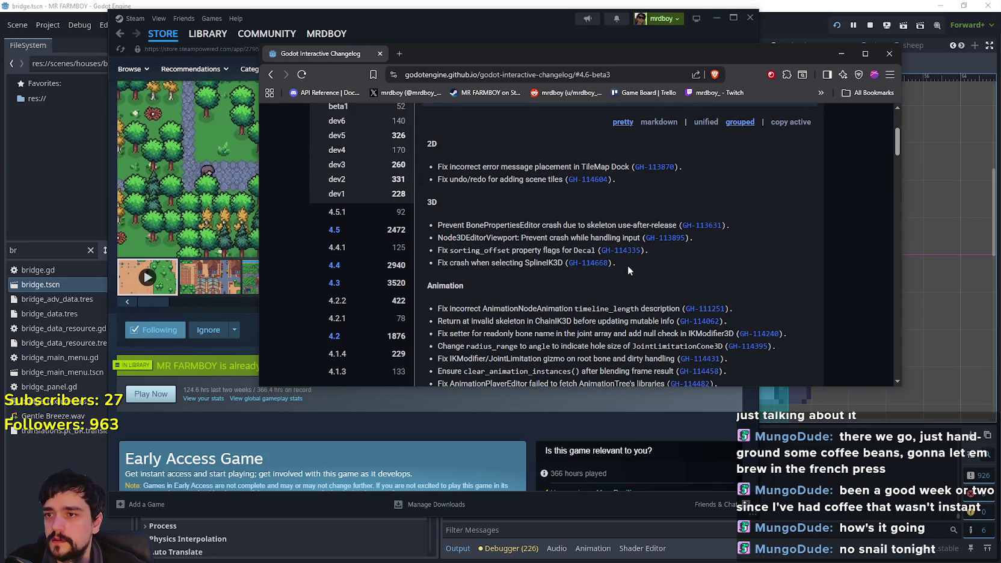
Step: Highlight the TileMap Dock, scene-tile undo/redo and Buildsystem fixes while reading
drag(435, 165, 636, 163)
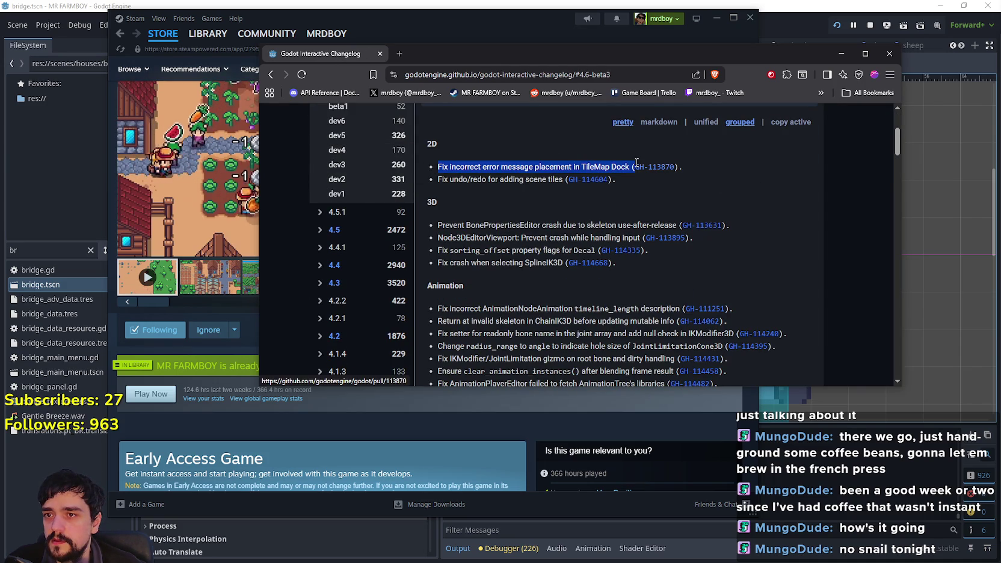
drag(469, 166, 522, 164)
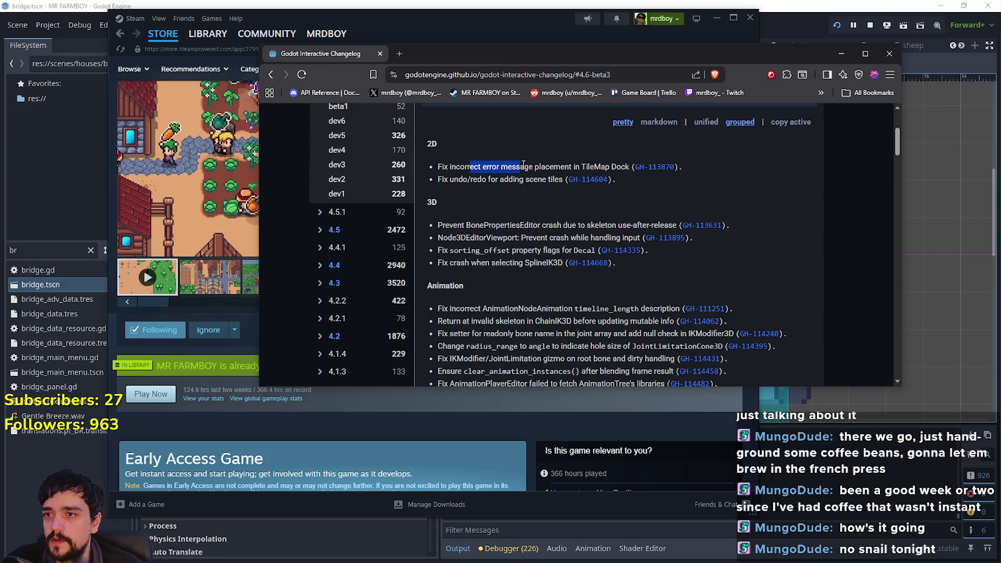
drag(629, 166, 458, 169)
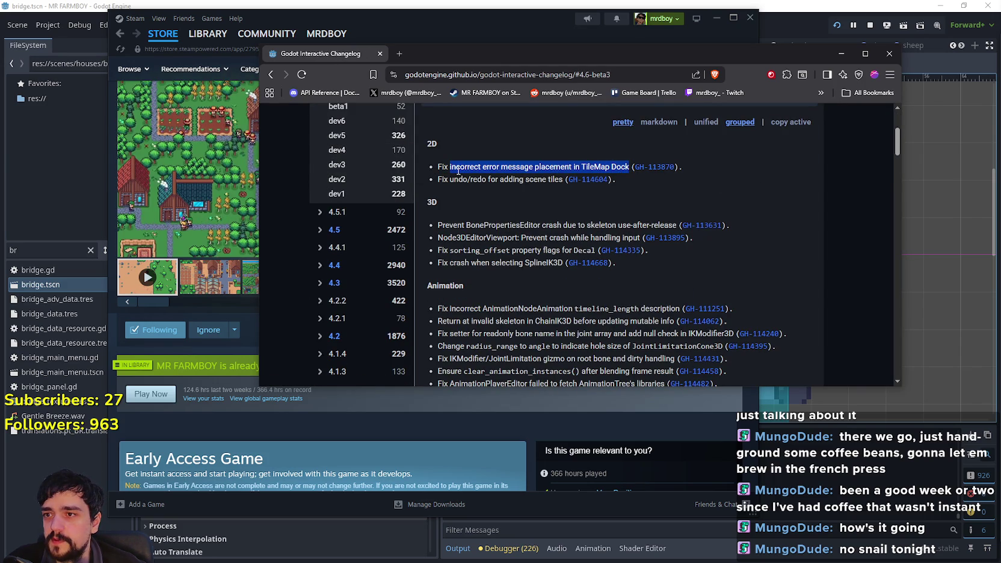
mouse_move(563, 179)
mouse_down()
mouse_move(441, 176)
mouse_move(456, 167)
mouse_move(612, 191)
mouse_move(549, 203)
mouse_move(599, 229)
mouse_move(516, 265)
mouse_move(570, 289)
mouse_move(560, 298)
mouse_up()
scroll(517, 221, down, 1)
scroll(464, 193, down, 3)
scroll(560, 297, down, 2)
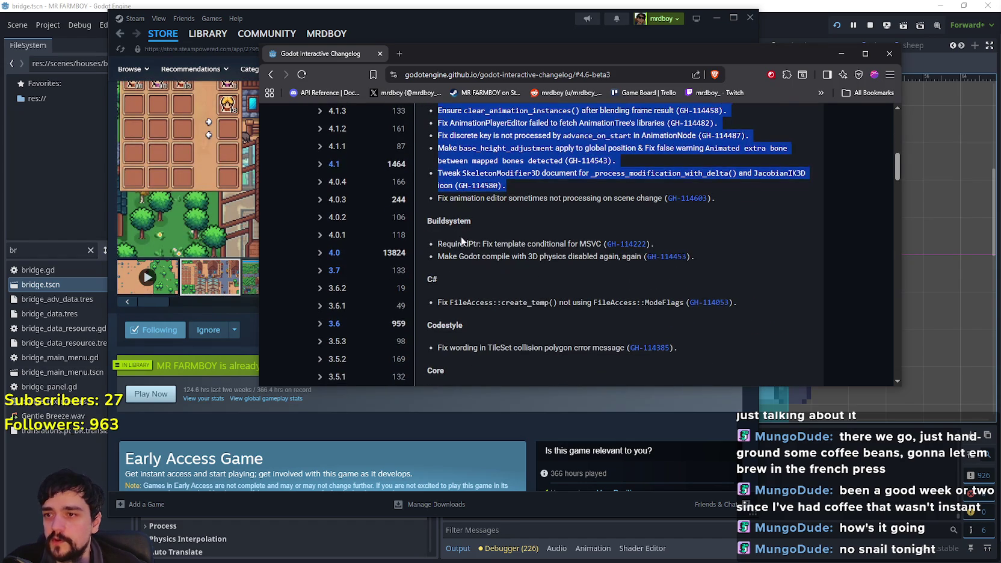
click(459, 242)
drag(561, 235, 573, 252)
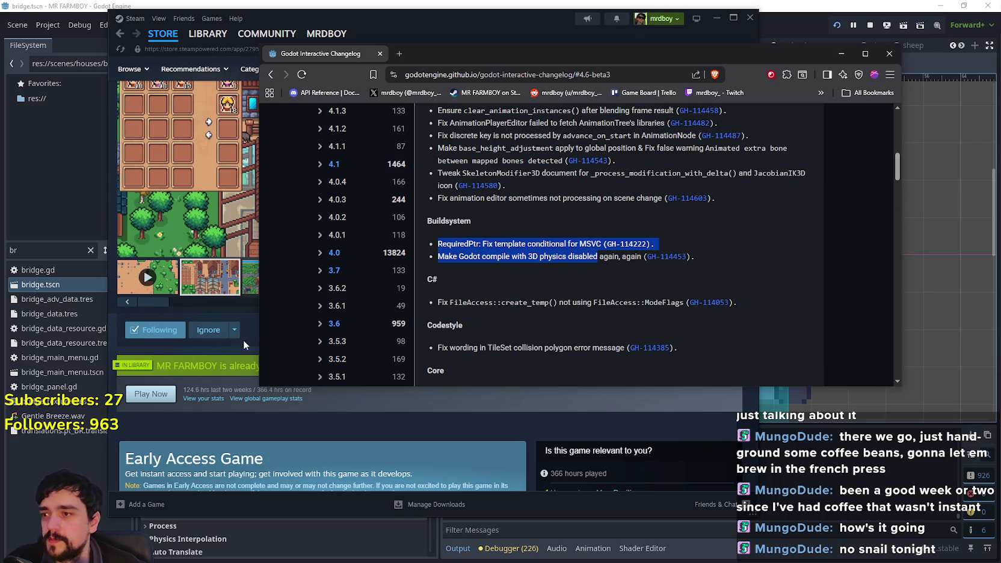
Step: Return to the changelog and highlight the Core fixes, including the potential DAP crash fix
click(248, 311)
scroll(248, 311, up, 2)
click(786, 305)
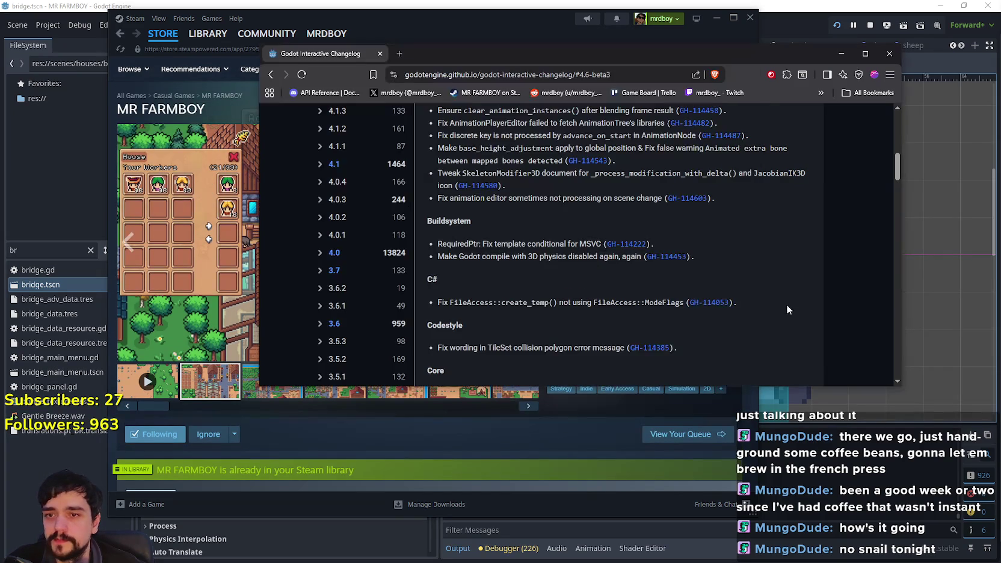
scroll(497, 274, down, 1)
drag(451, 238, 670, 241)
scroll(720, 291, down, 1)
drag(474, 193, 592, 198)
drag(482, 235, 536, 237)
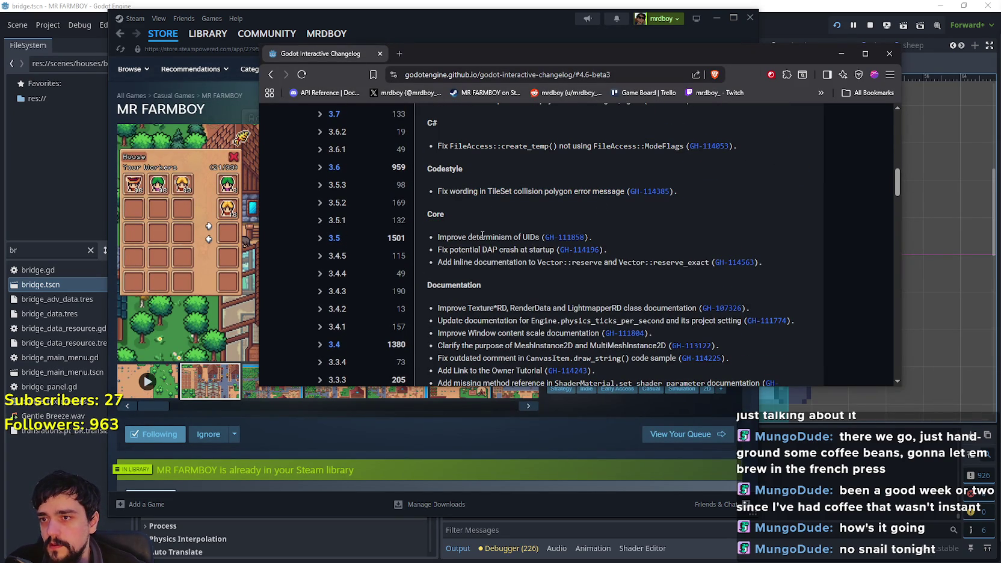
drag(455, 249, 519, 251)
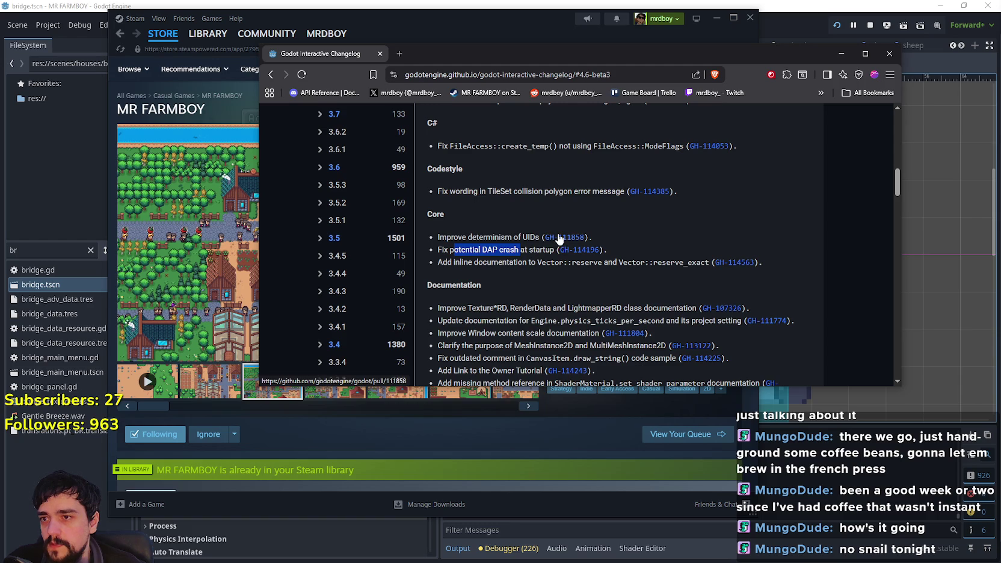
Step: Open the Improve determinism of UIDs pull request GH-111858 in a new tab, read it, and close it
right_click(559, 238)
click(595, 246)
click(413, 53)
click(385, 53)
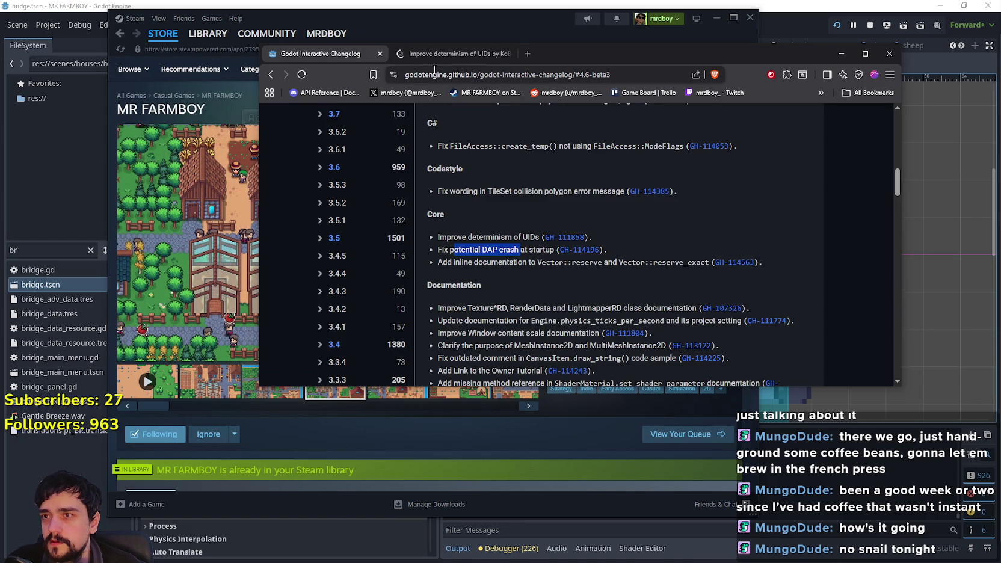
click(434, 54)
scroll(433, 247, down, 1)
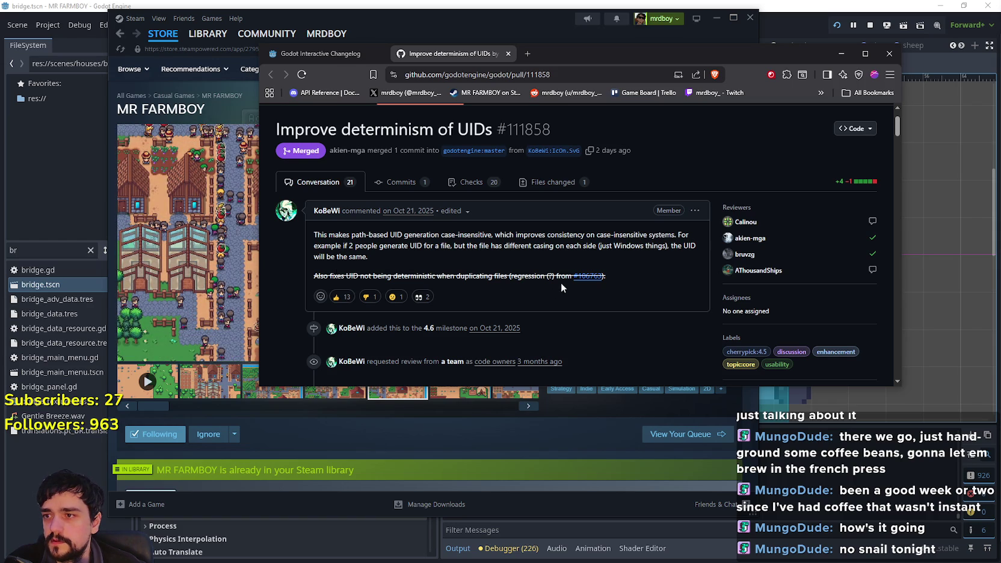
scroll(392, 241, down, 8)
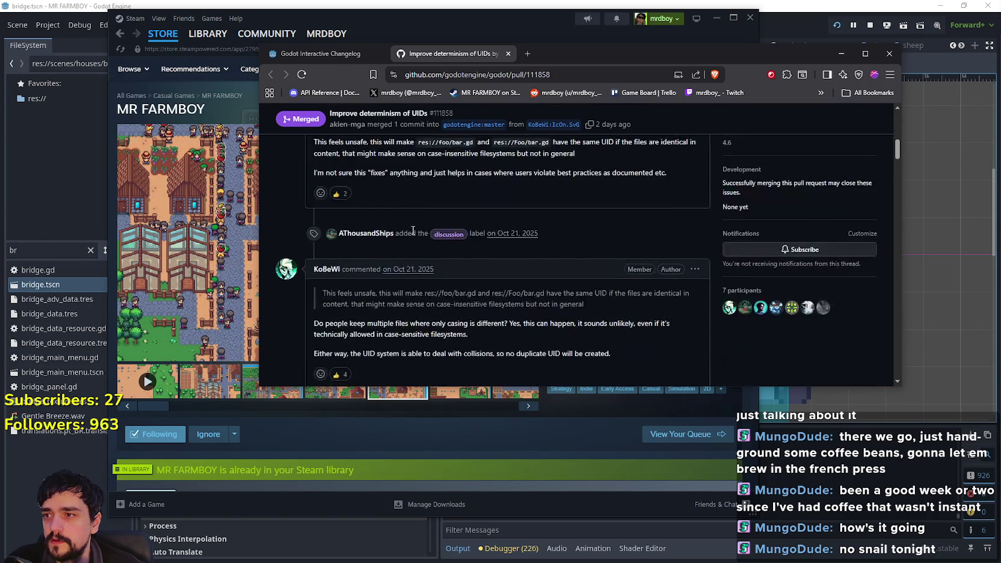
click(509, 54)
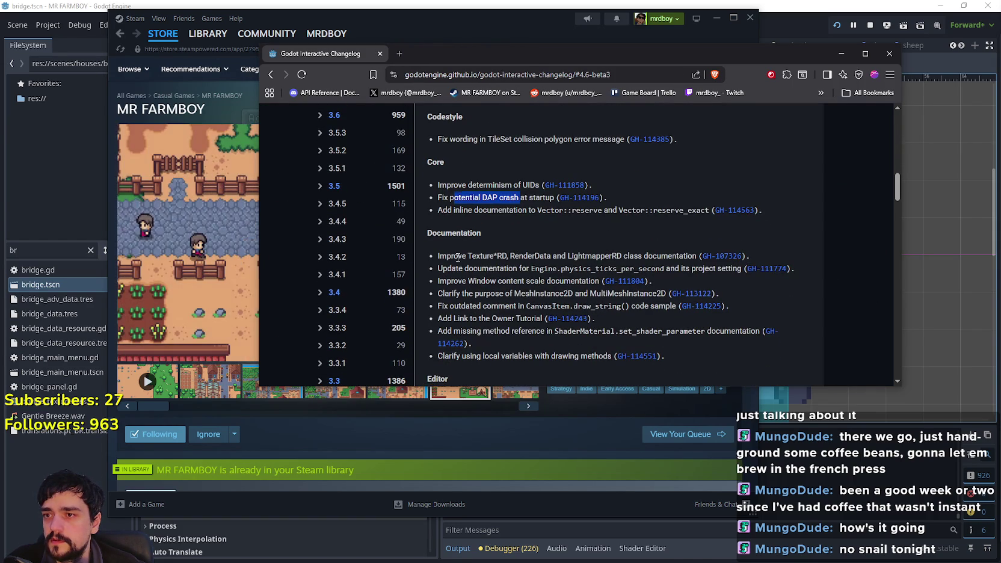
Step: Scroll down the changelog and highlight the AStar empty-path fix
scroll(467, 285, down, 2)
scroll(467, 287, down, 15)
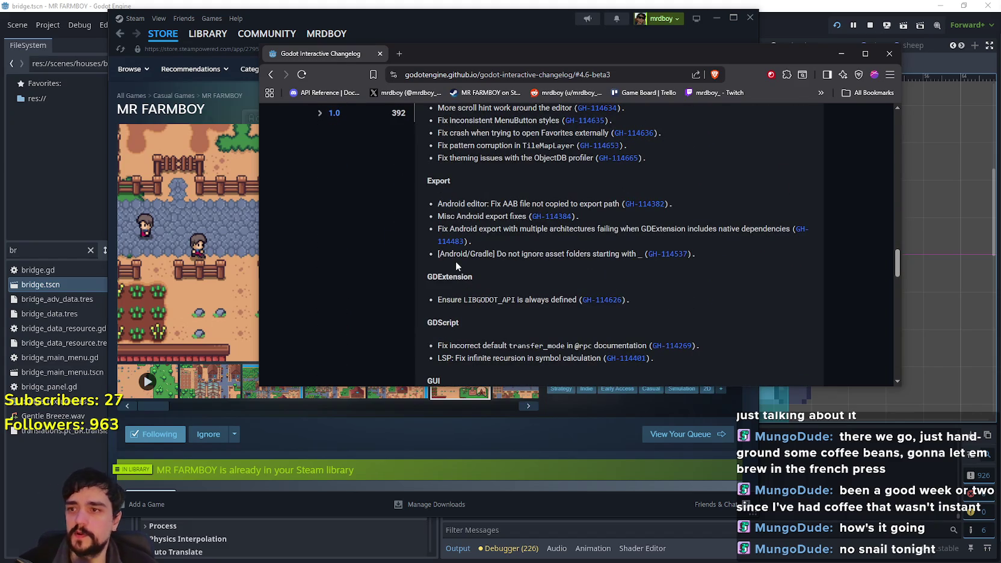
scroll(497, 304, down, 2)
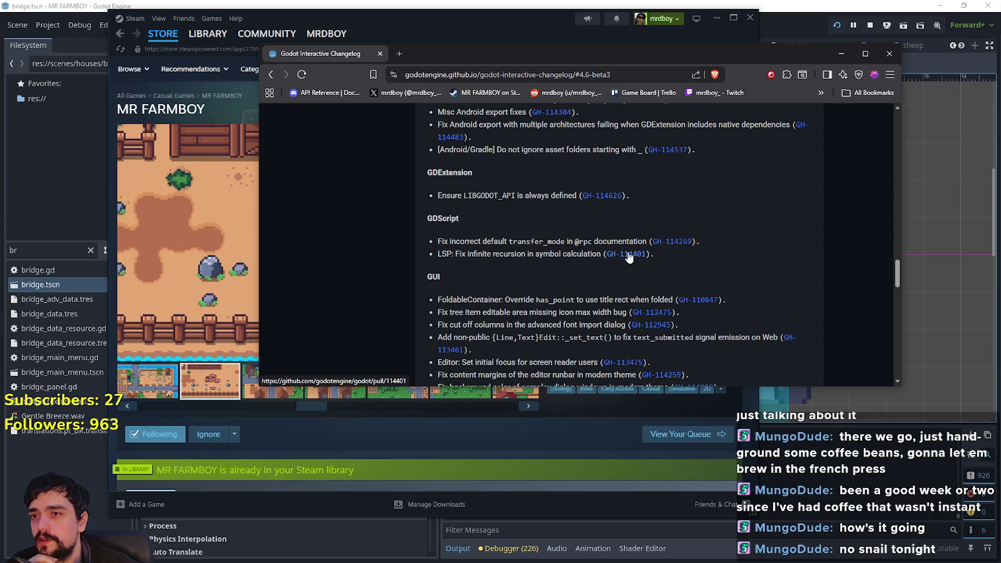
scroll(548, 316, down, 2)
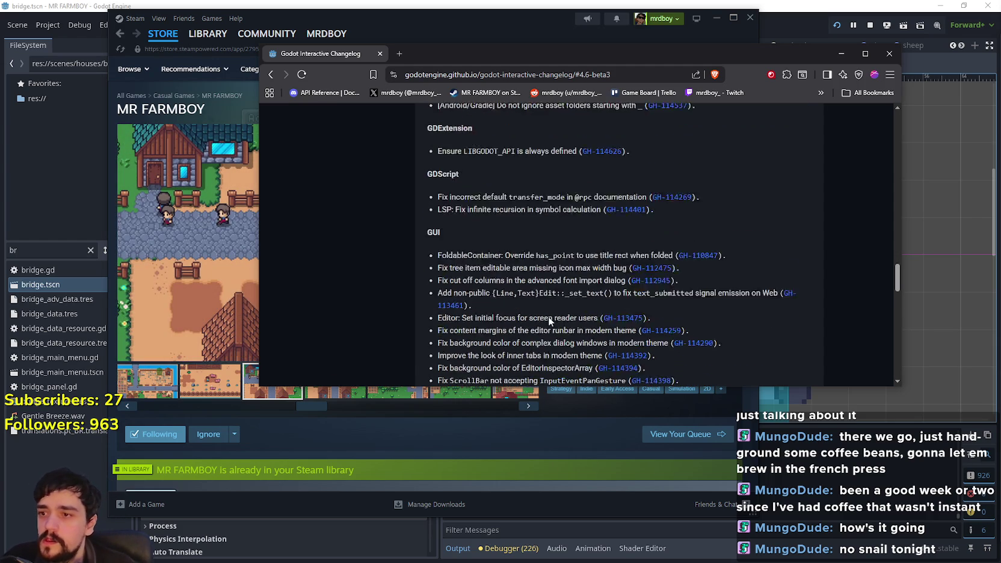
scroll(481, 198, down, 1)
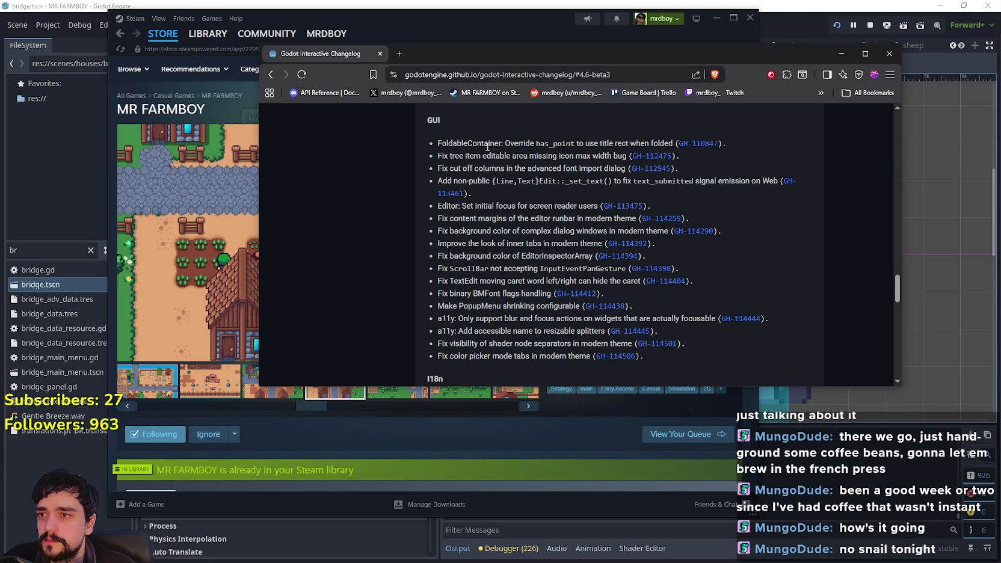
scroll(445, 237, down, 2)
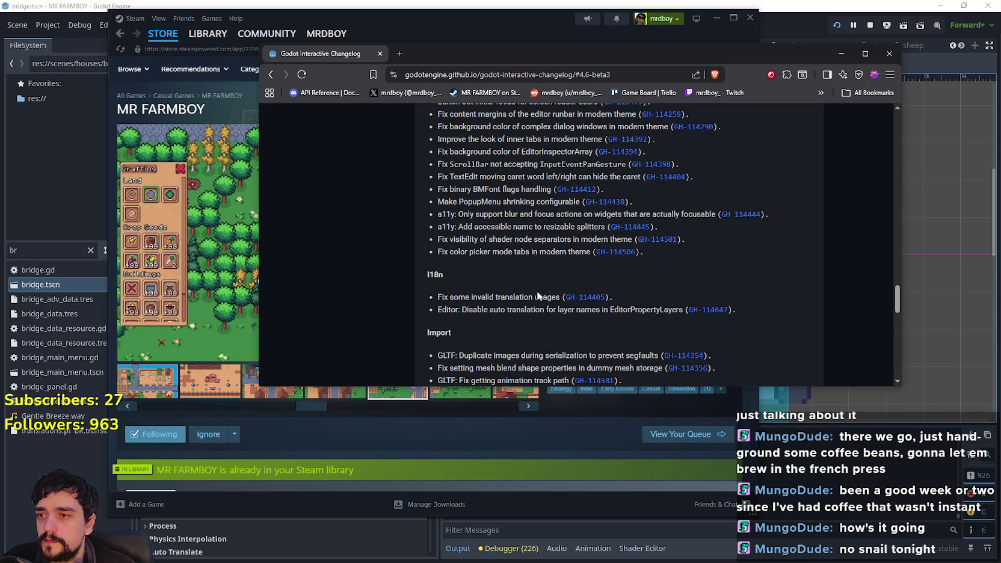
scroll(537, 293, down, 2)
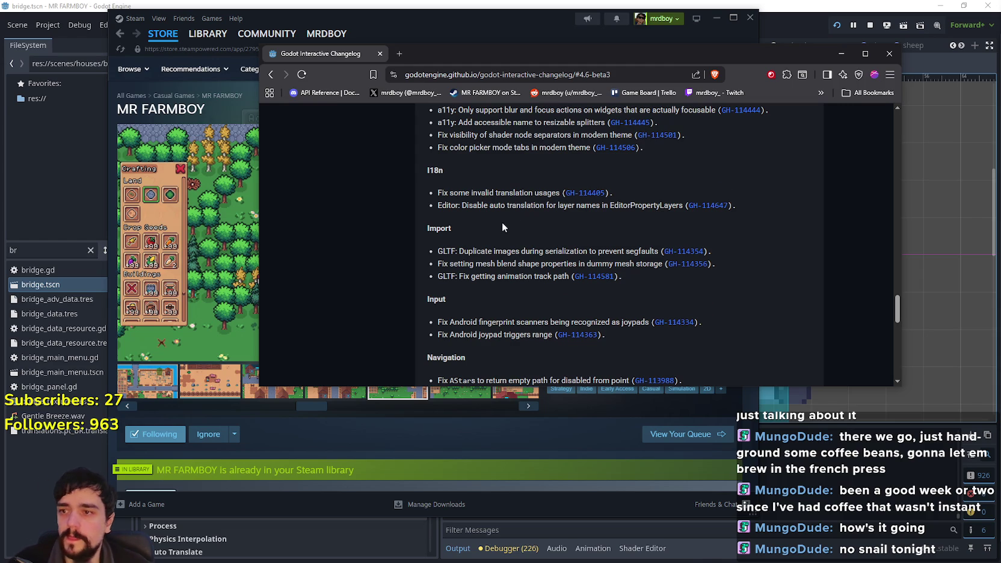
scroll(503, 224, down, 1)
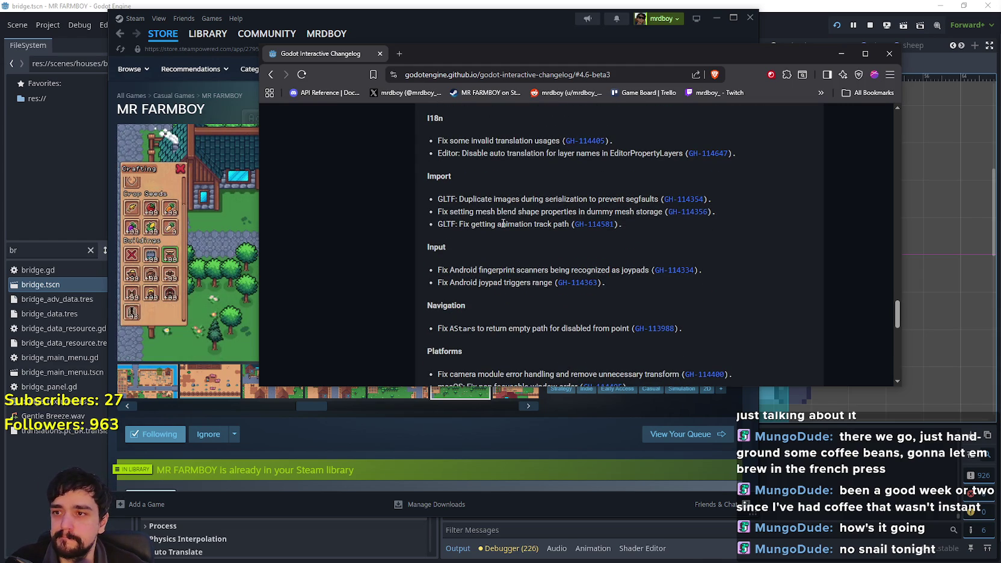
scroll(514, 285, up, 1)
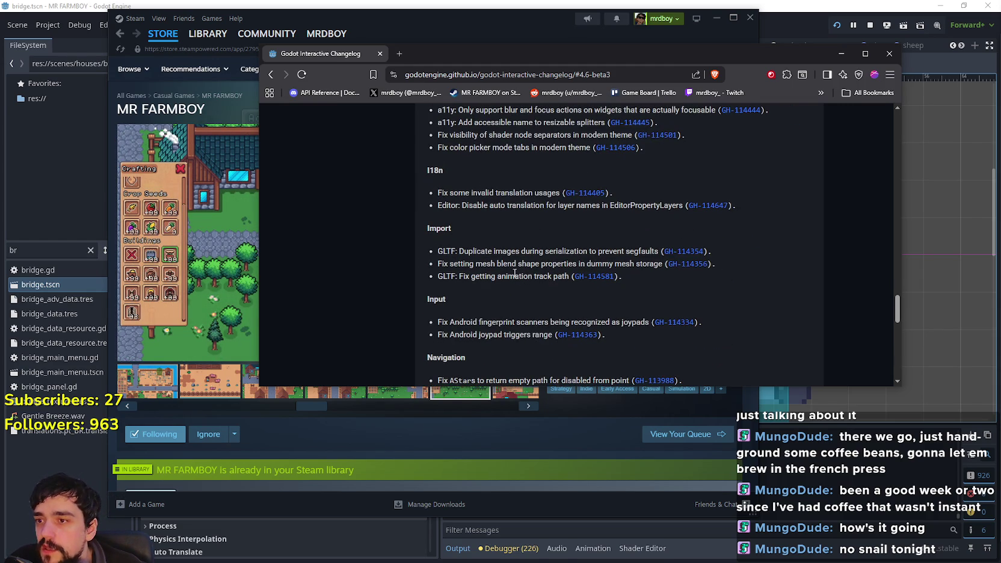
scroll(515, 274, down, 3)
drag(454, 227, 594, 235)
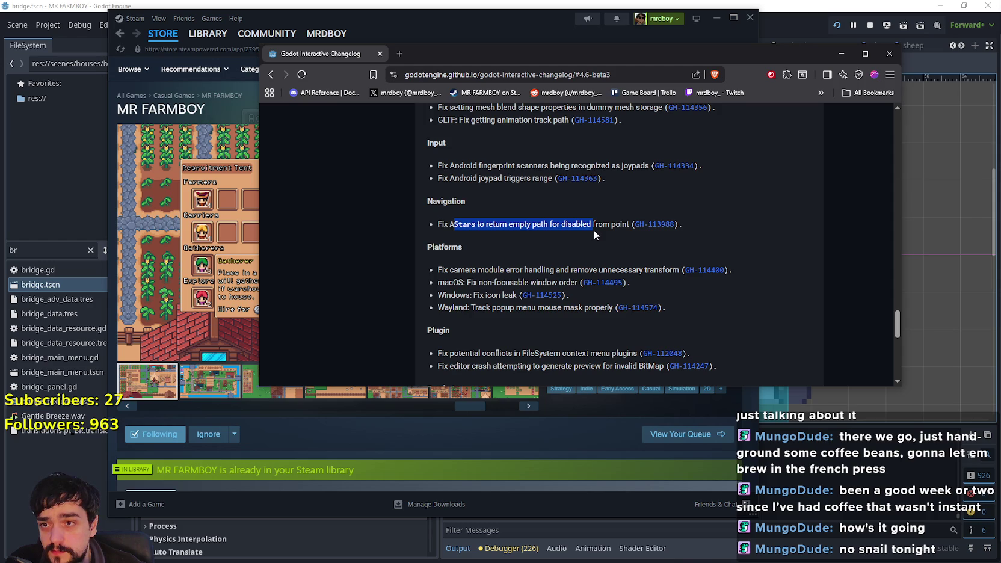
click(614, 227)
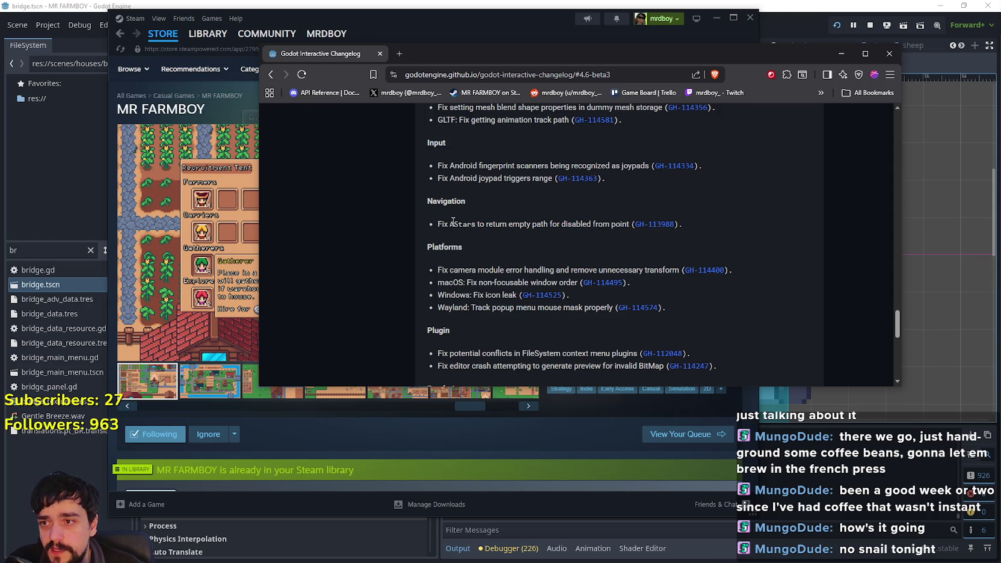
mouse_move(628, 225)
mouse_down()
mouse_move(397, 212)
mouse_move(437, 225)
mouse_up()
Step: Open the AStar empty-path and Vulkan pools fix pull requests in new tabs
right_click(647, 219)
click(660, 230)
scroll(591, 295, down, 3)
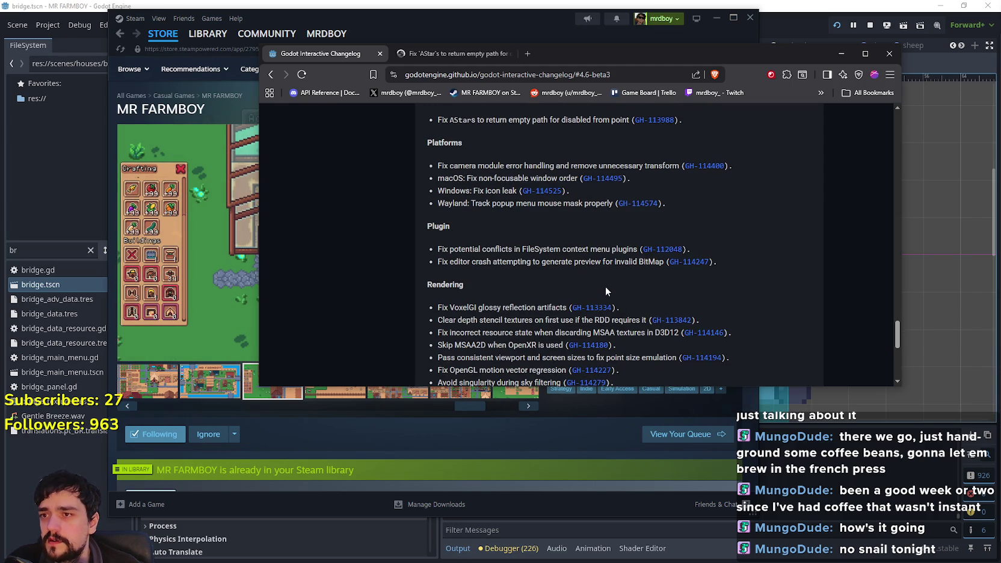
scroll(600, 278, down, 5)
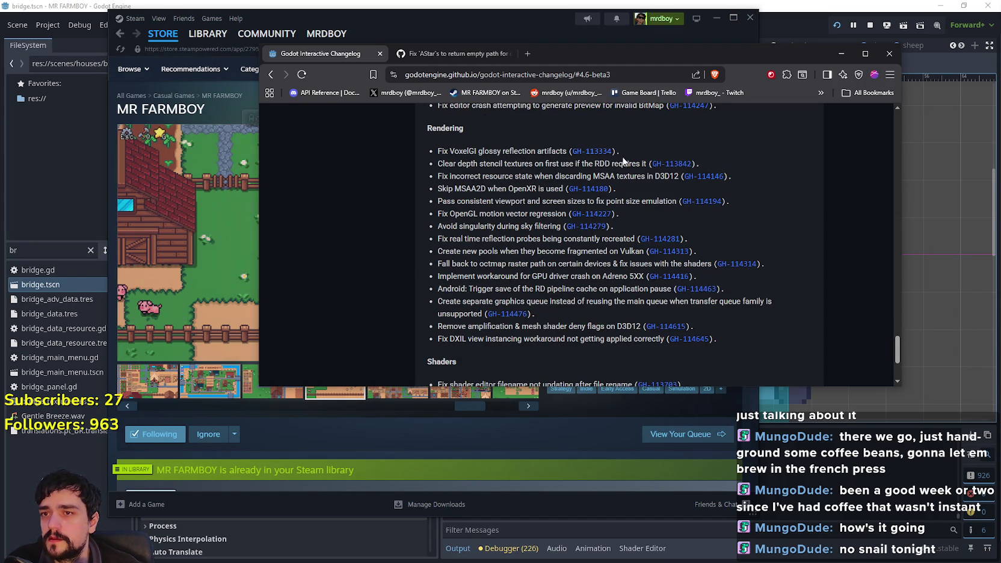
right_click(668, 257)
click(692, 261)
scroll(459, 217, down, 3)
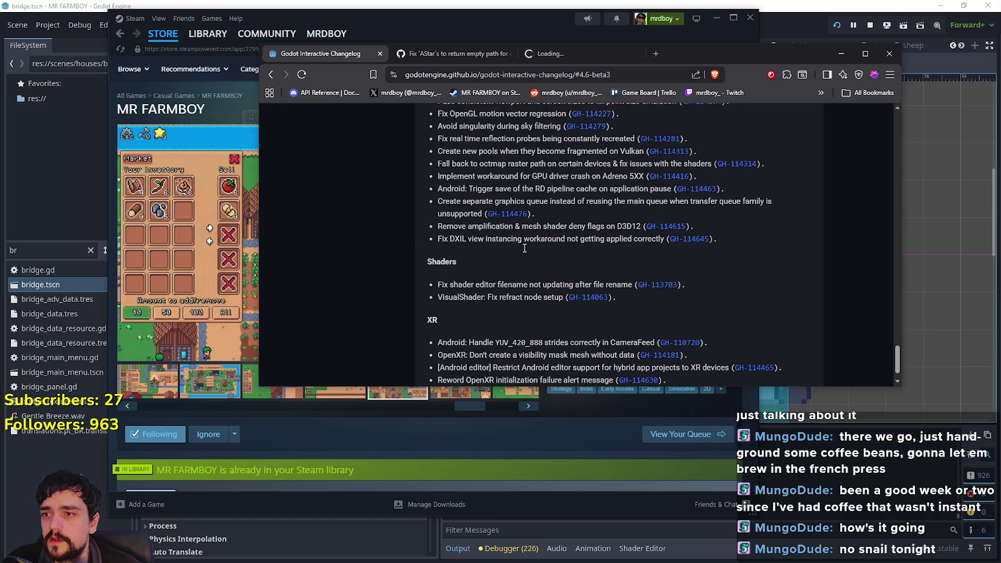
scroll(700, 244, down, 1)
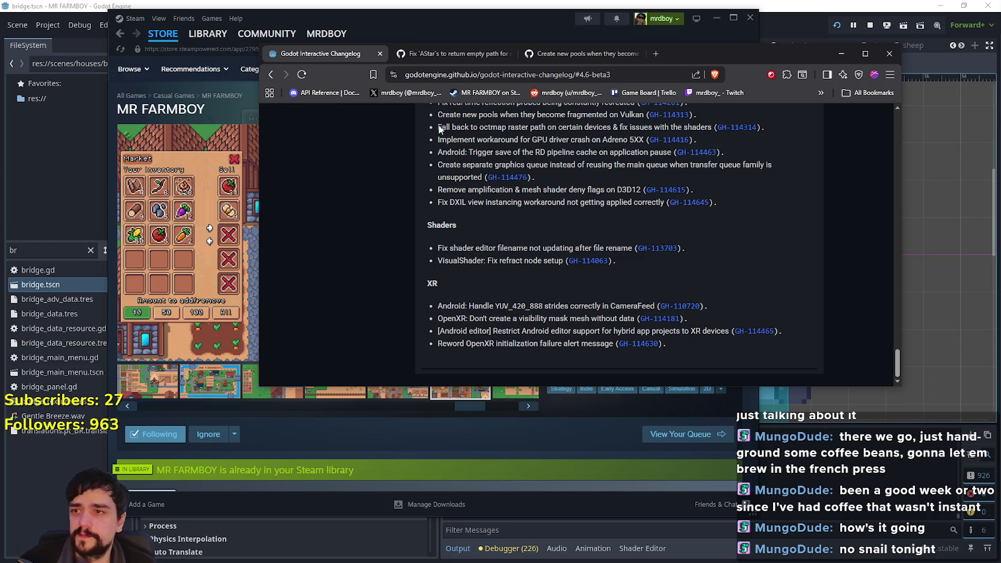
click(475, 54)
Step: Scroll through the merged AStar empty-path fix pull request
scroll(462, 314, down, 3)
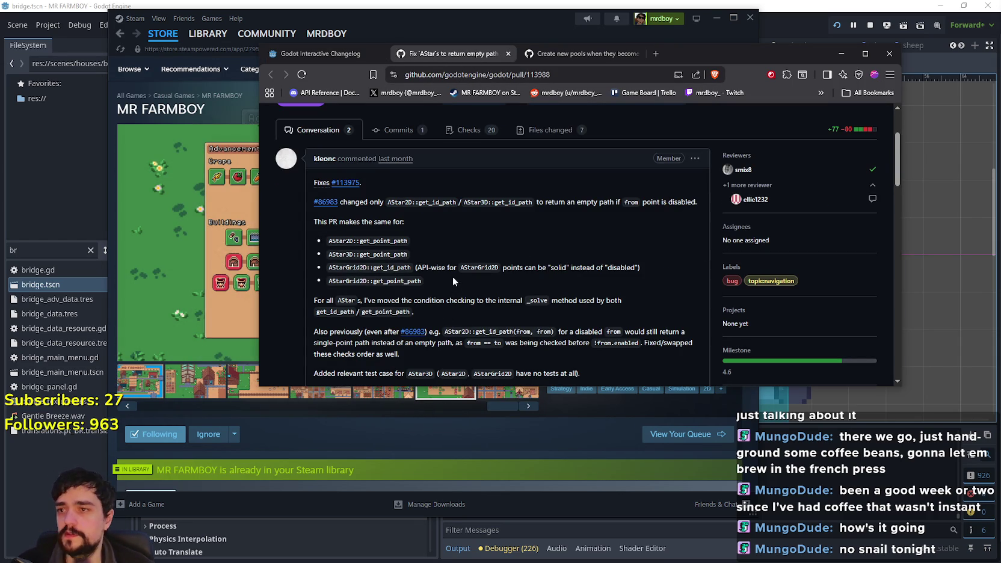
scroll(442, 269, down, 1)
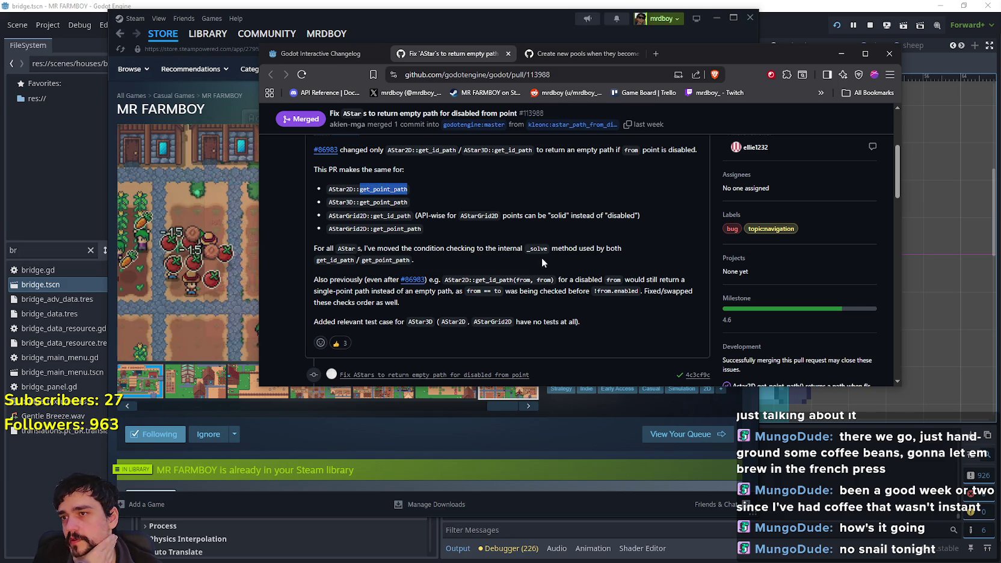
scroll(542, 258, down, 6)
scroll(542, 255, down, 3)
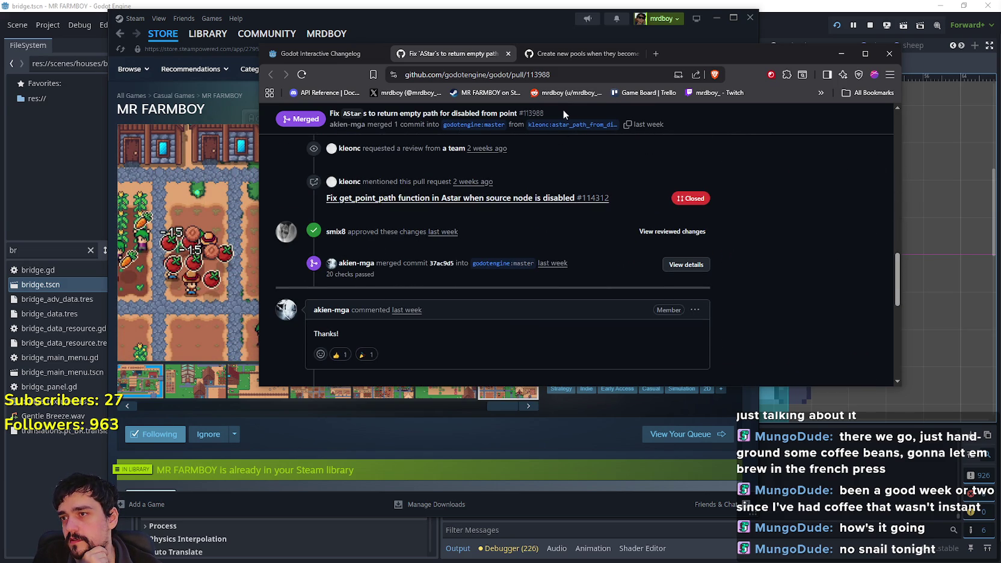
Step: Read the Vulkan fragmented-pools pull request, close it with Ctrl+W, then close the browser
click(576, 54)
scroll(508, 266, down, 2)
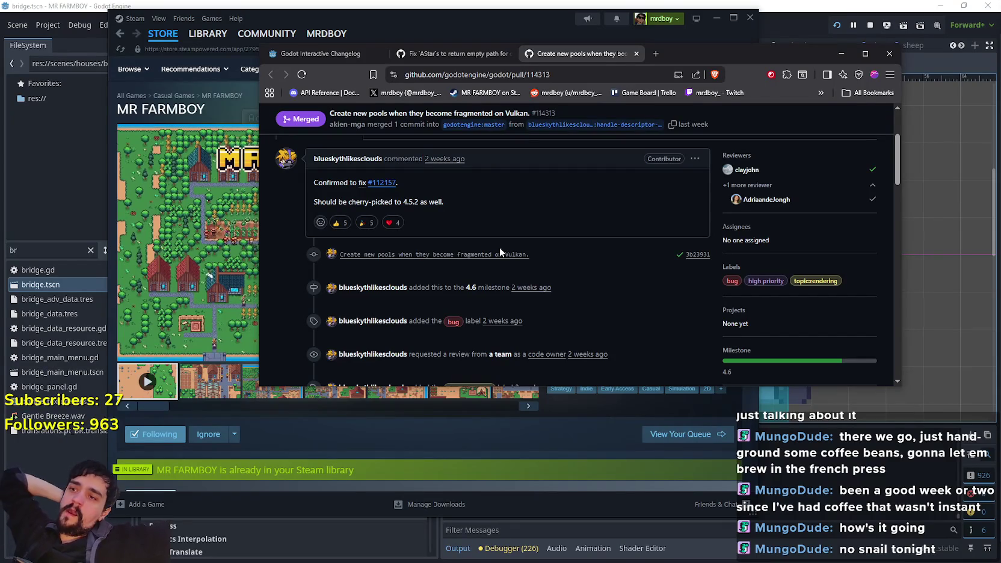
scroll(500, 251, down, 5)
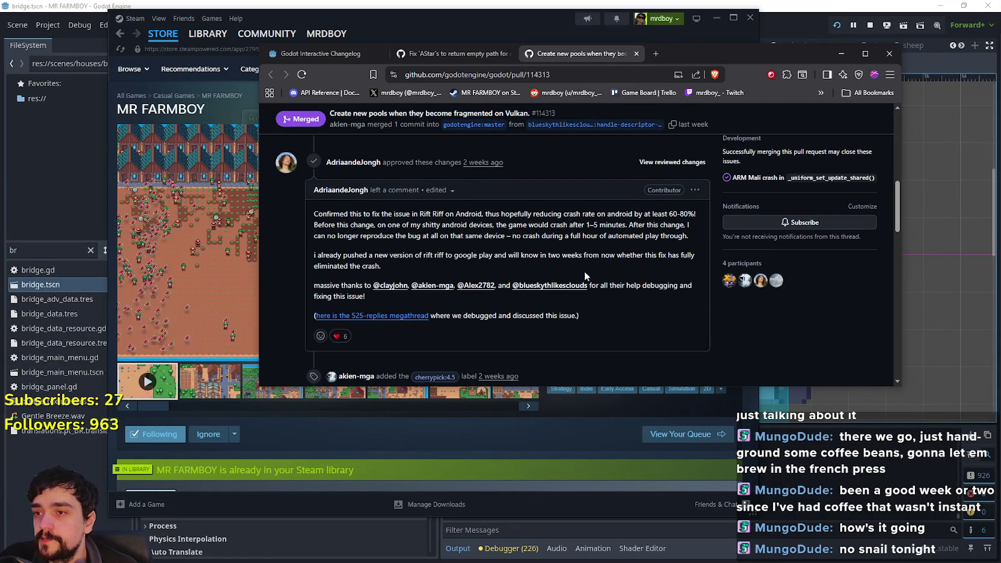
scroll(585, 269, down, 3)
scroll(585, 269, up, 4)
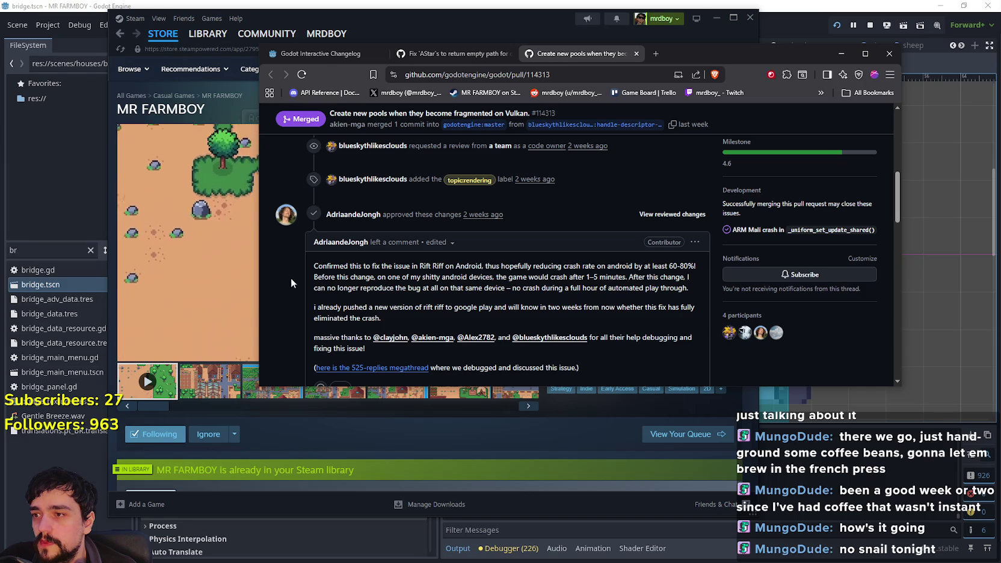
scroll(581, 276, down, 5)
scroll(581, 277, down, 3)
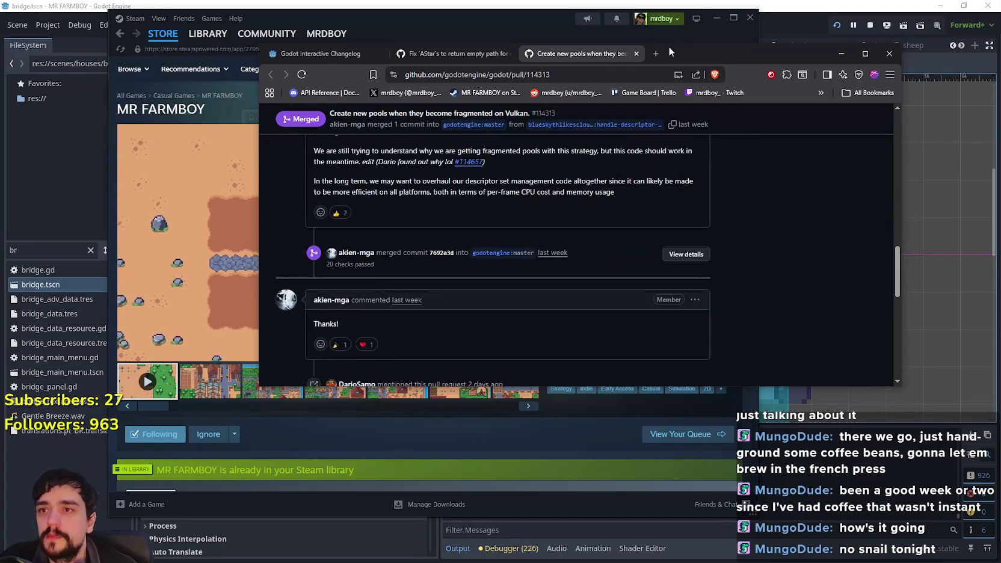
key(ctrl+w)
click(891, 55)
Step: Close all browser tabs, then open the MR FARMBOY Community Hub's Discussions list in Steam
click(589, 173)
click(425, 384)
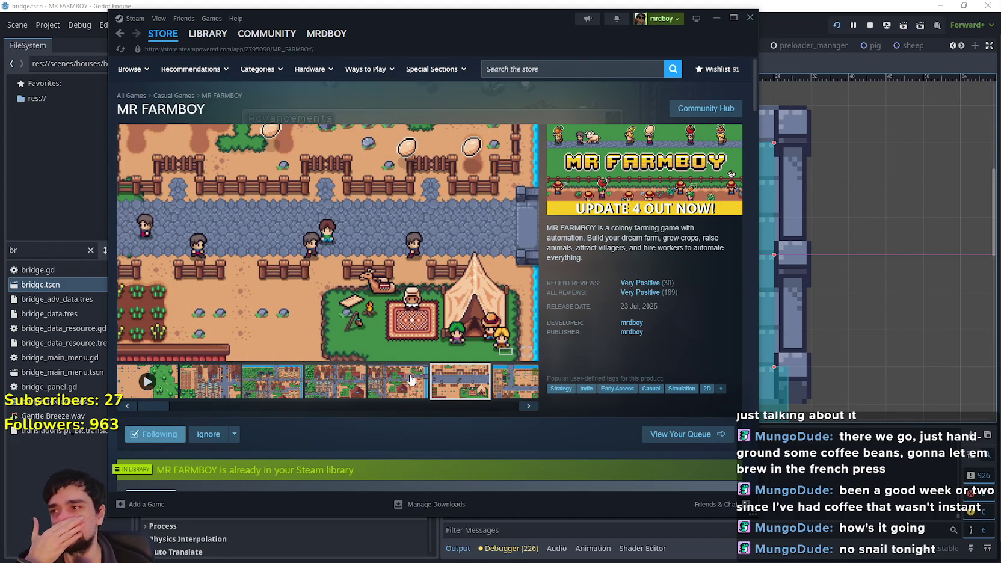
click(721, 113)
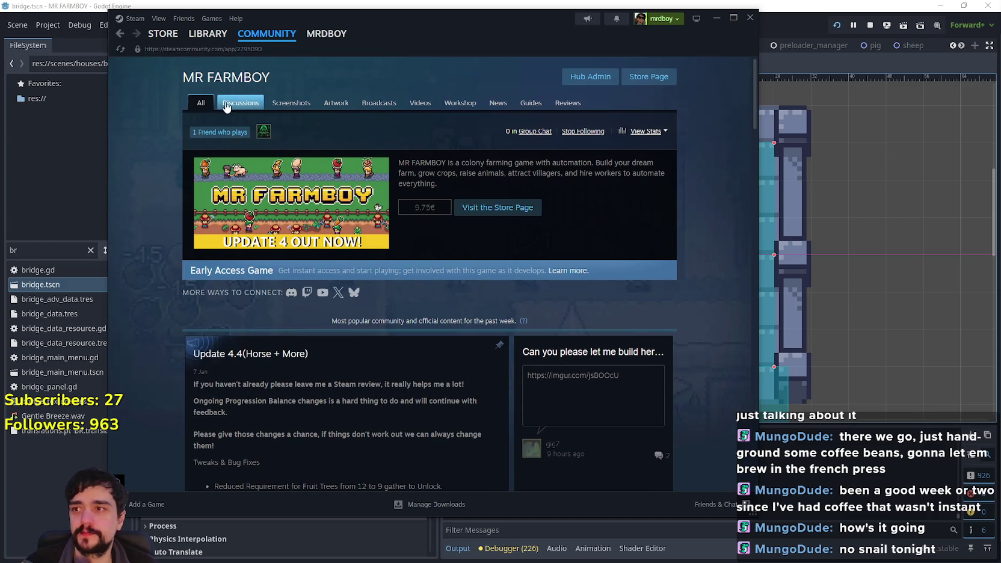
scroll(648, 304, down, 2)
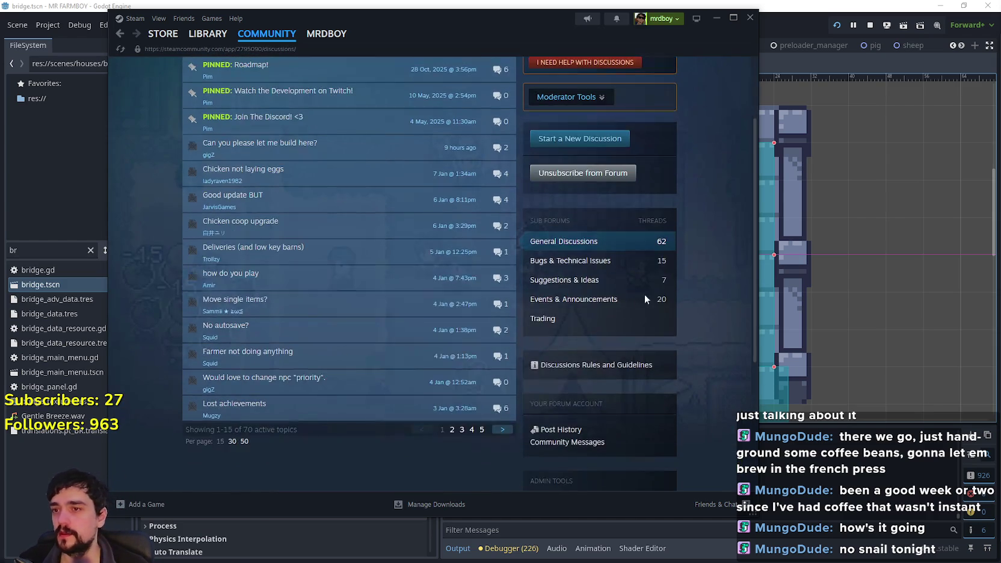
scroll(499, 265, up, 2)
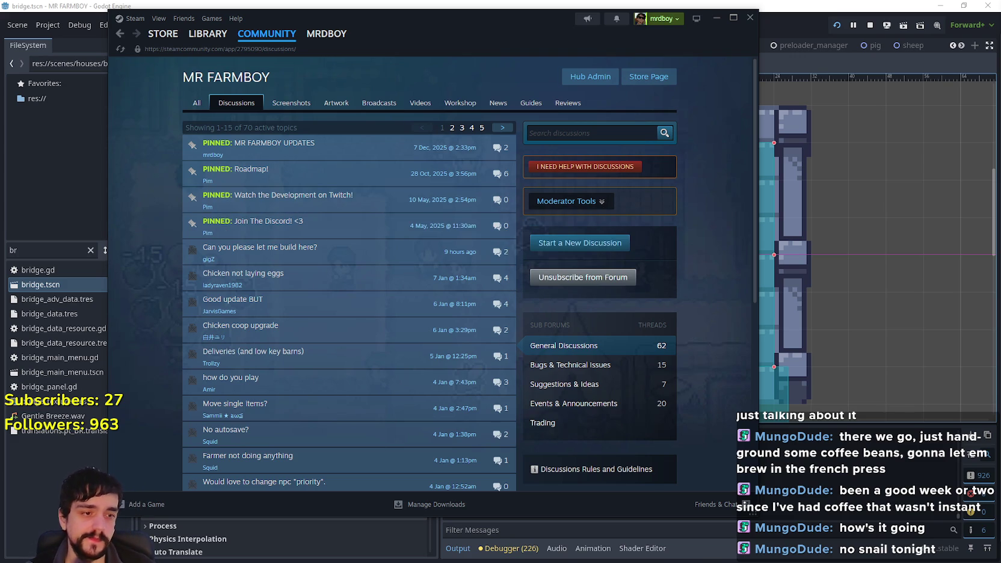
Step: Connect Streaming Avatars to load viewer avatars, then bring the Godot editor back
key(alt+Tab)
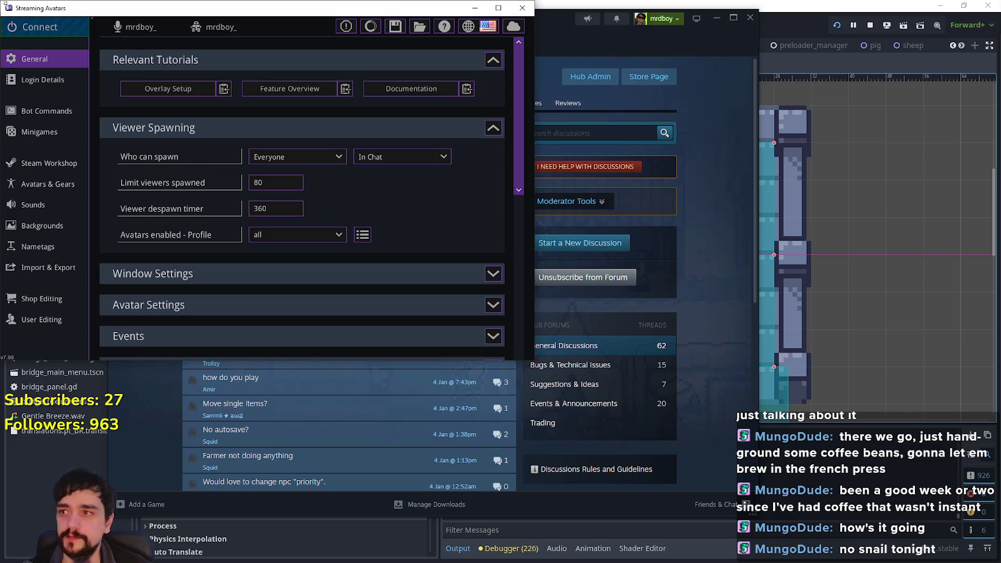
click(692, 263)
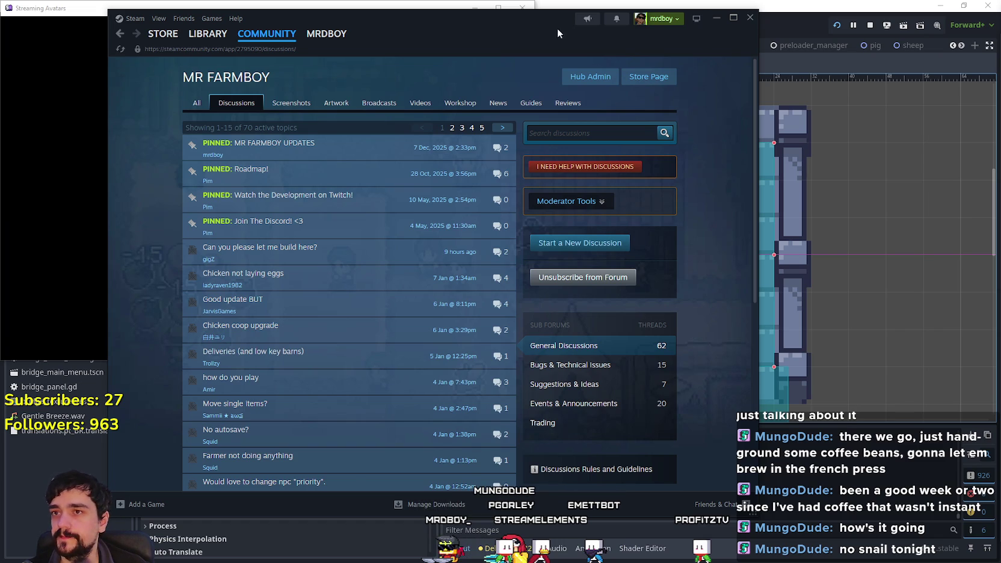
drag(556, 31, 620, 42)
click(485, 10)
click(566, 4)
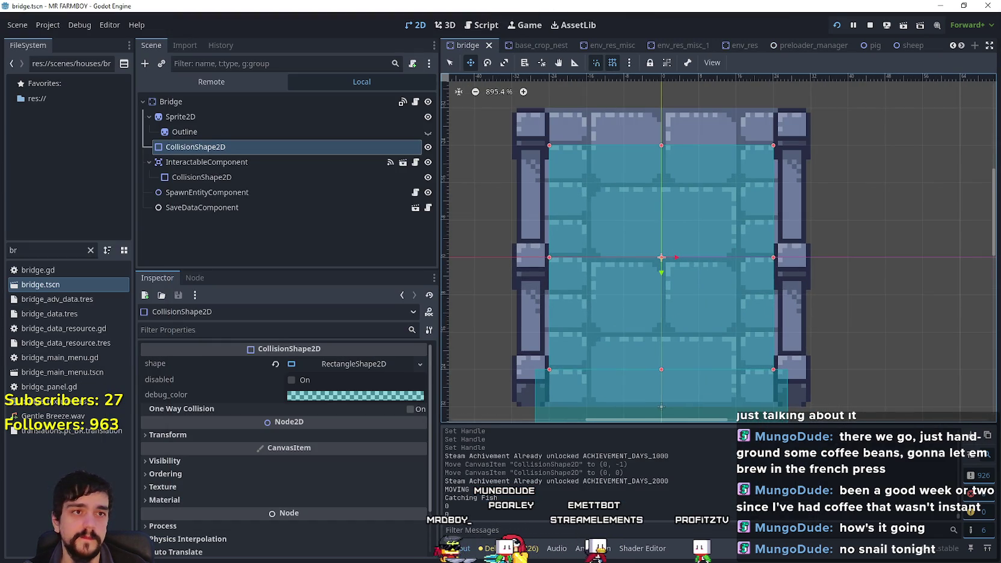
Step: Zoom in and out on the bridge's rectangular CollisionShape2D in the 2D viewport
scroll(908, 265, up, 1)
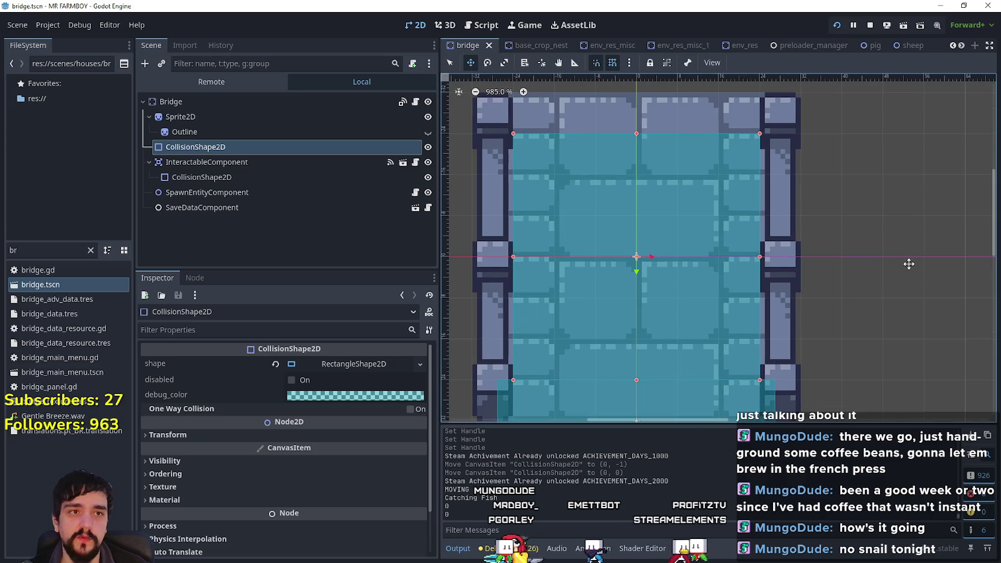
scroll(810, 248, down, 4)
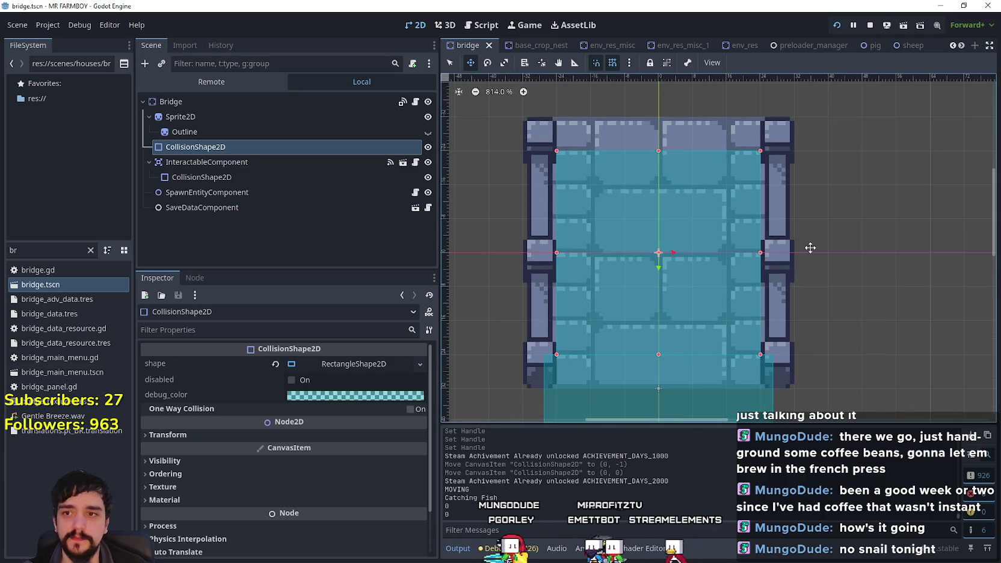
scroll(811, 248, up, 1)
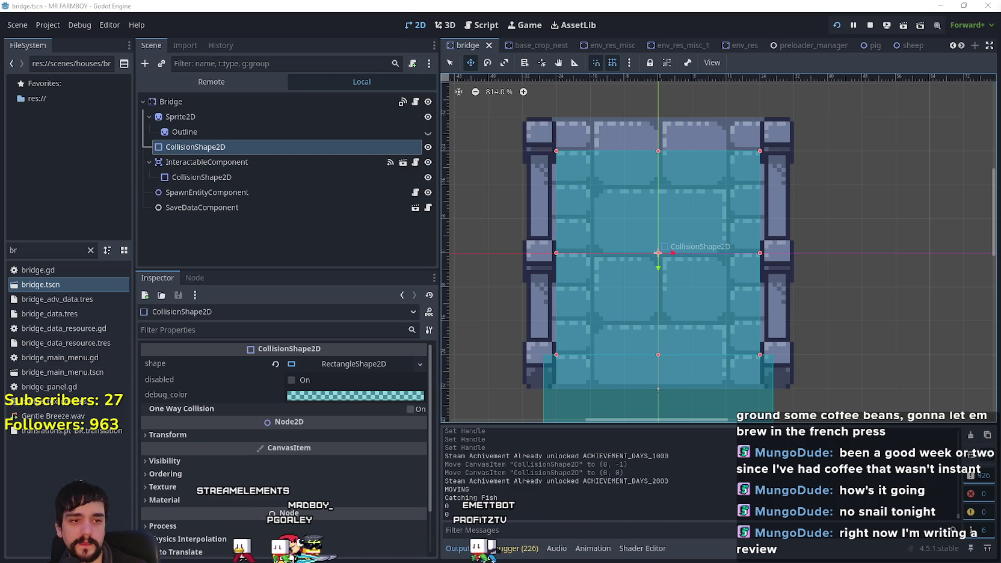
scroll(794, 309, up, 1)
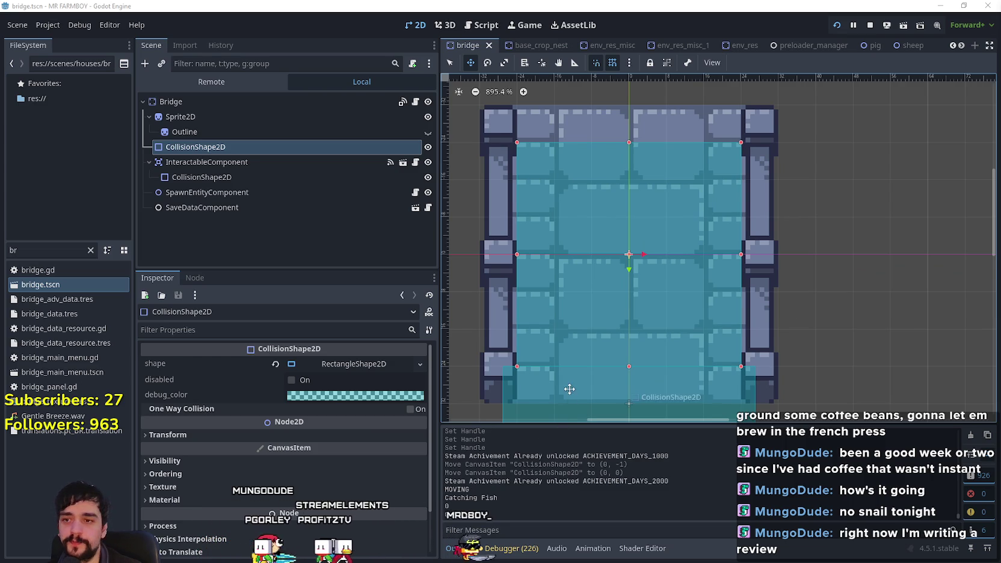
scroll(568, 401, down, 2)
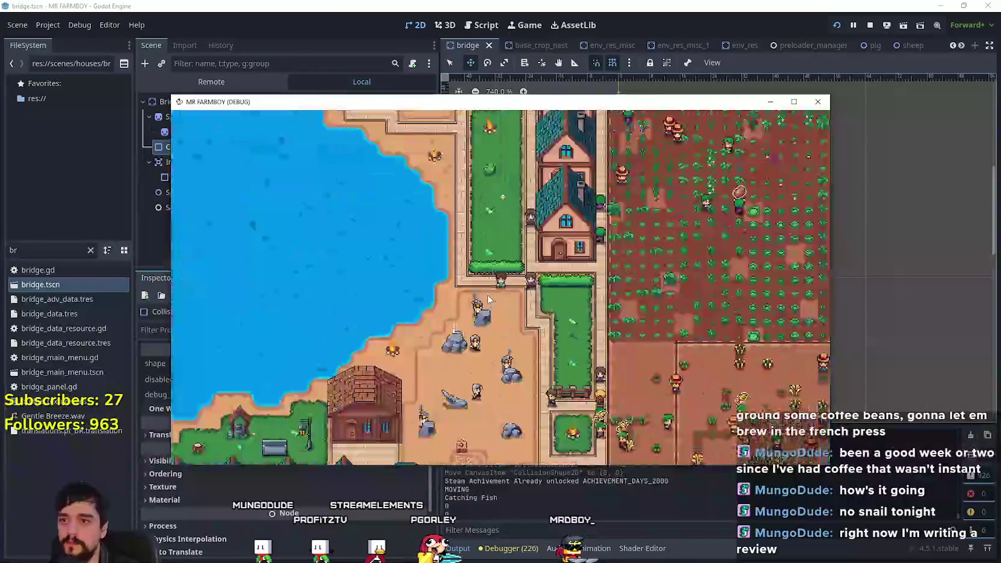
Step: Walk the player toward the brick house and cast a fishing line into the water
key(Left)
key(Down)
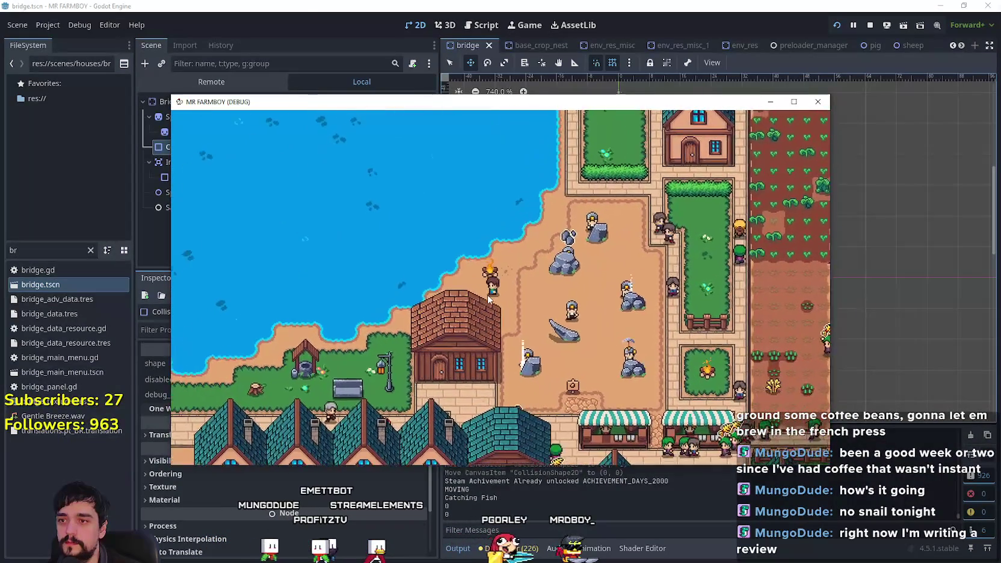
click(592, 286)
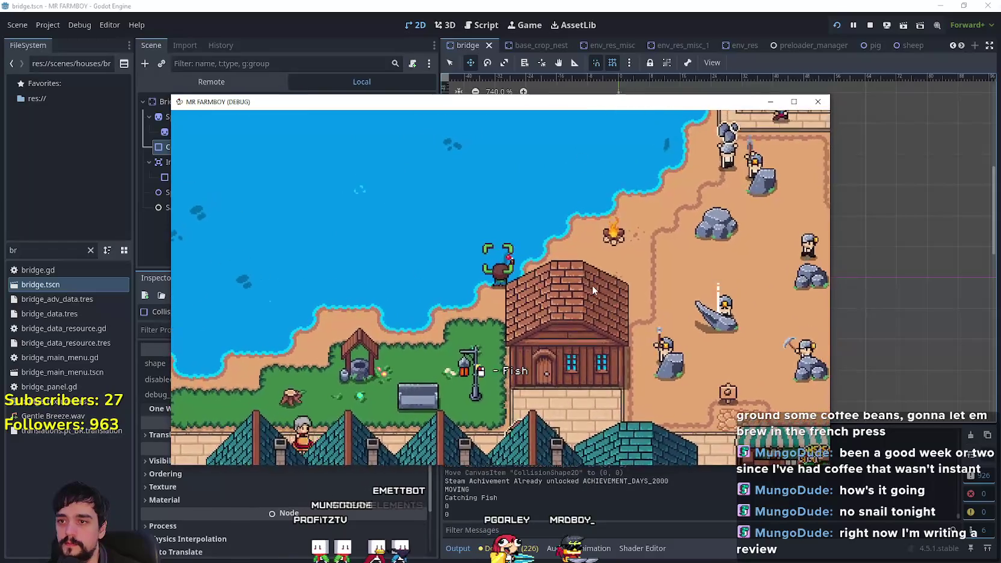
Step: Open the Advancements panel, view the Land, Buildings and Uniques advancements, then close it
key(Tab)
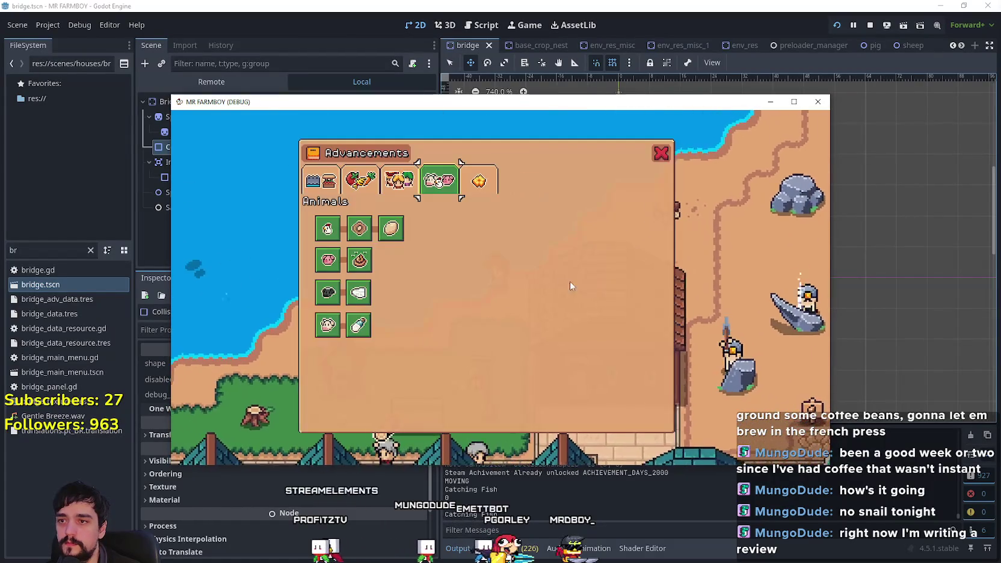
click(333, 182)
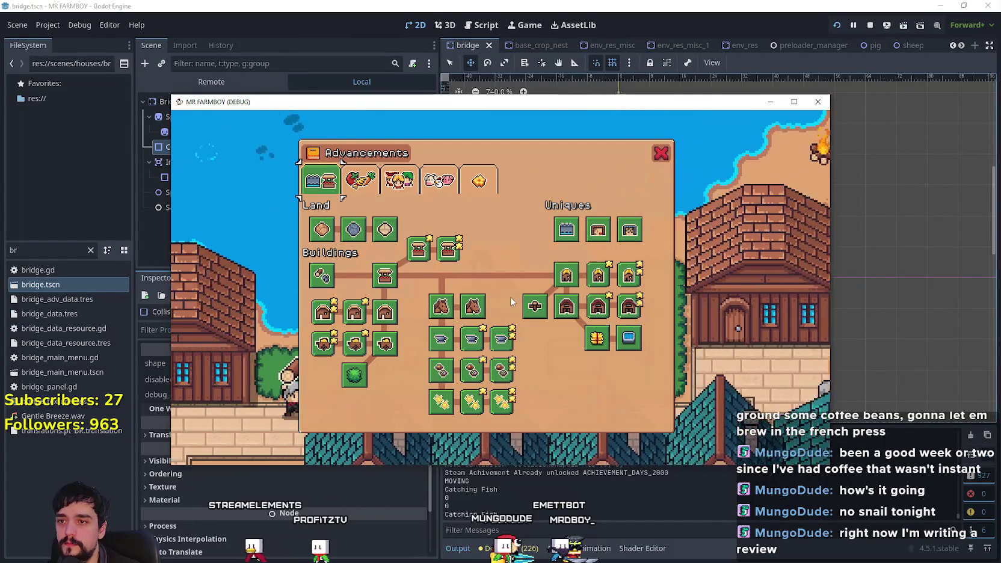
key(Escape)
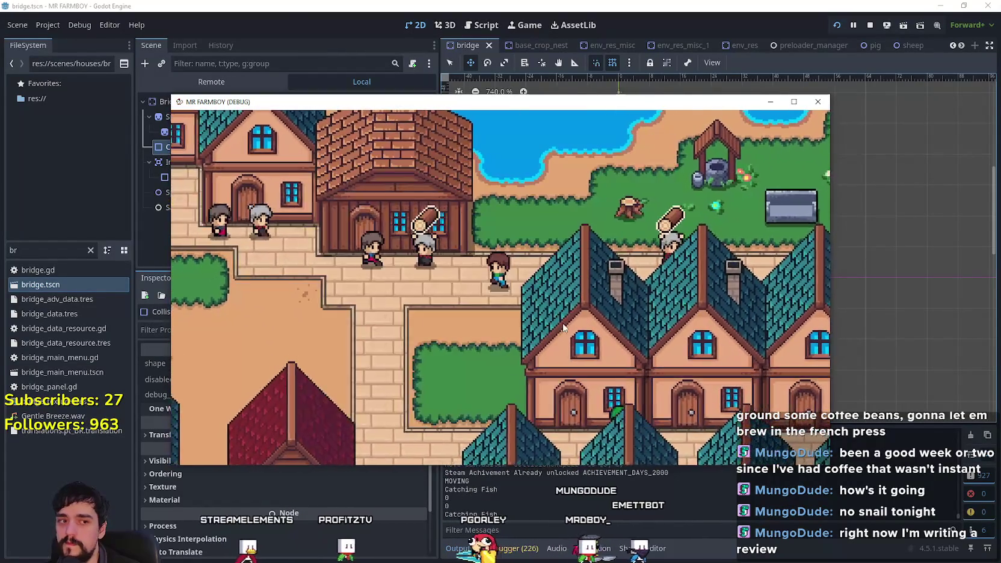
Step: Open the Crafting panel and switch its list to crops while walking left
key(c)
key(a)
scroll(223, 301, down, 5)
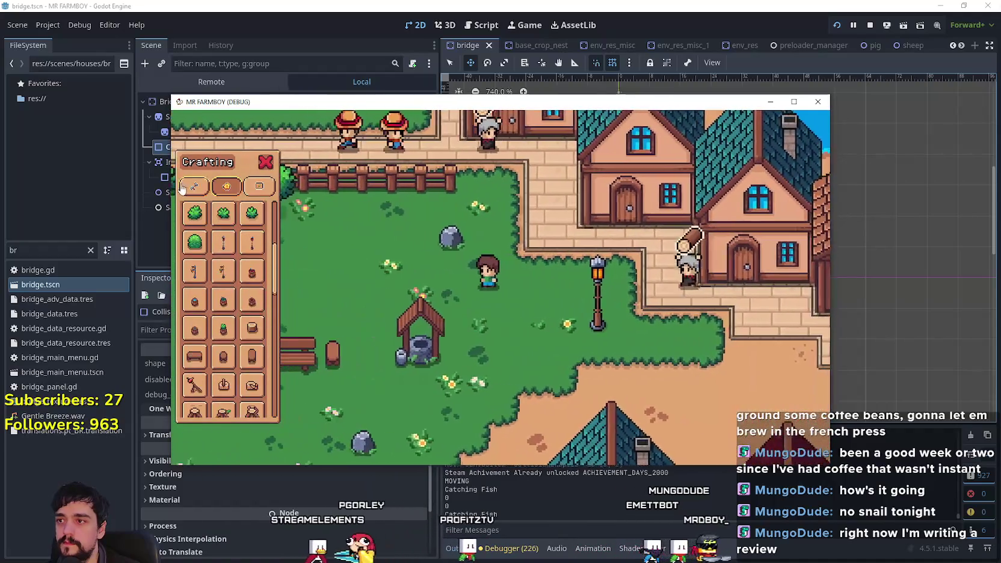
click(193, 187)
key(w)
scroll(228, 301, down, 5)
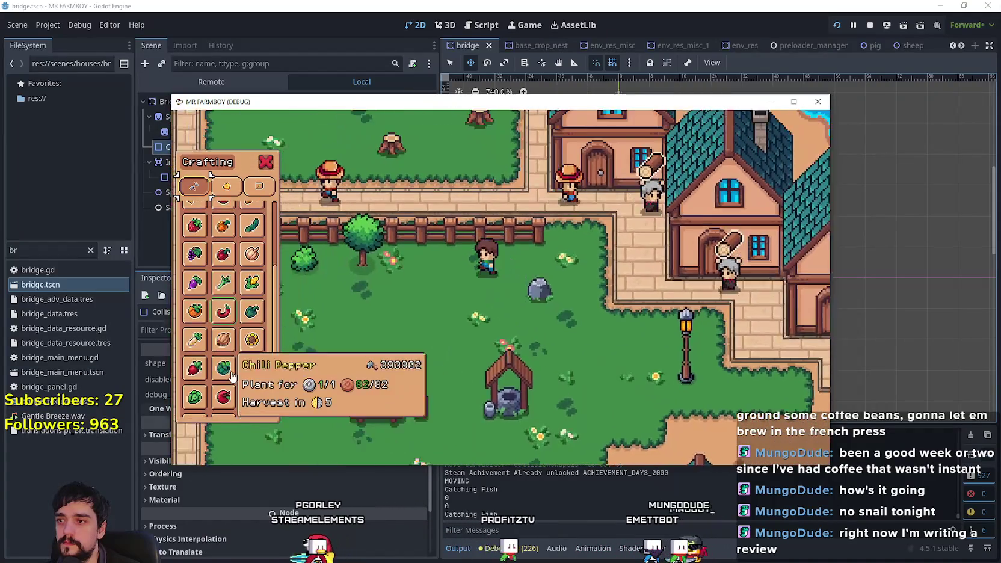
key(a)
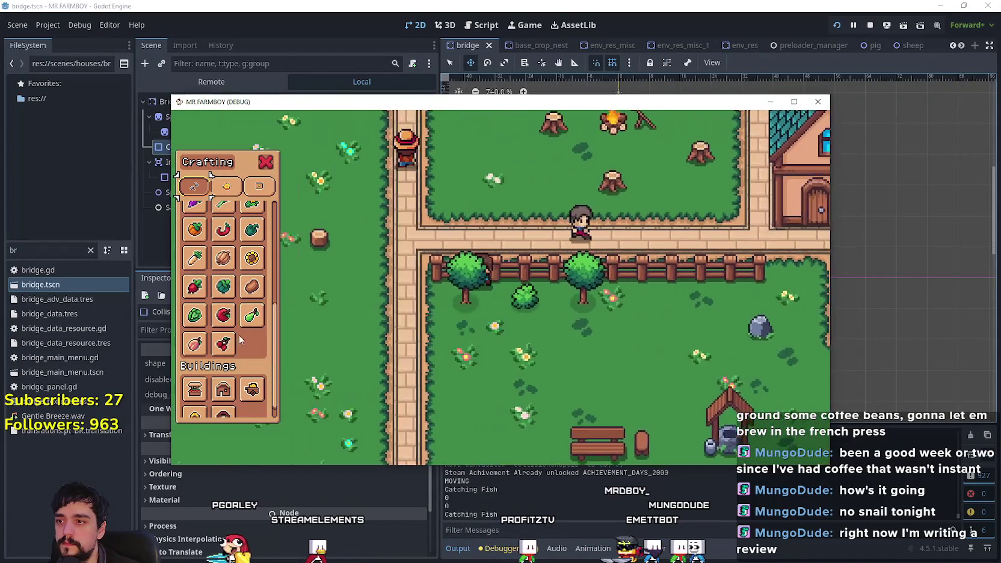
Step: Walk the farmer left and up through town to the park, making the game window fill the screen
mouse_move(201, 349)
key(a)
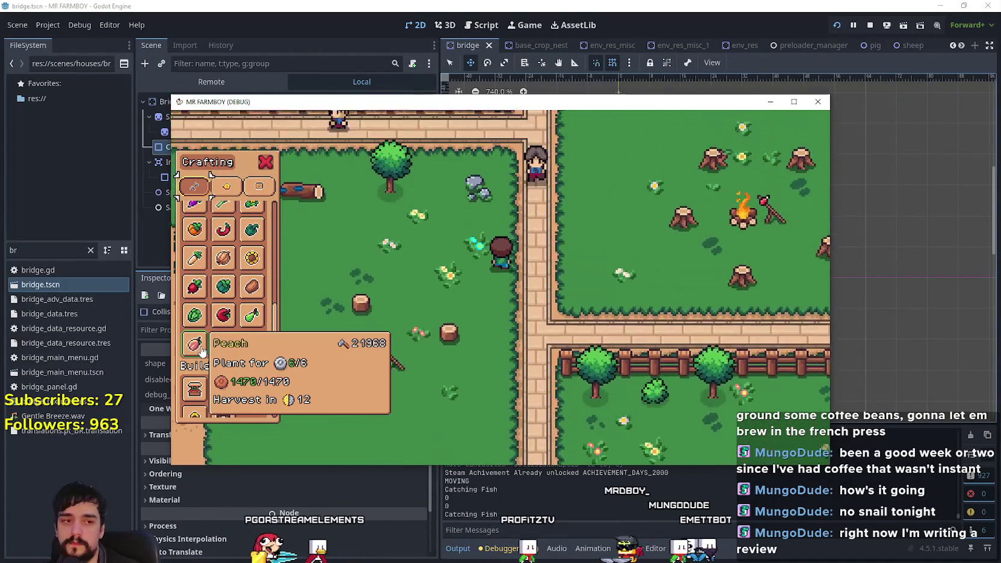
key(w)
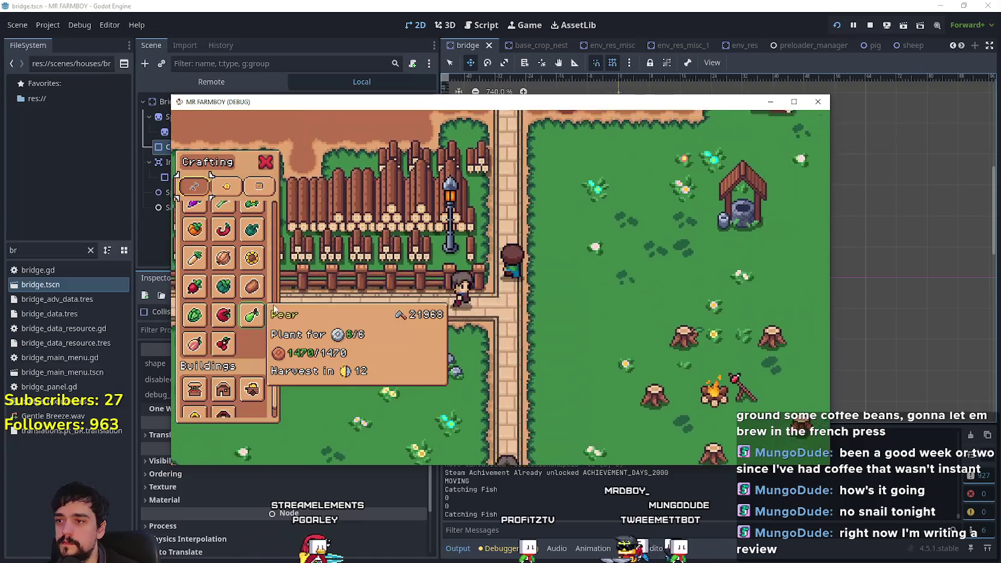
key(w)
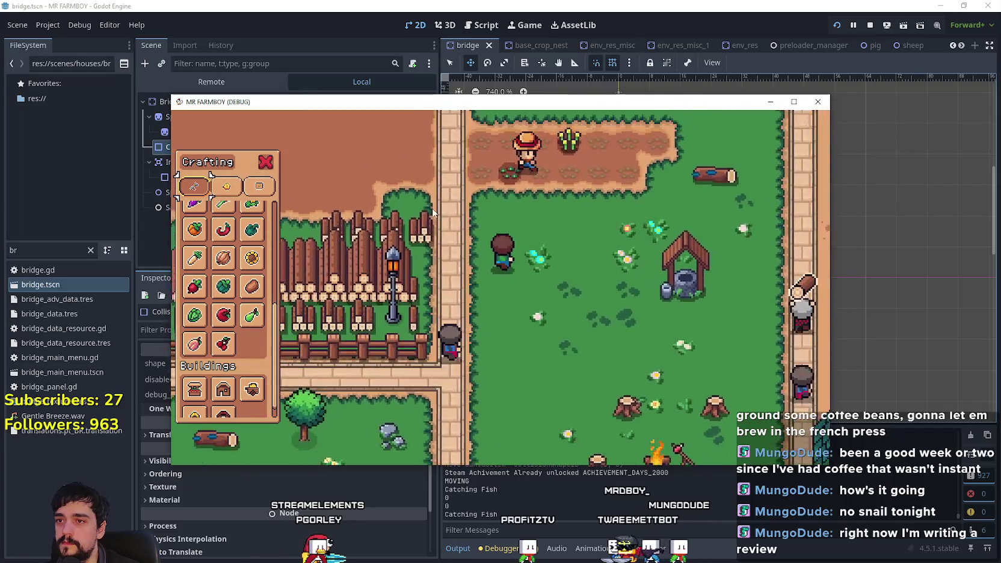
key(Tab)
key(Escape)
key(w)
click(794, 101)
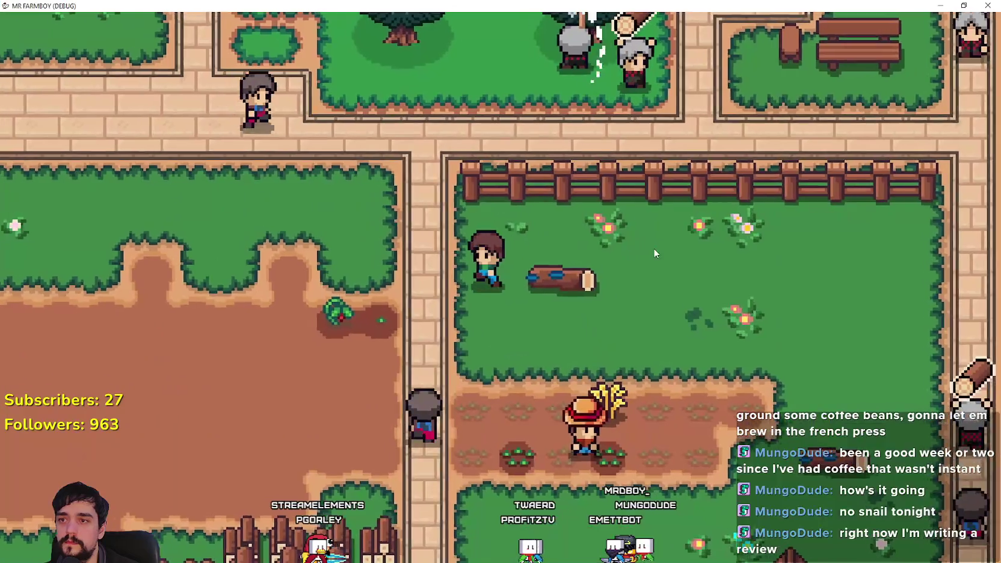
key(w)
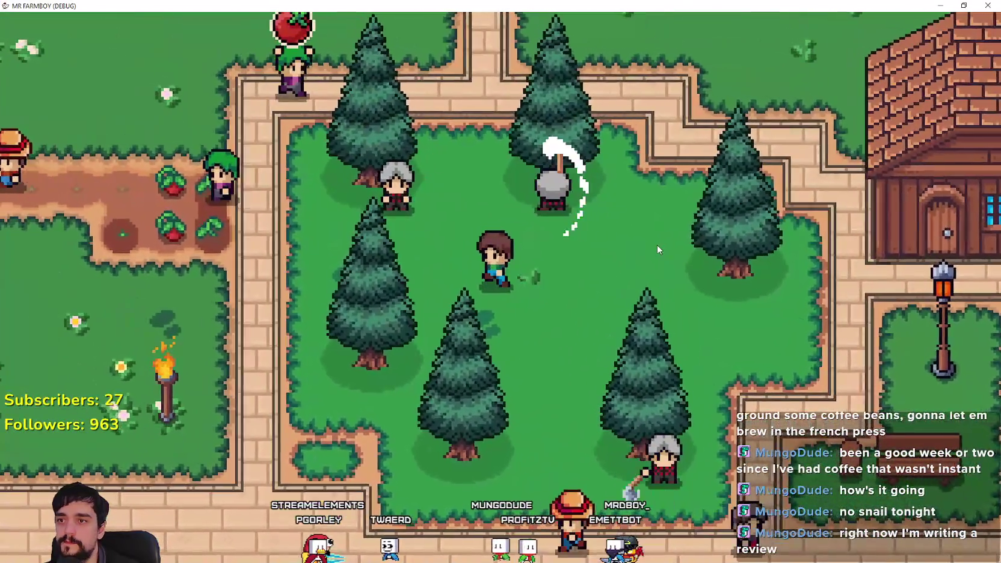
Step: Walk out of the park down into the tomato plot and harvest the ripe tomato
key(a)
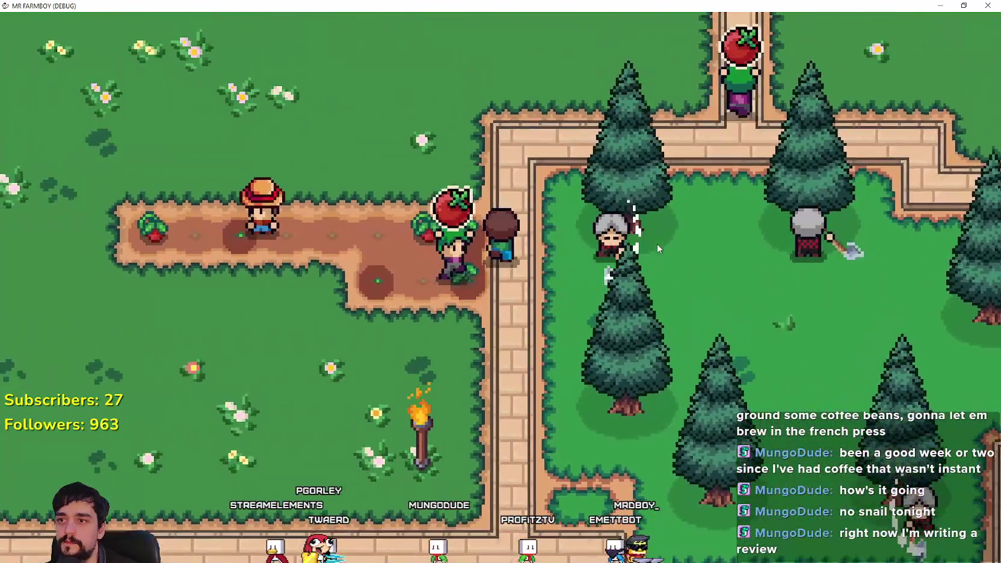
key(w)
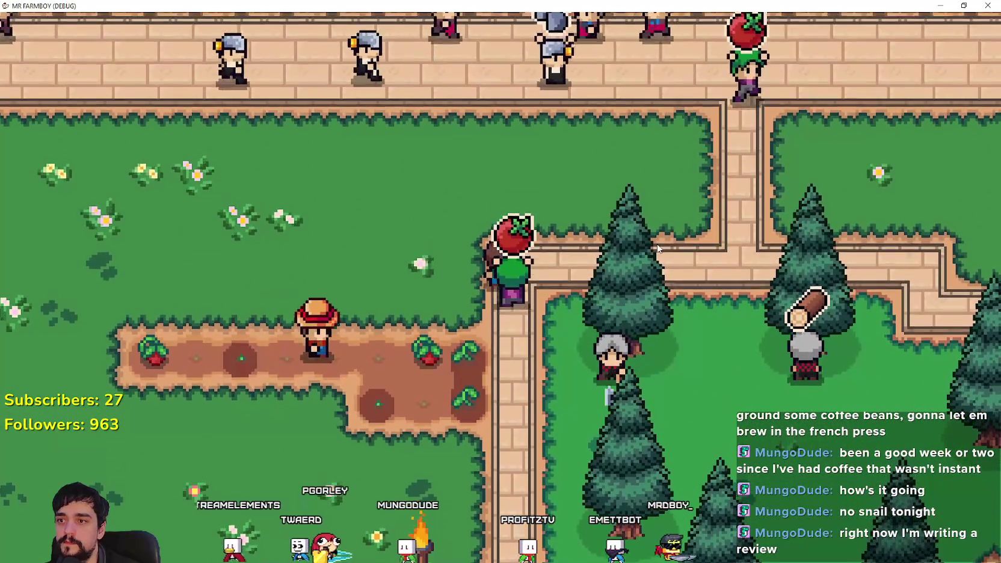
key(a)
key(s)
key(a)
click(657, 247)
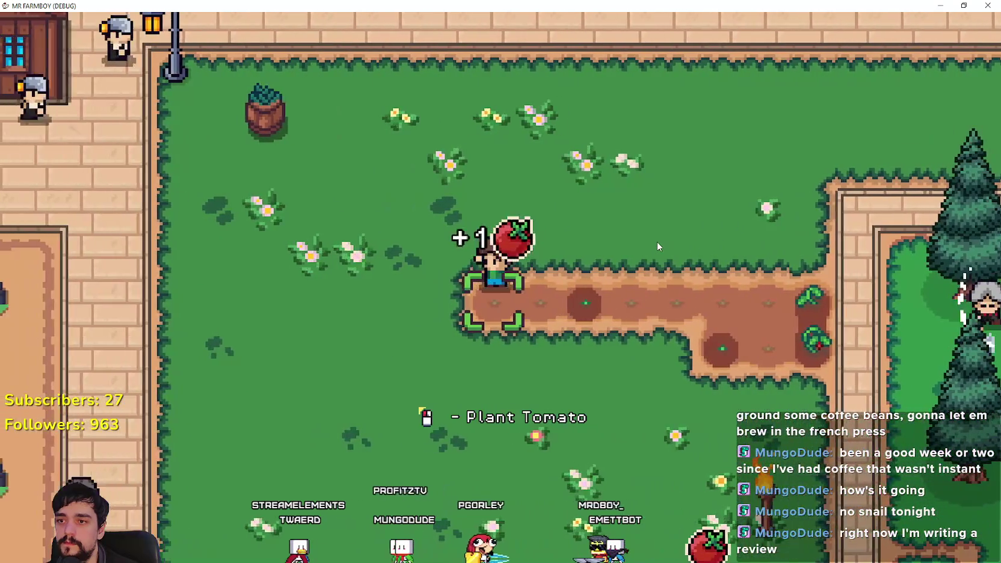
Step: Walk back up through the fence gap and right across the grass past the big house
key(w)
key(d)
key(w)
key(d)
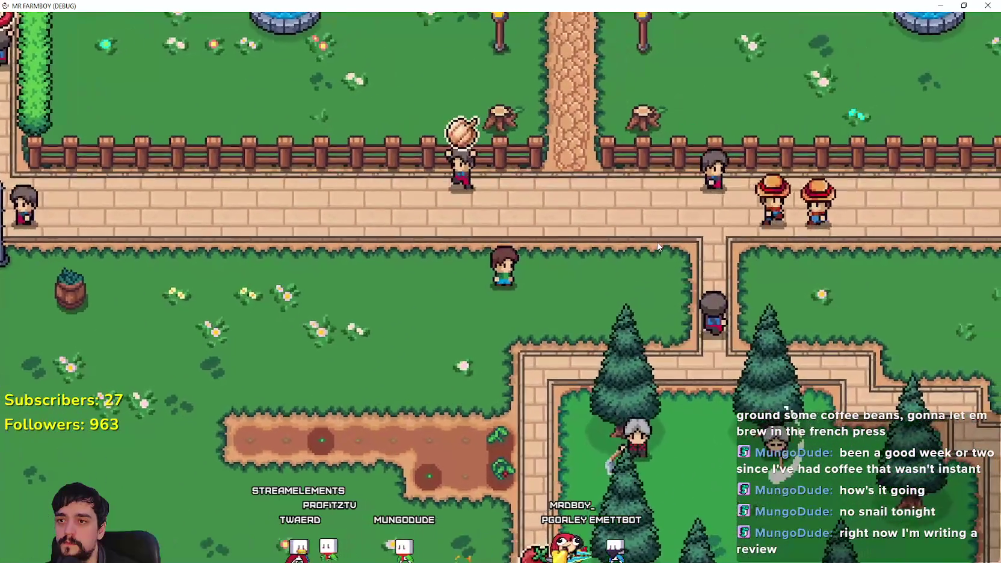
key(w)
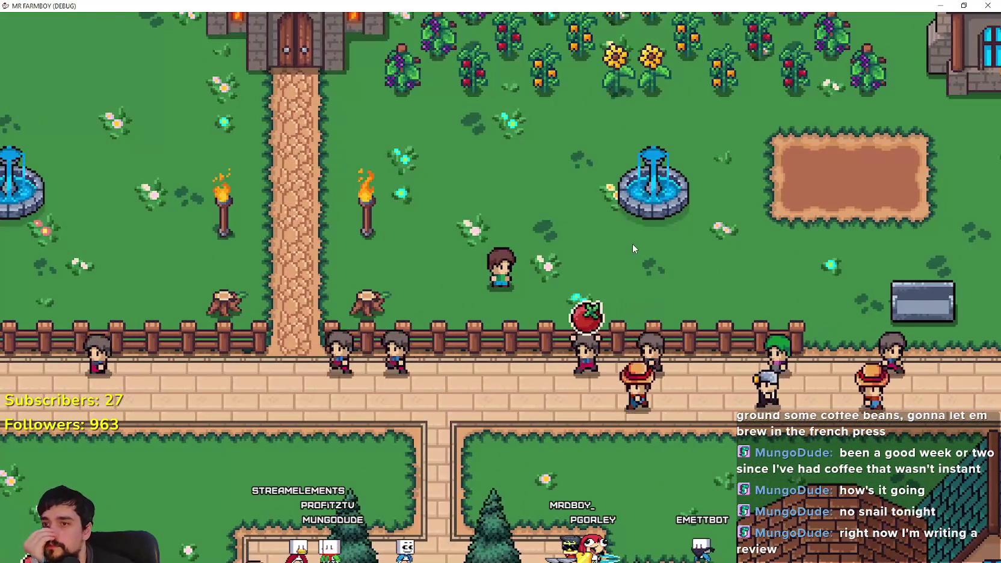
key(d)
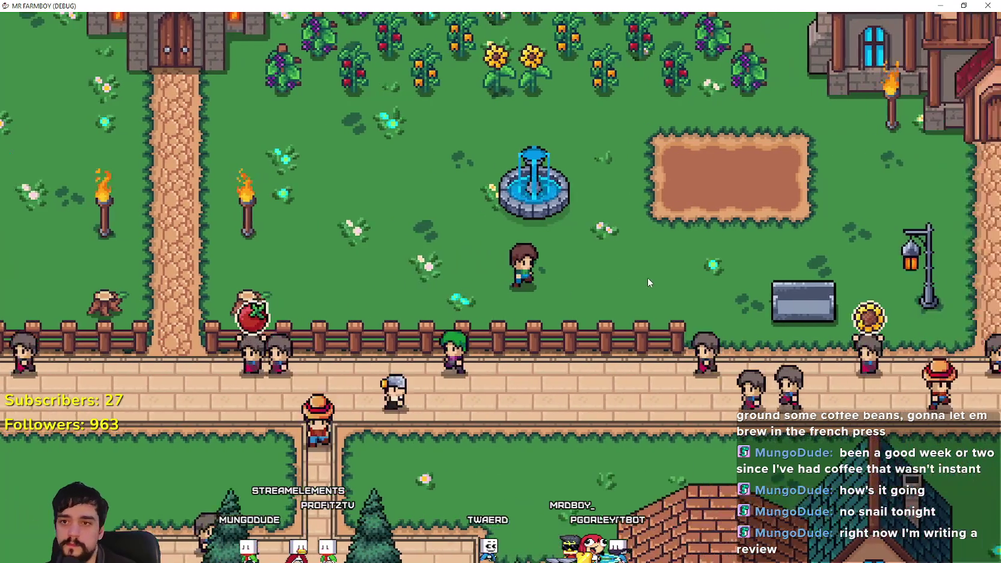
key(w)
key(d)
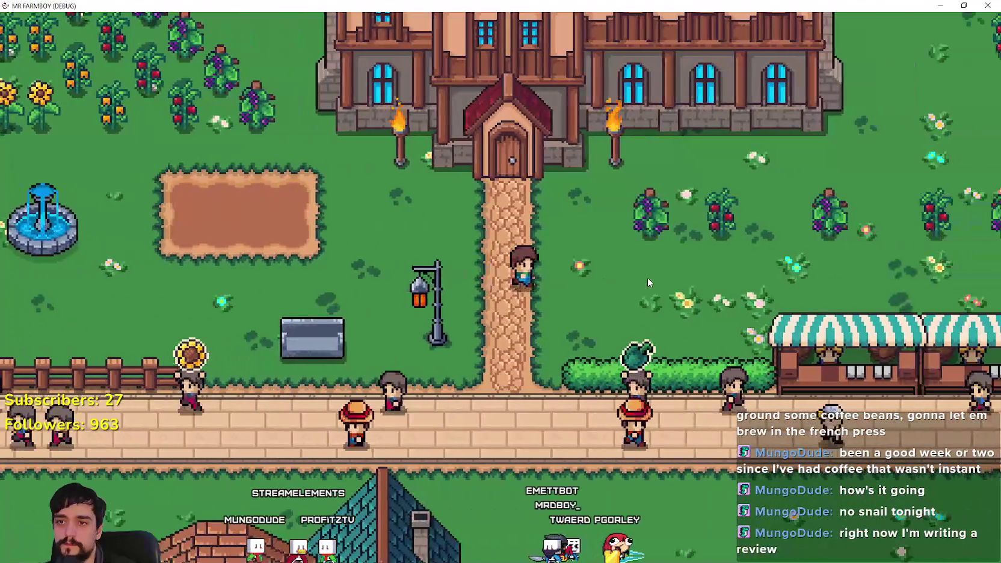
key(w)
Step: Keep walking right through town past the houses and the crowded farm field
key(d)
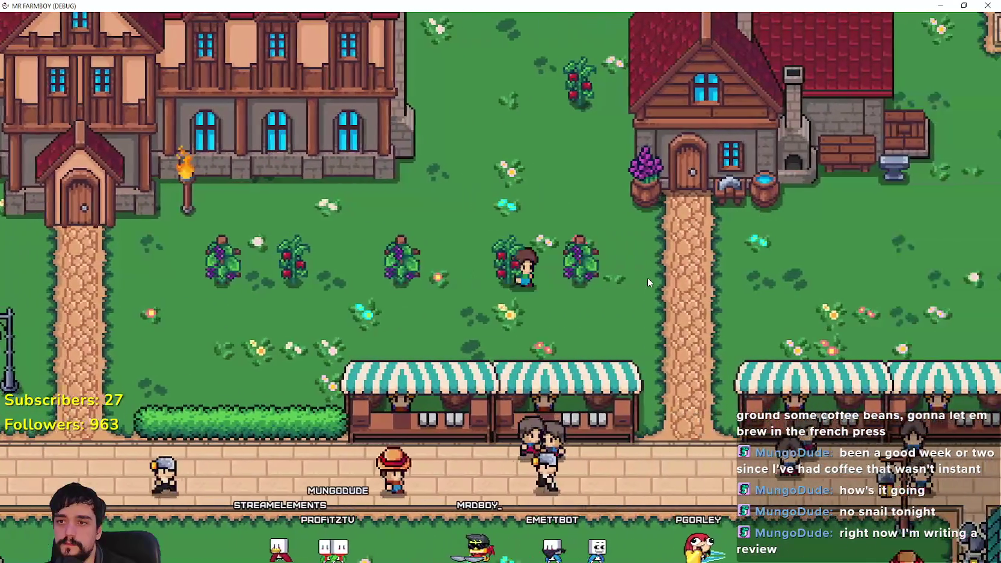
key(d)
key(w)
key(d)
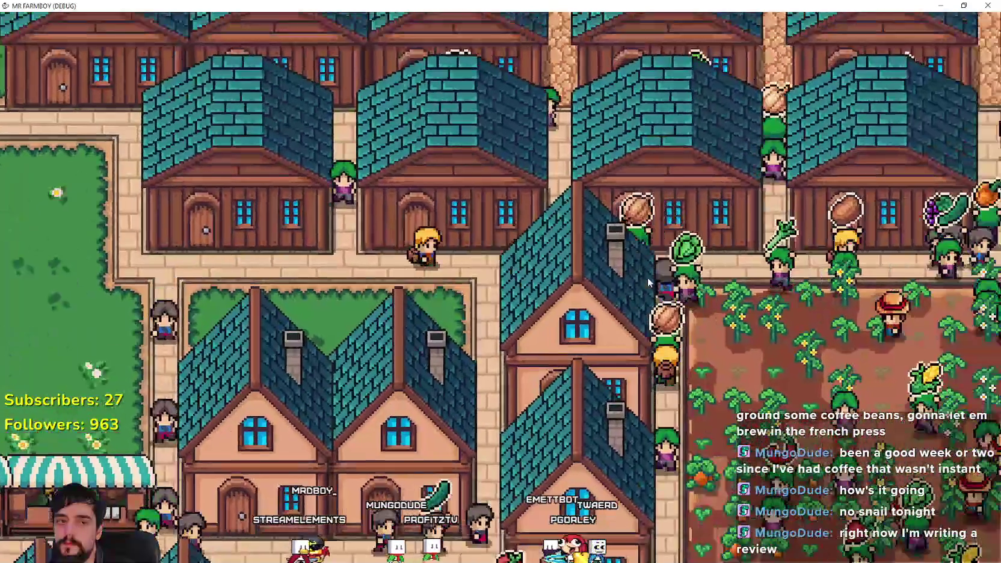
key(d)
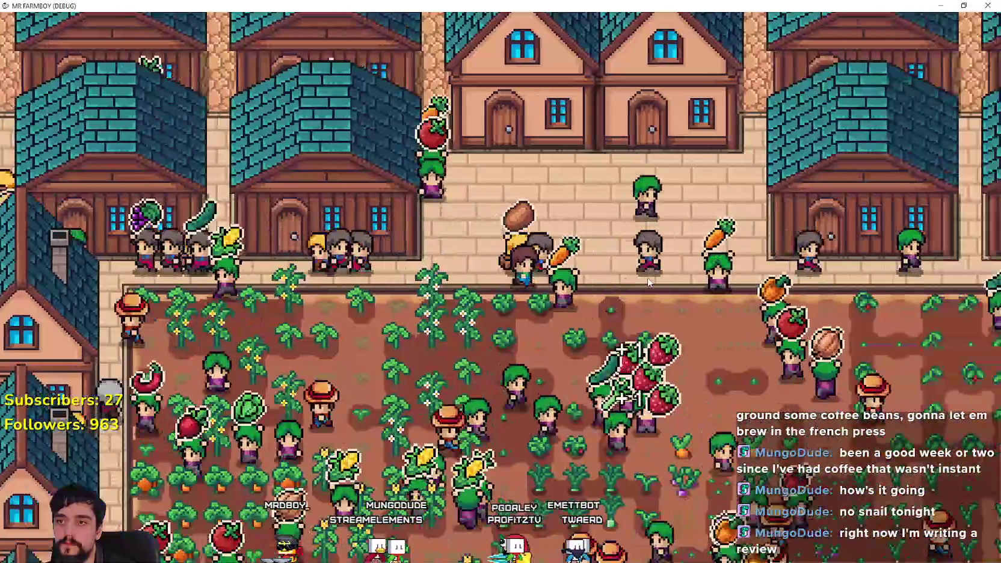
key(d)
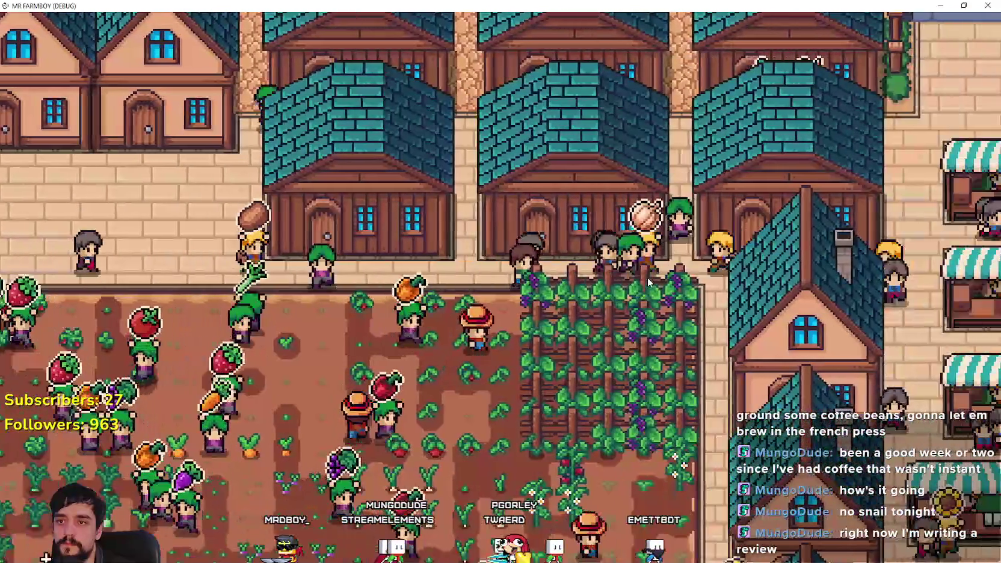
Step: Walk past the market stalls to the Royal's Envoy and open its task window
key(d)
key(w)
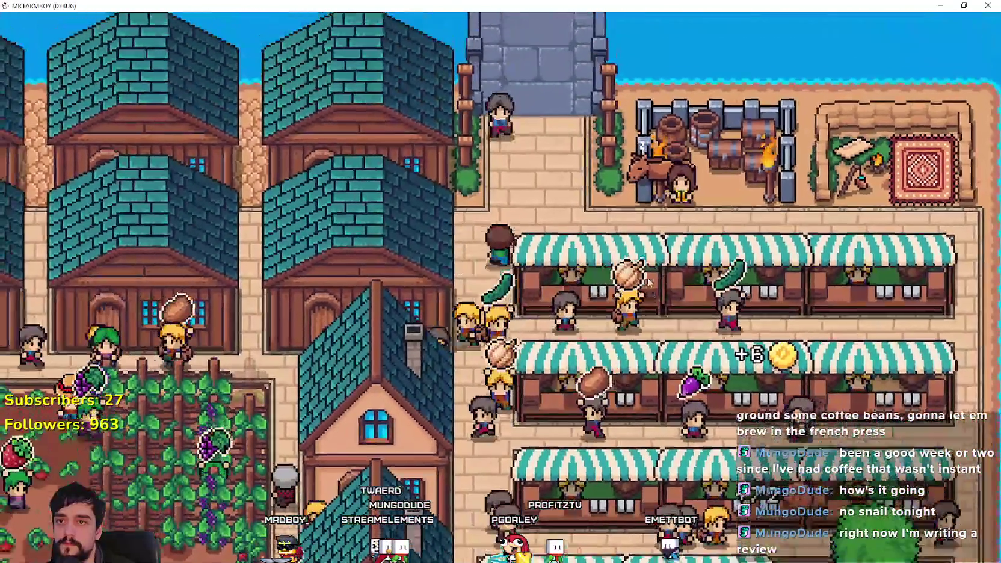
key(d)
key(w)
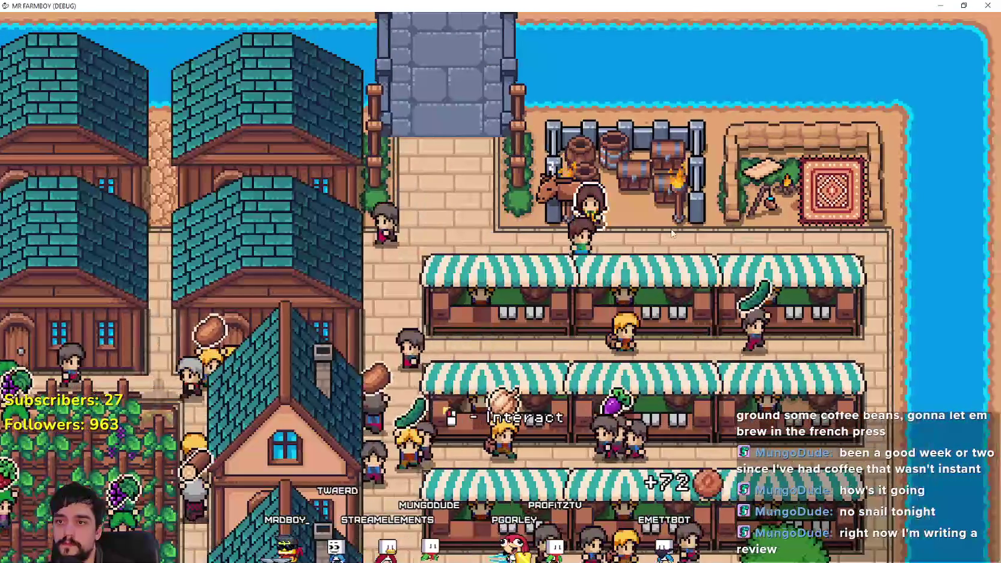
scroll(532, 152, up, 2)
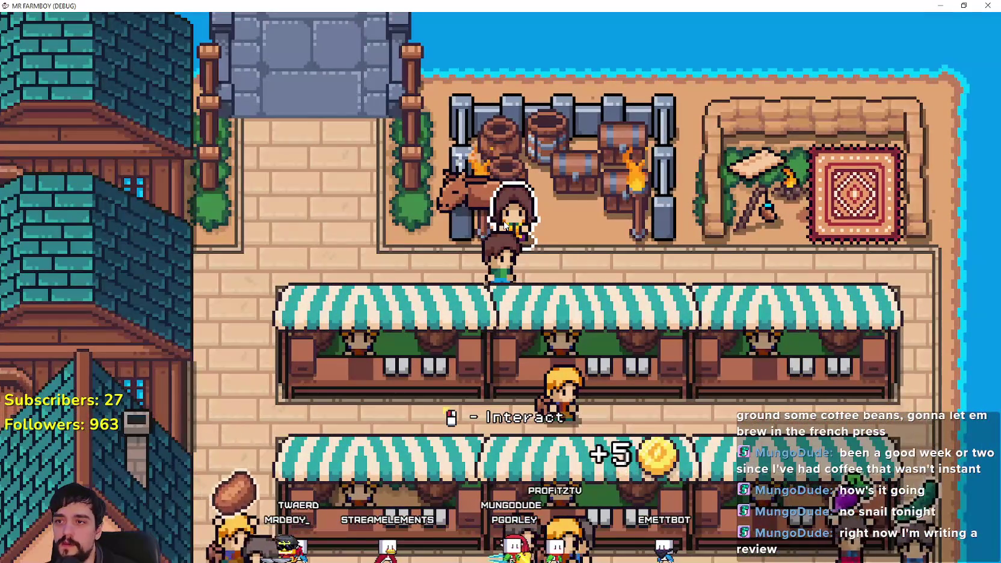
key(a)
key(h)
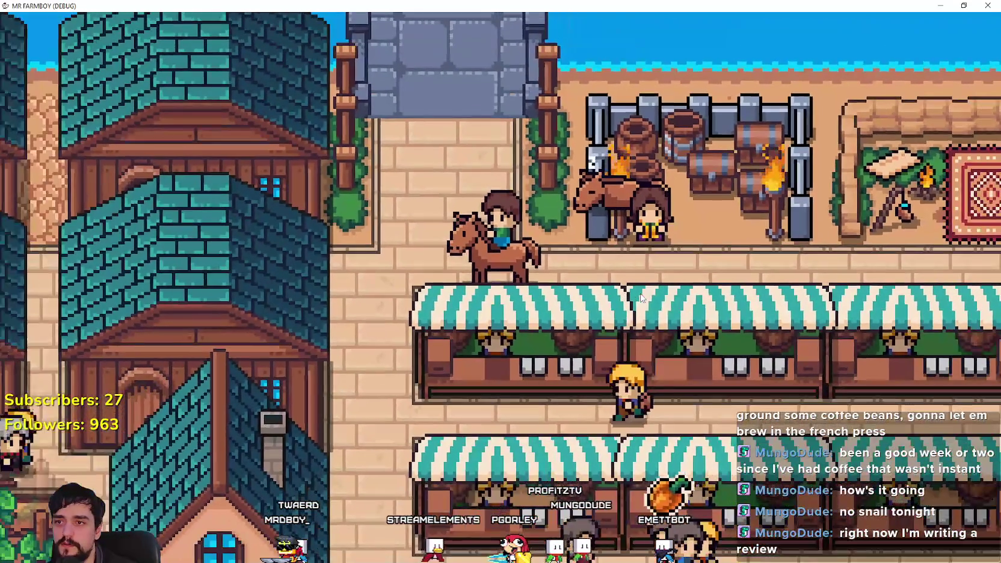
key(d)
key(e)
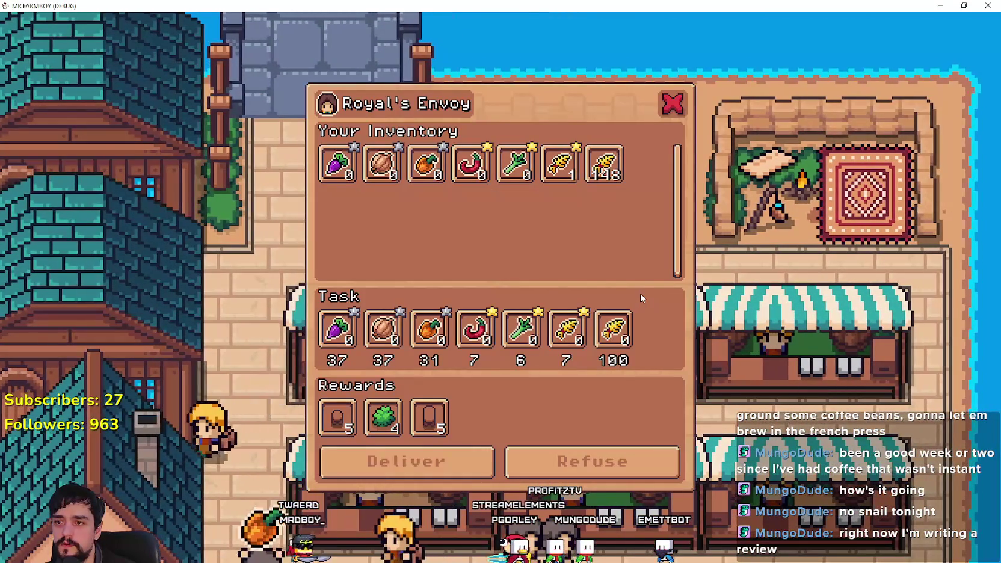
key(Escape)
key(w)
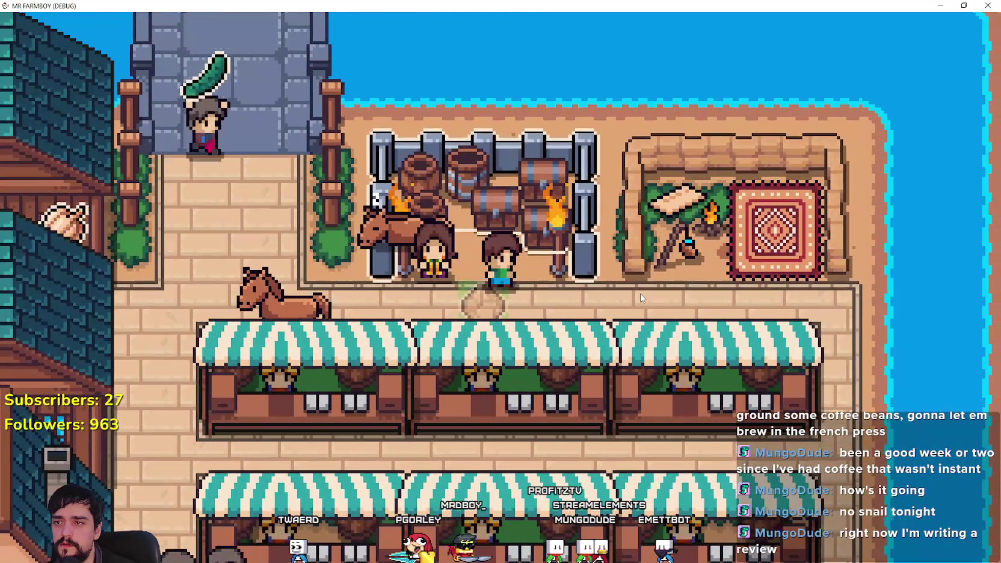
key(w)
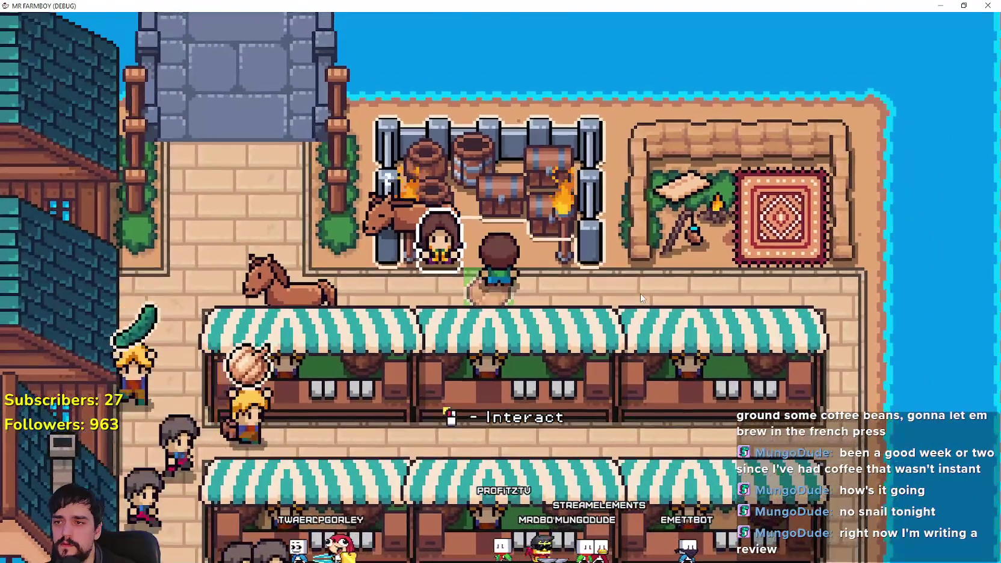
key(a)
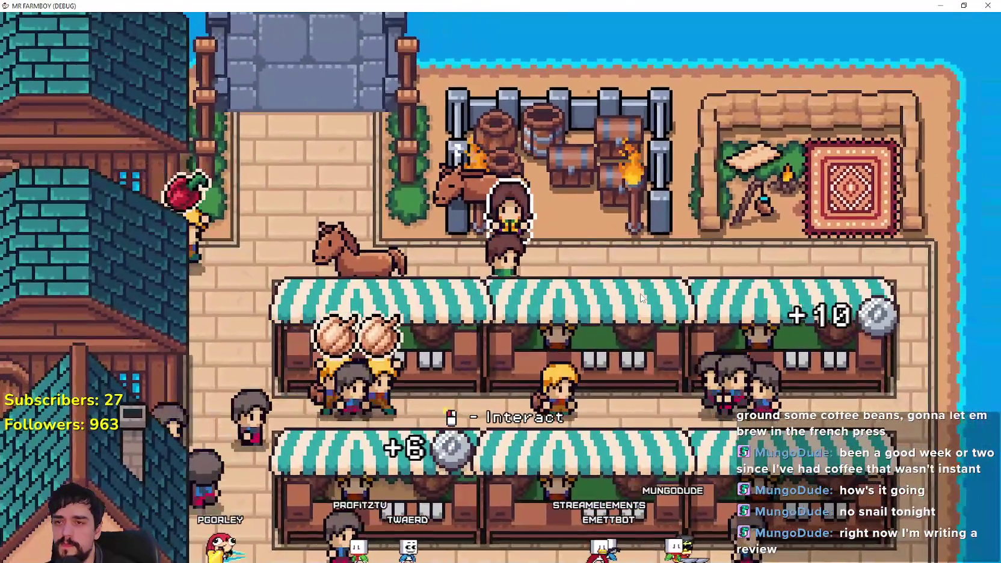
key(e)
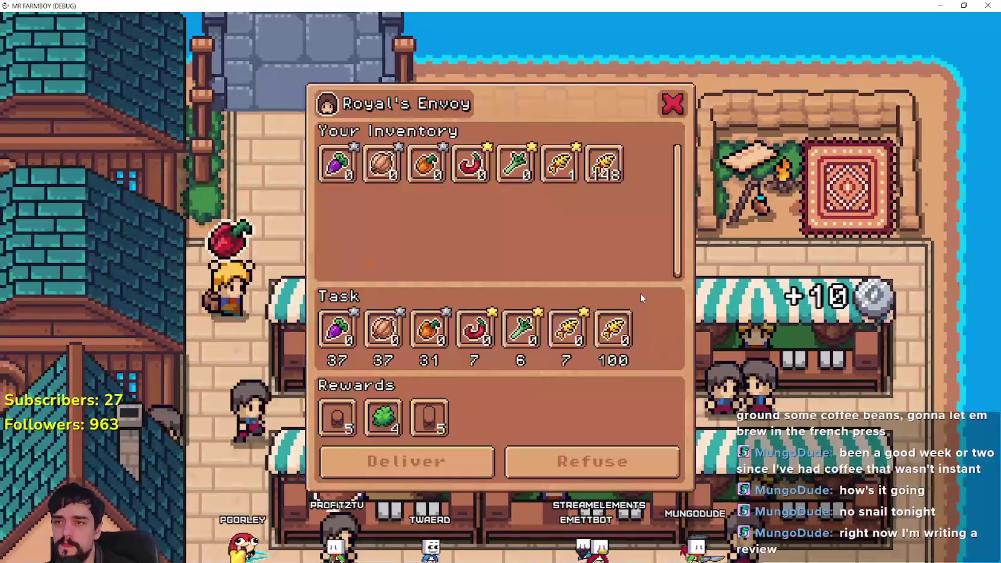
key(Escape)
key(s)
key(e)
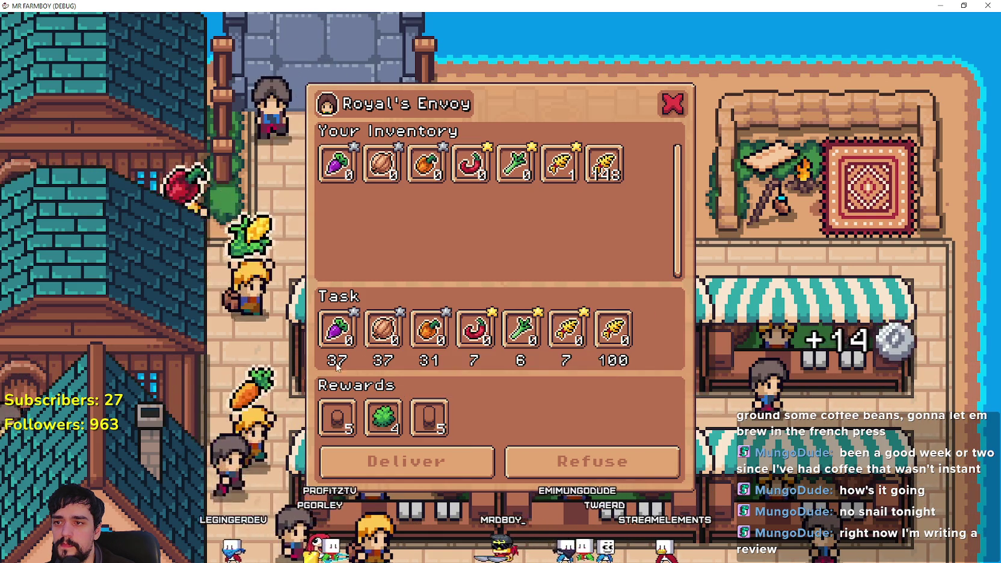
click(674, 104)
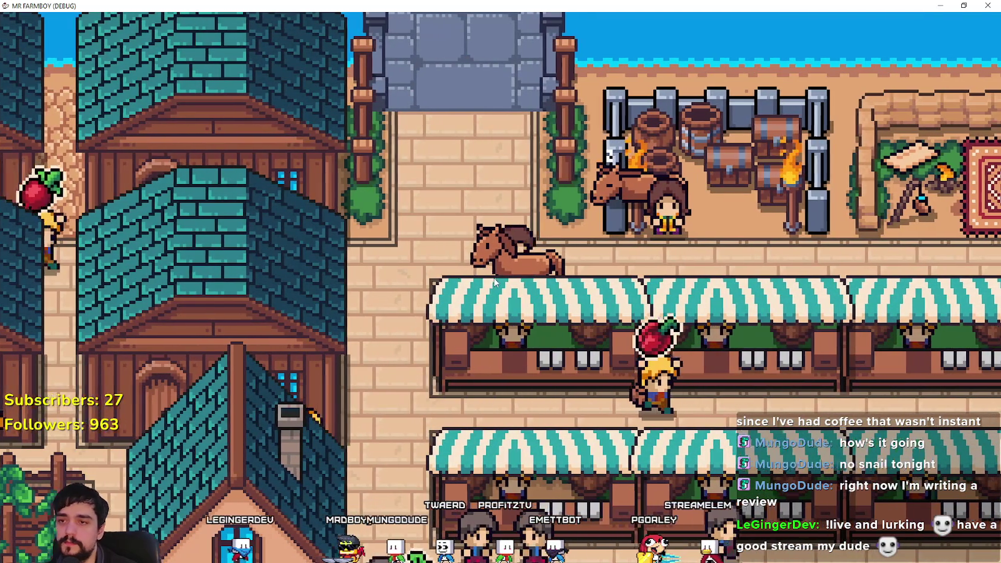
click(395, 298)
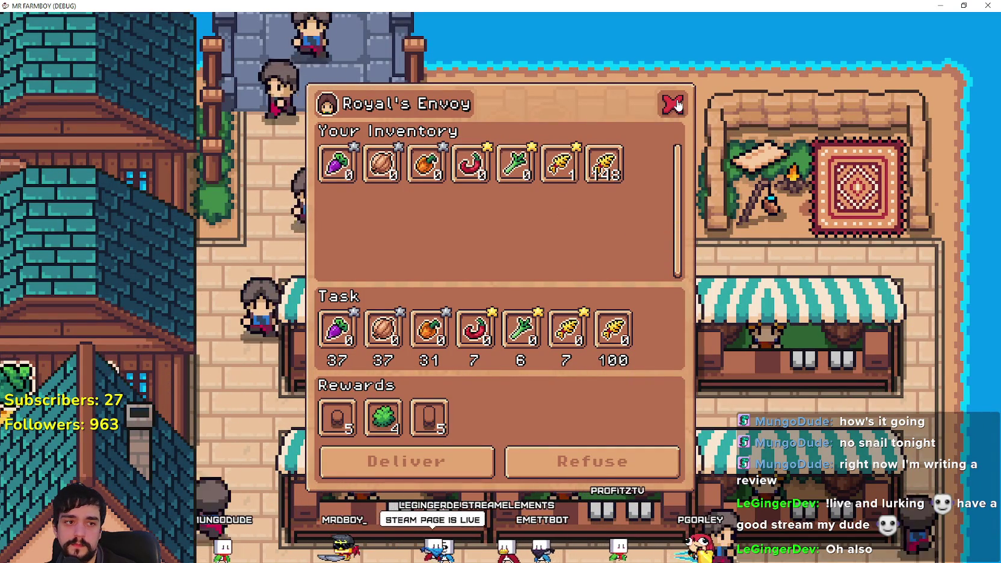
click(673, 105)
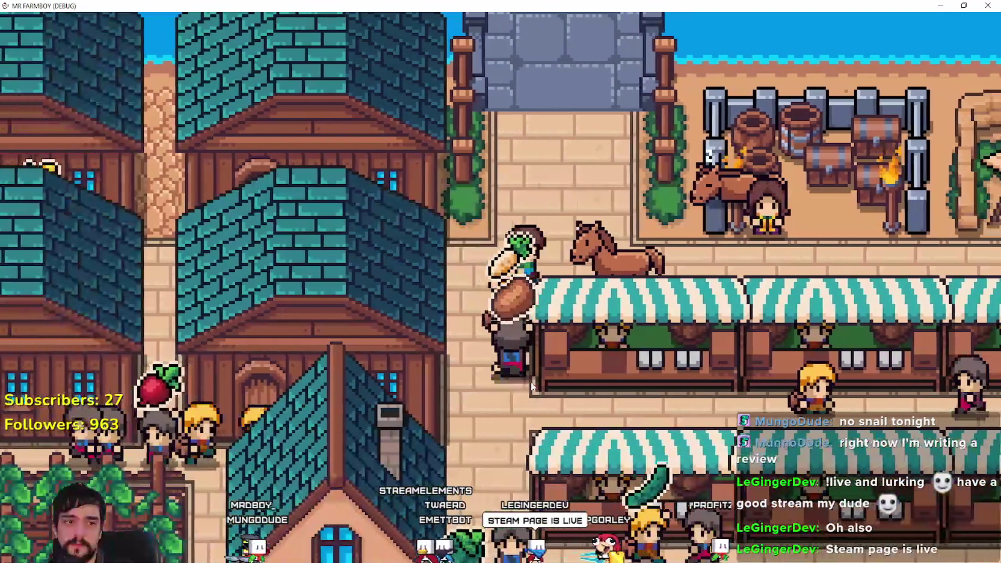
key(d)
key(e)
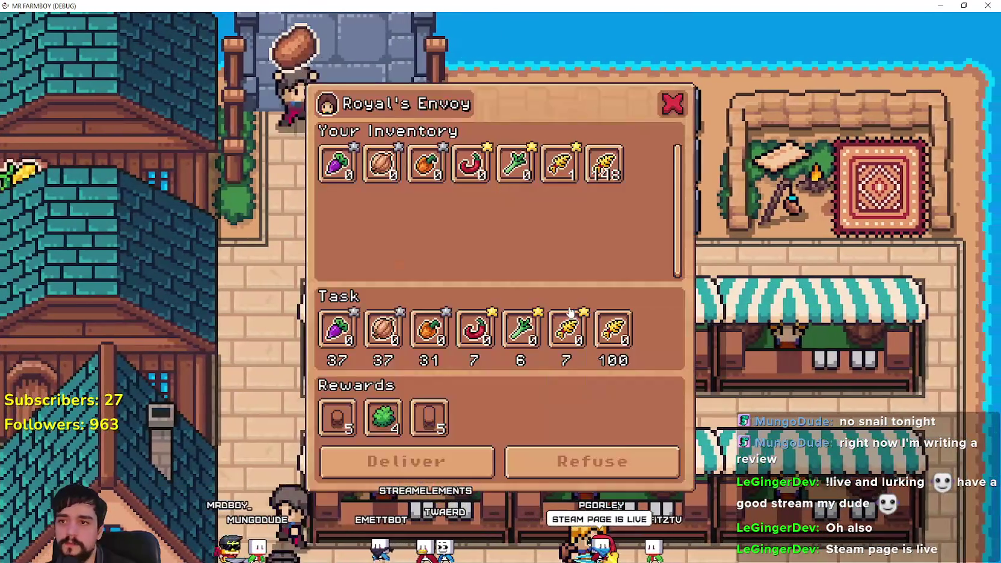
click(673, 104)
key(a)
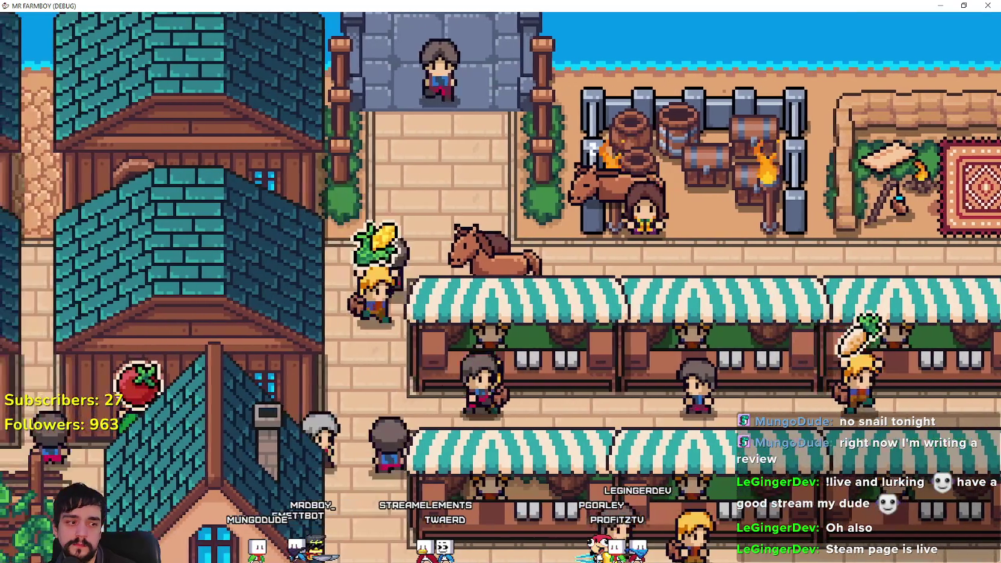
key(d)
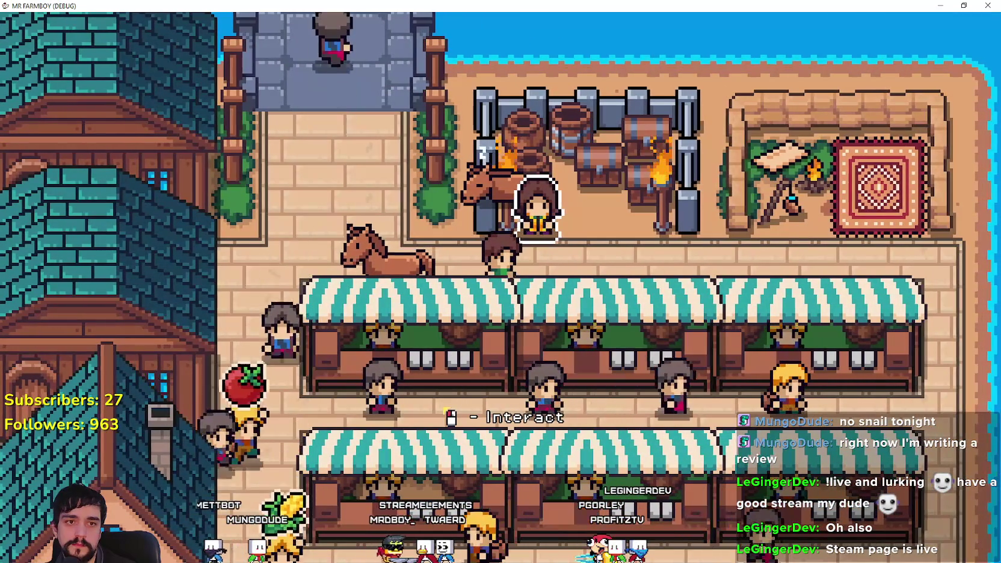
key(alt+Tab)
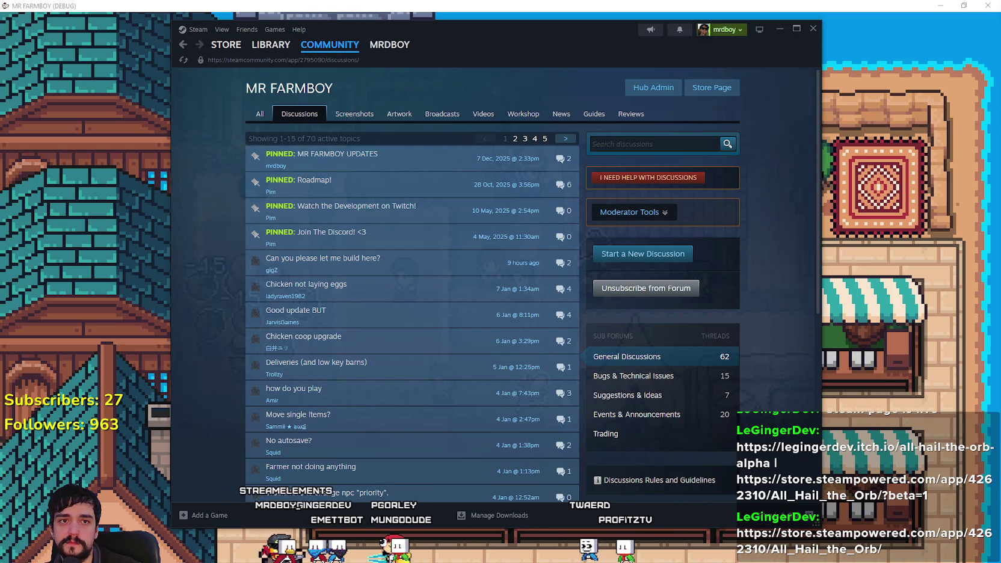
Step: Search the Steam store for 'All hail' and open the All Hail the Orb page
click(712, 88)
click(604, 80)
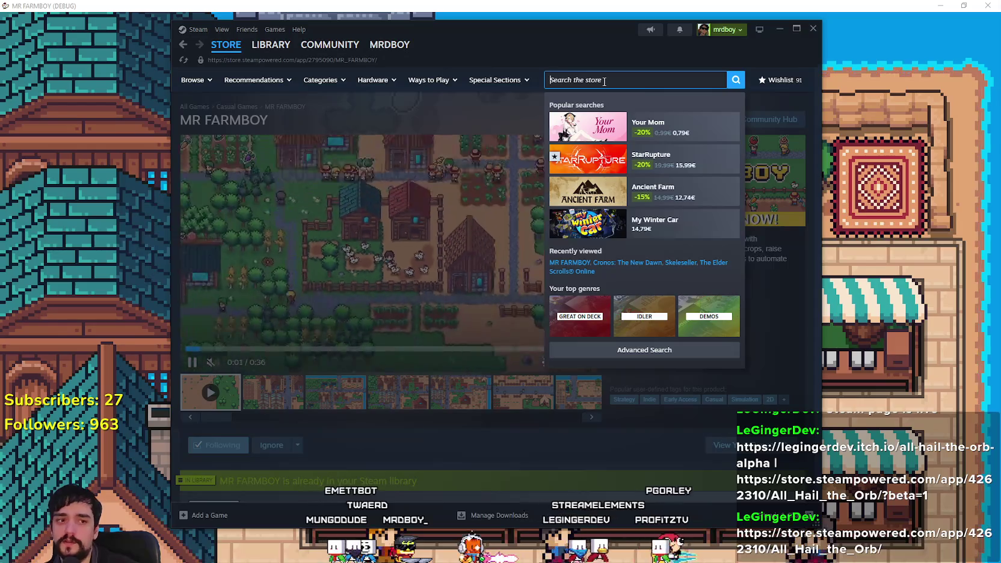
text(All hail)
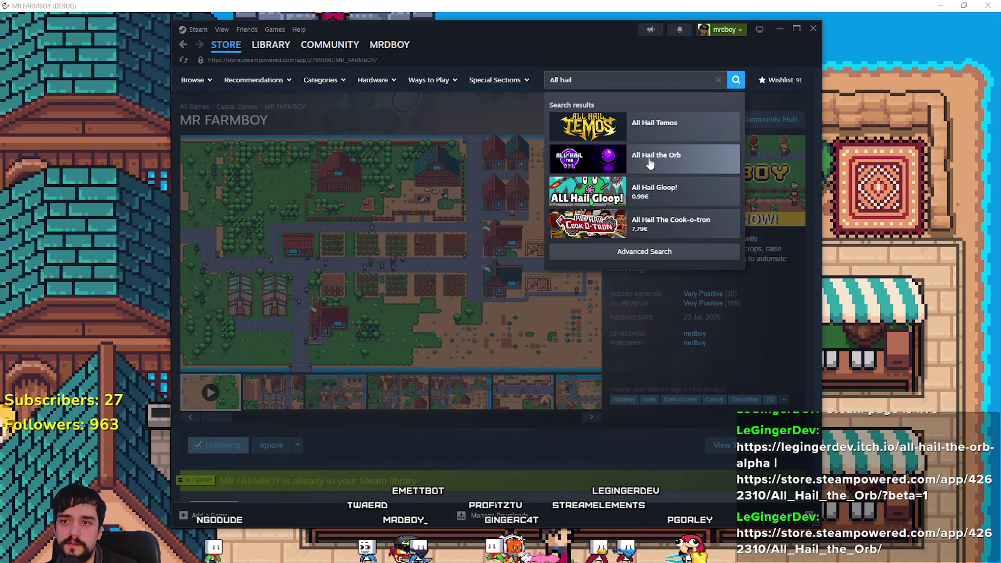
click(657, 156)
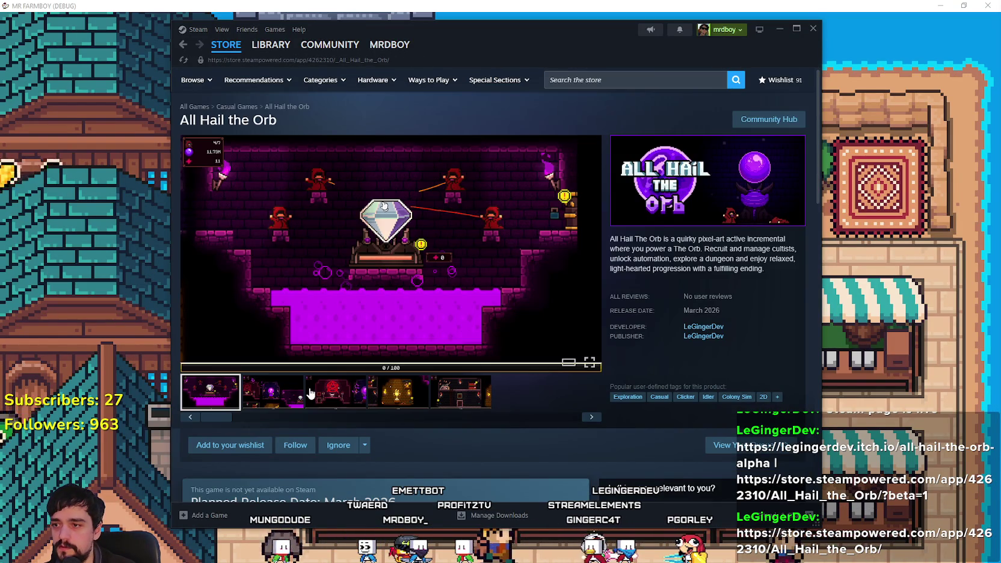
Step: Add All Hail the Orb to the wishlist and flip through its screenshots
click(311, 393)
scroll(281, 379, down, 1)
click(229, 393)
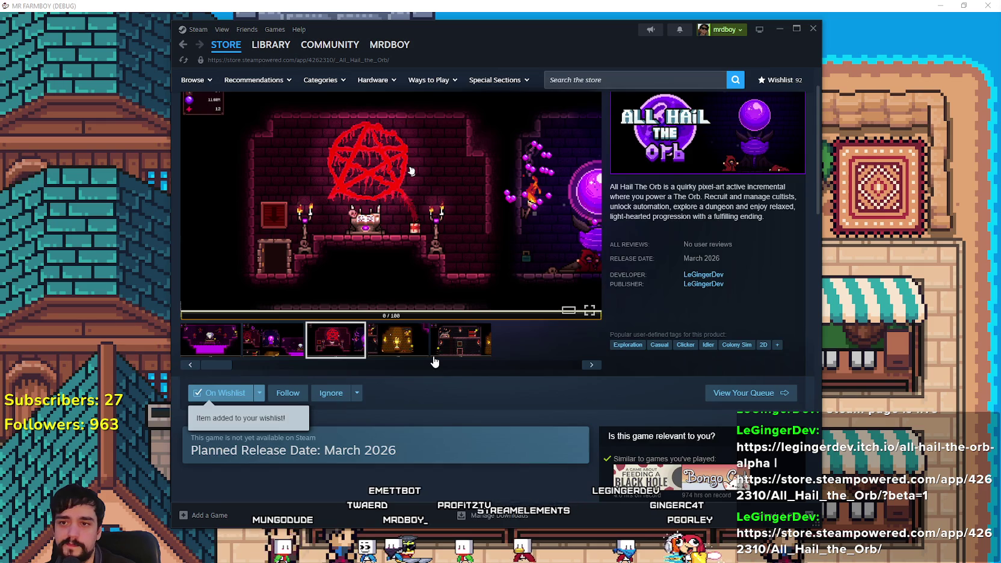
scroll(432, 347, down, 3)
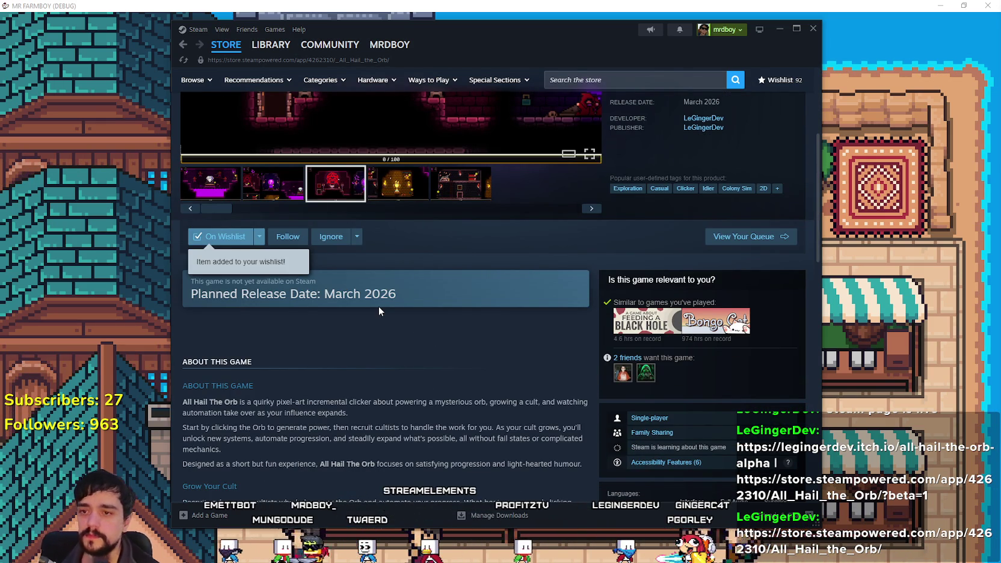
scroll(403, 317, down, 2)
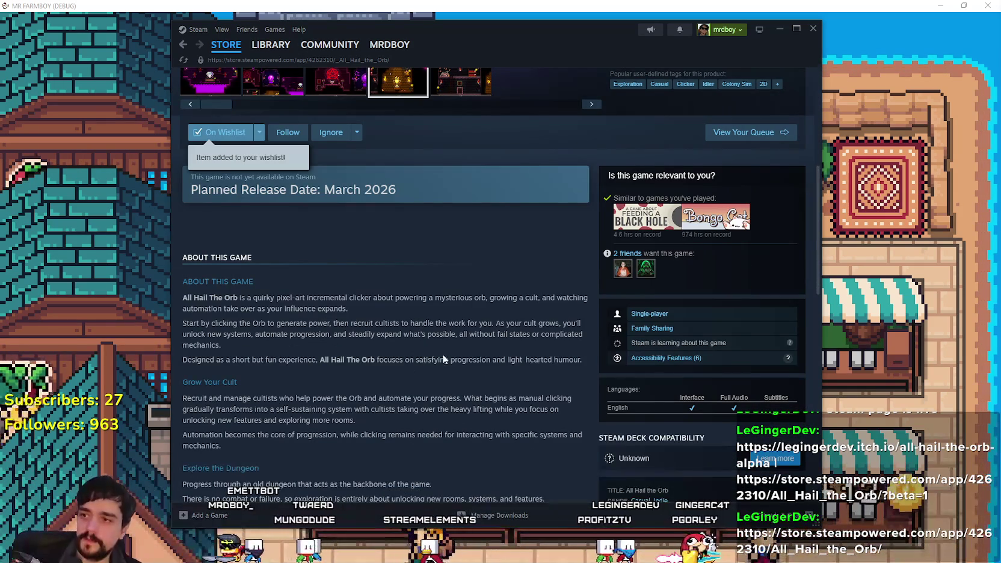
scroll(461, 379, up, 6)
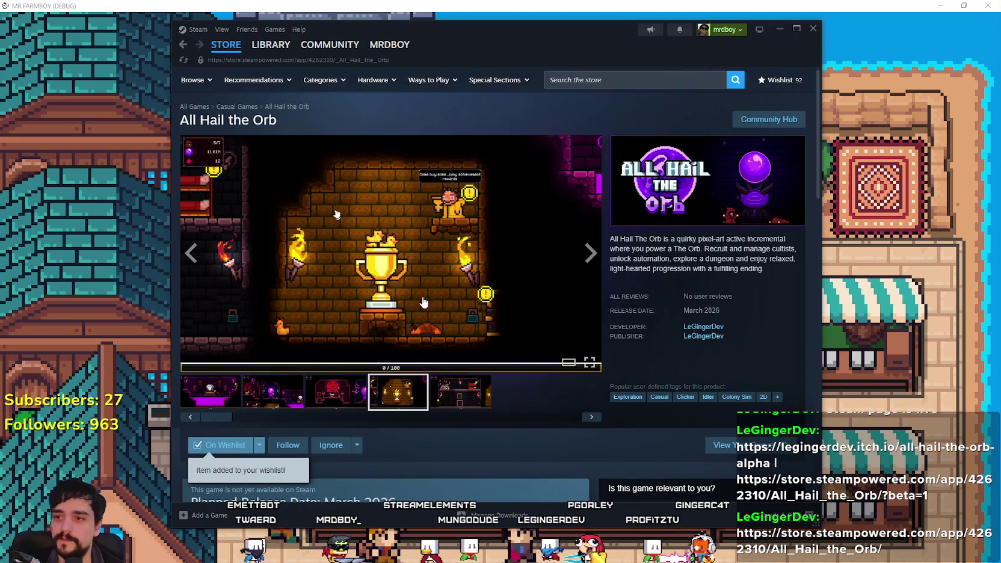
click(228, 397)
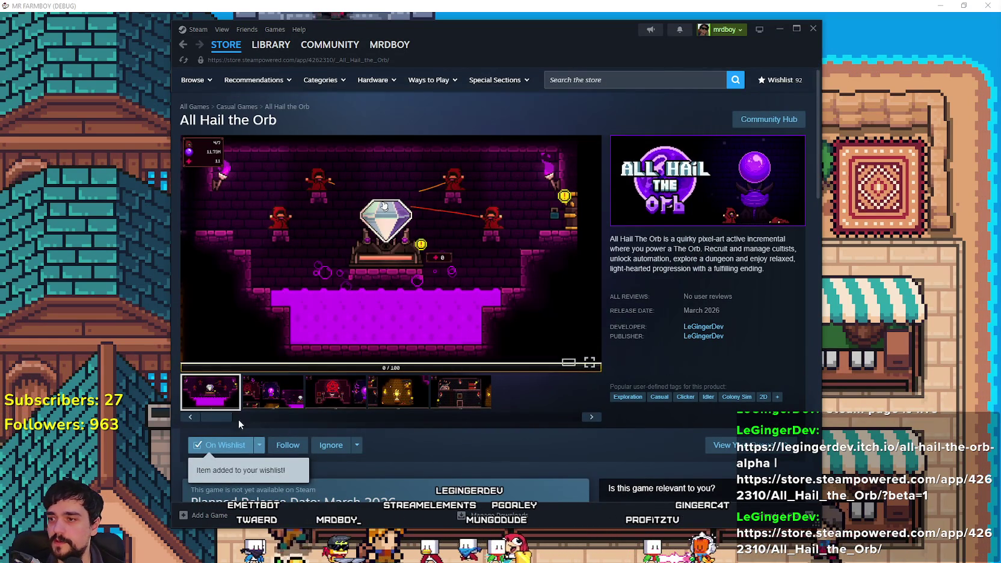
Step: Read through the game description and select its closing lines about the ducks
scroll(313, 411, down, 5)
scroll(278, 369, down, 2)
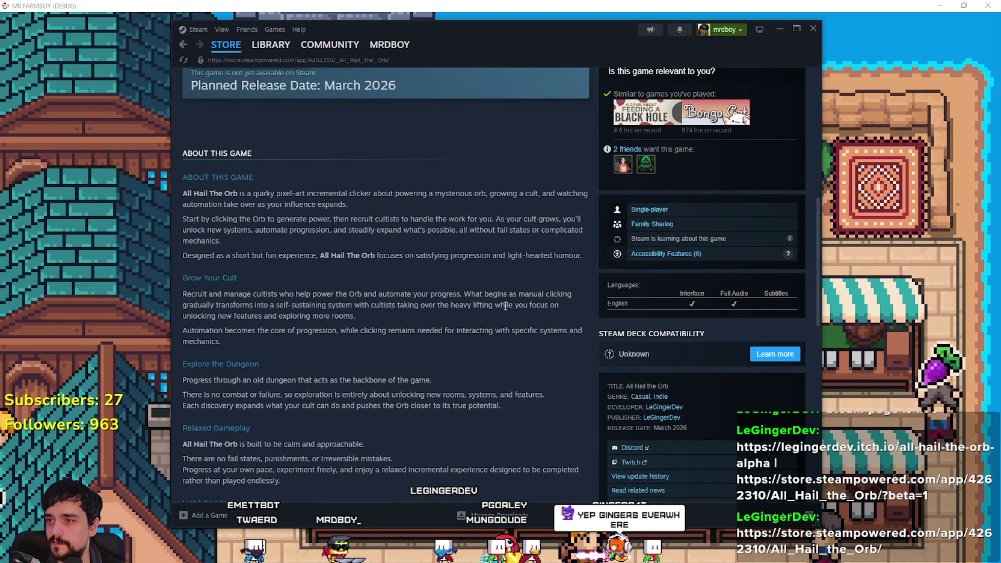
scroll(368, 373, down, 2)
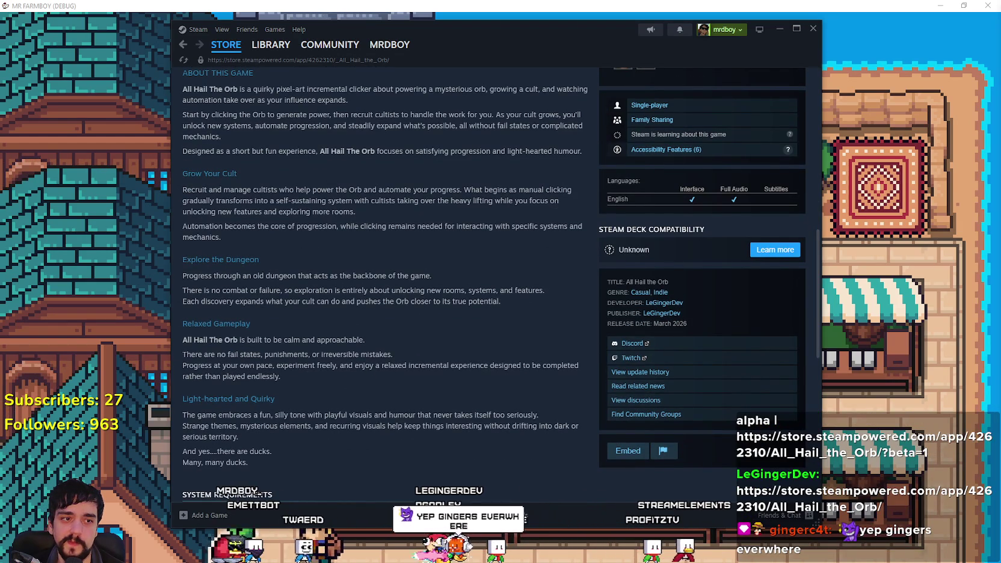
scroll(393, 438, down, 4)
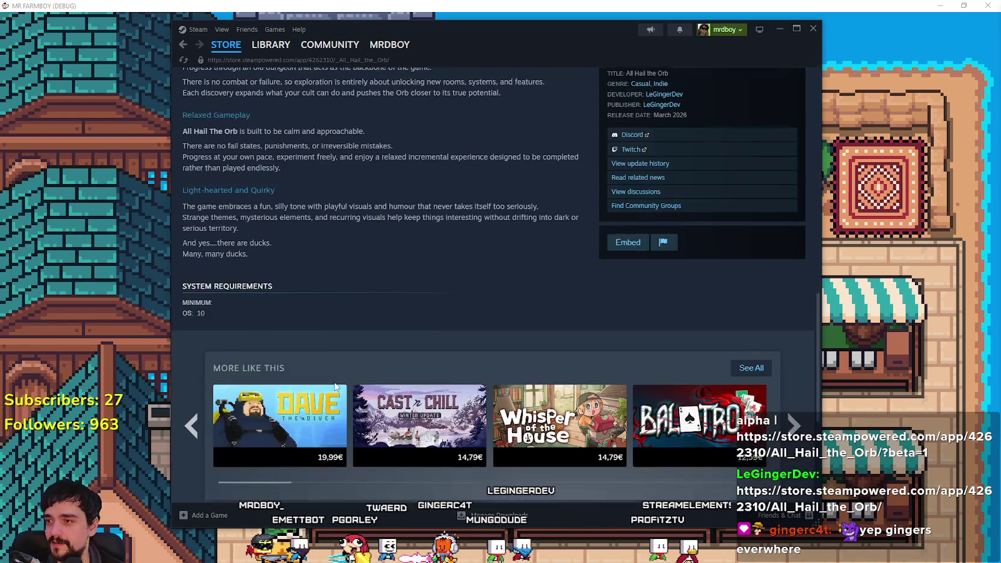
scroll(227, 336, up, 3)
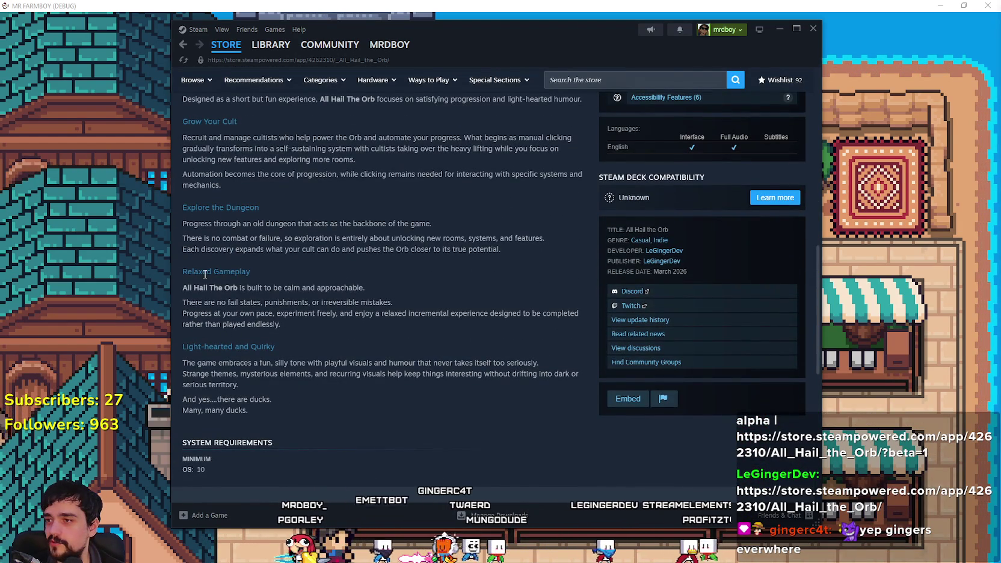
scroll(221, 287, up, 3)
scroll(464, 446, down, 3)
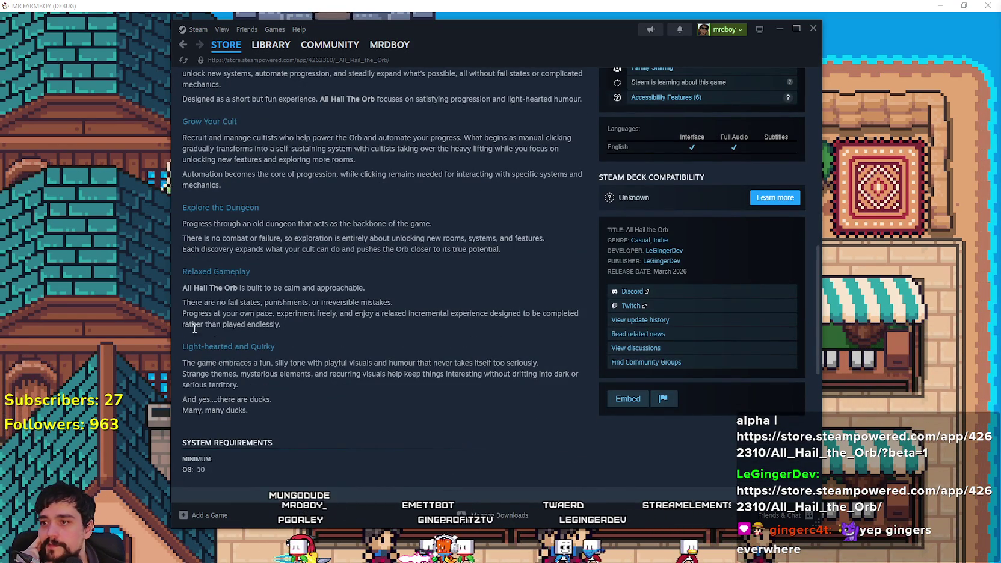
scroll(231, 351, up, 1)
scroll(231, 346, up, 3)
scroll(255, 301, down, 5)
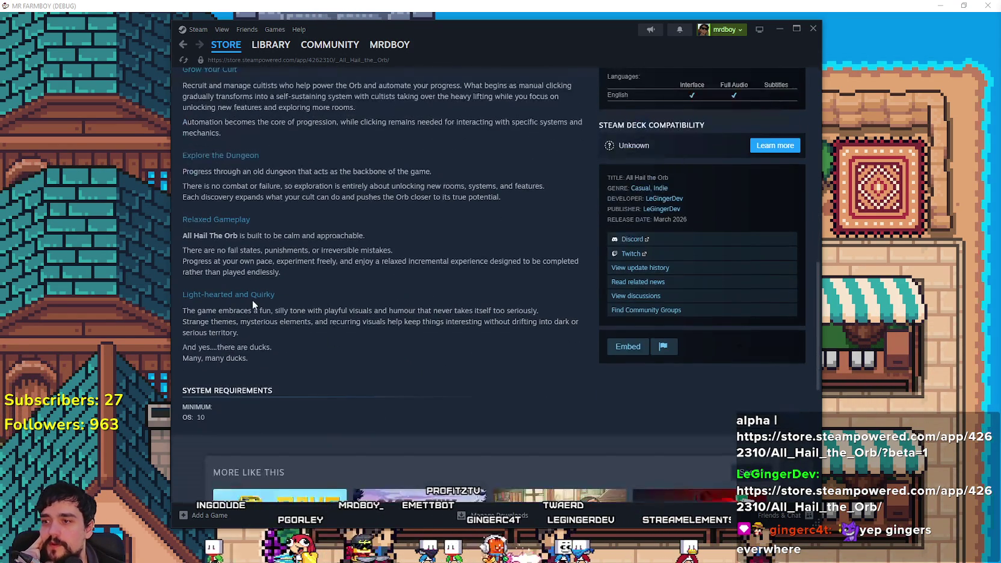
drag(275, 350, 385, 378)
Step: Expand the accessibility features list showing Save Anytime, Camera Comfort and Stereo Sound
scroll(376, 365, up, 5)
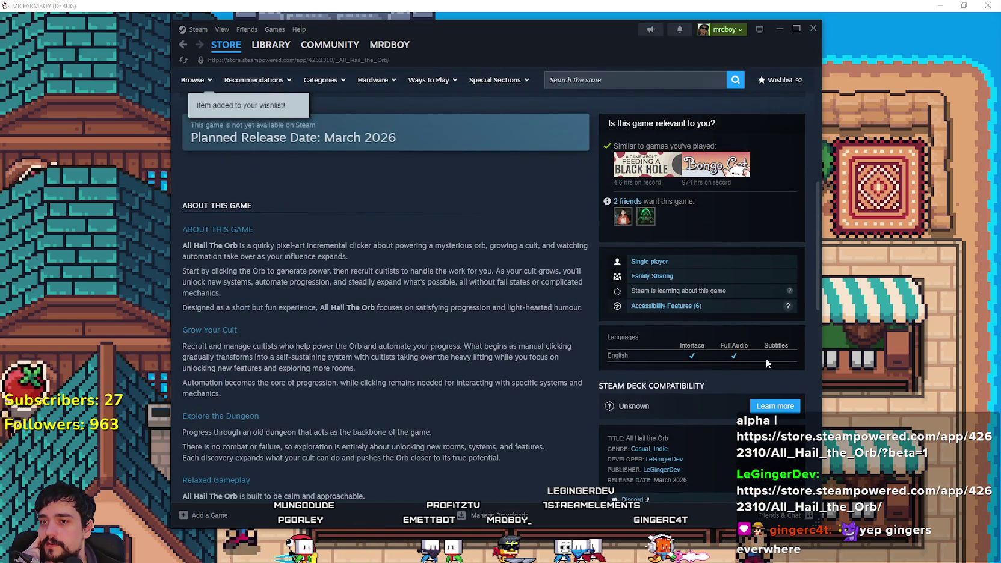
scroll(750, 358, up, 1)
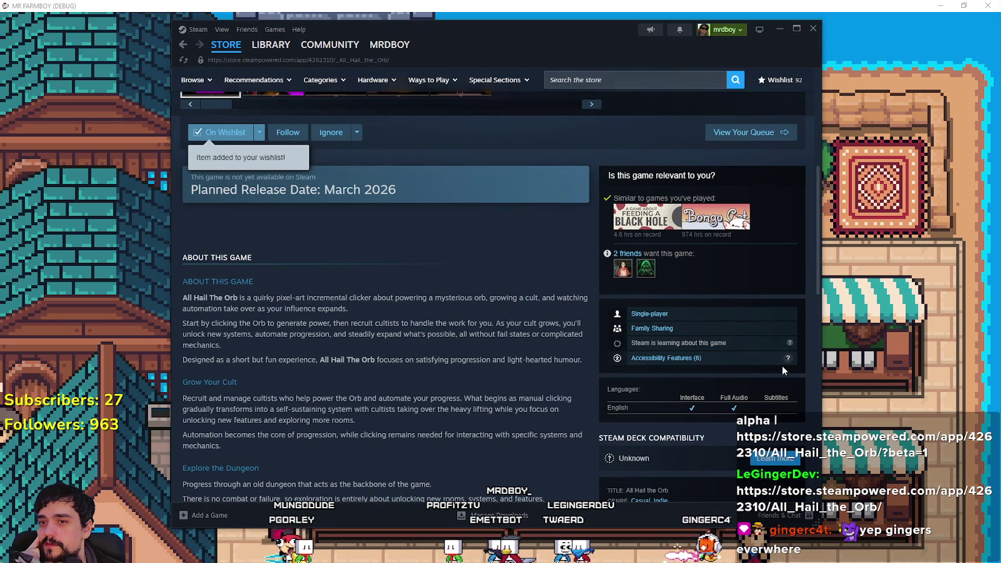
click(668, 359)
scroll(626, 355, down, 2)
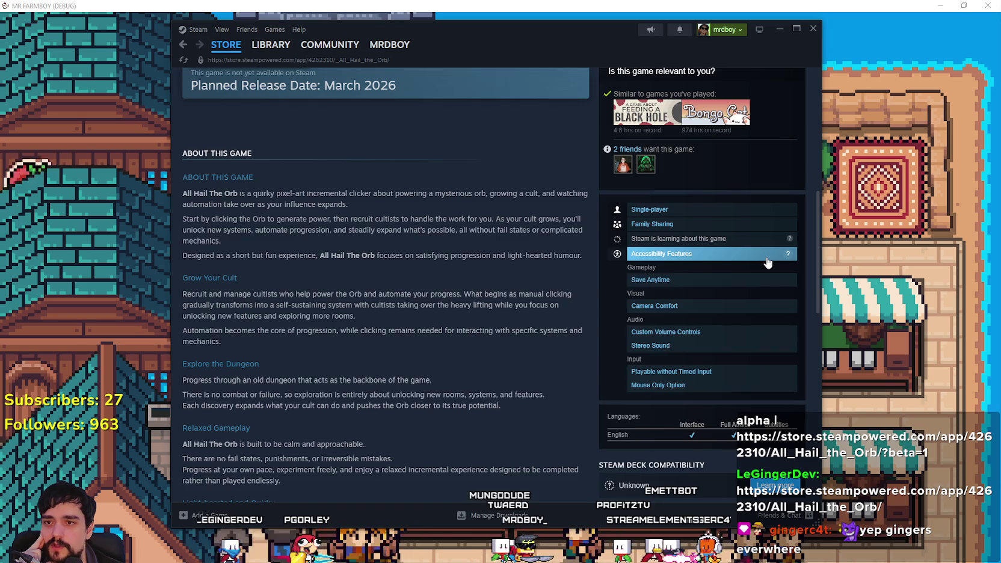
scroll(382, 283, up, 3)
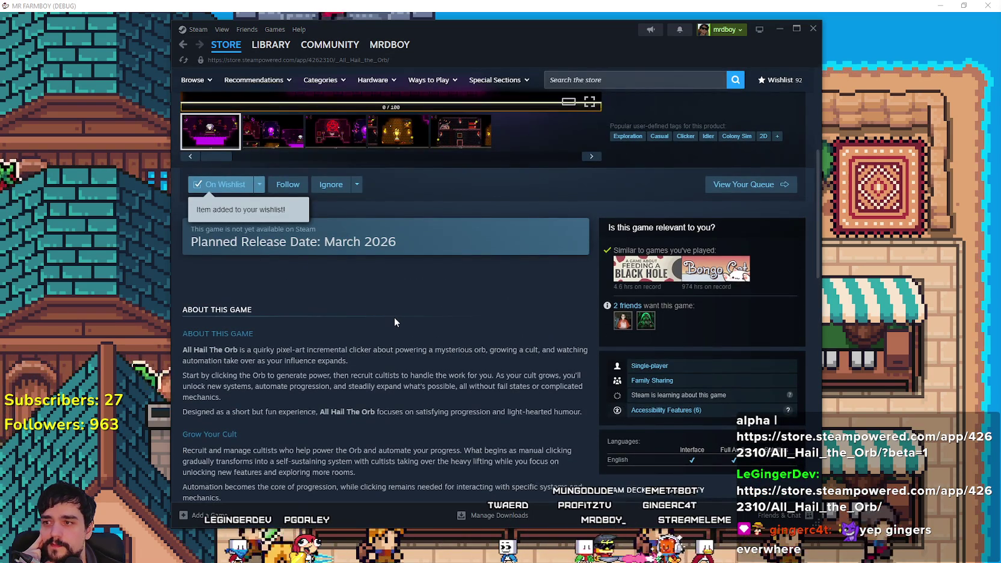
scroll(395, 319, up, 2)
click(280, 240)
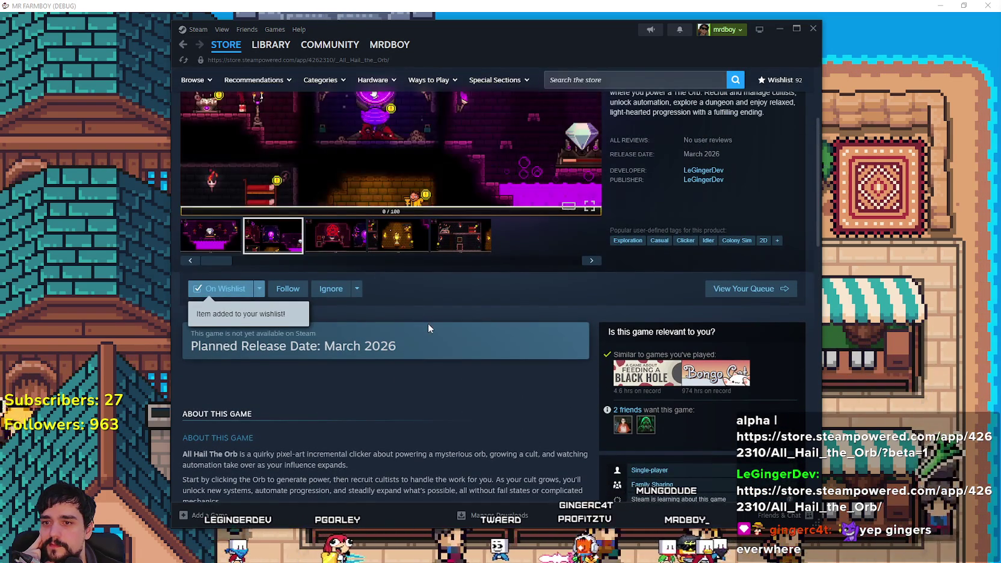
scroll(427, 326, up, 3)
click(590, 253)
click(589, 253)
click(590, 253)
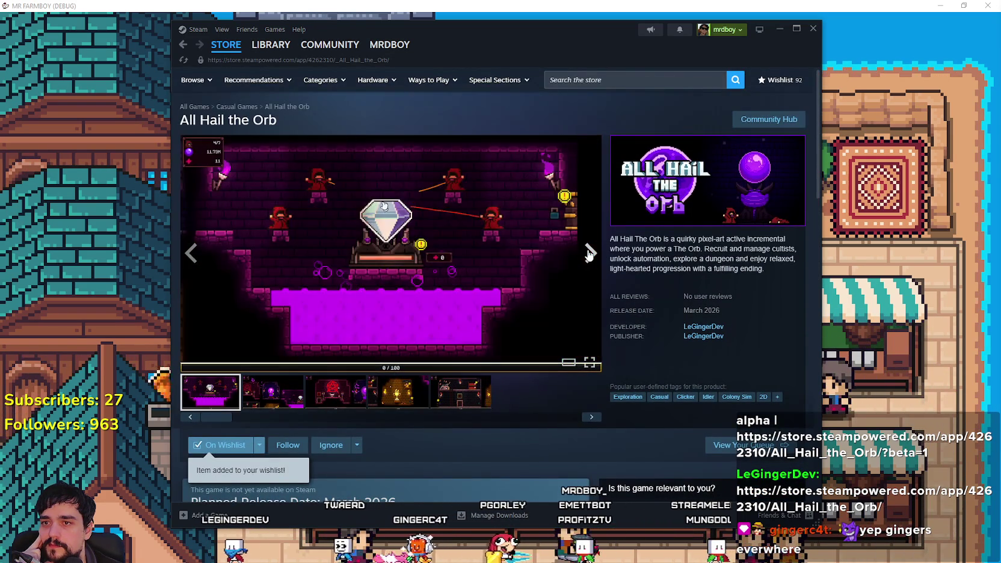
click(590, 253)
click(589, 253)
scroll(488, 424, down, 9)
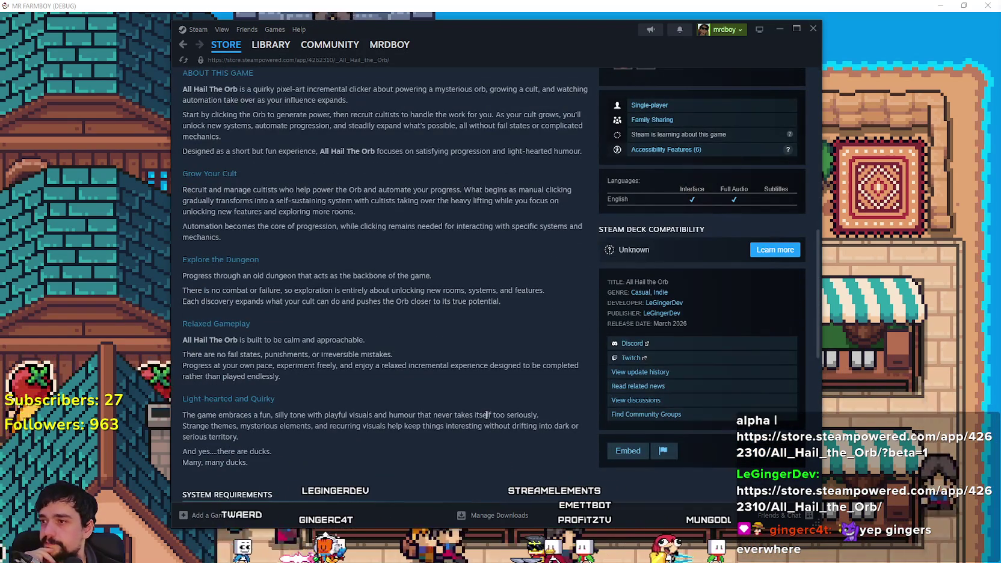
scroll(486, 415, down, 6)
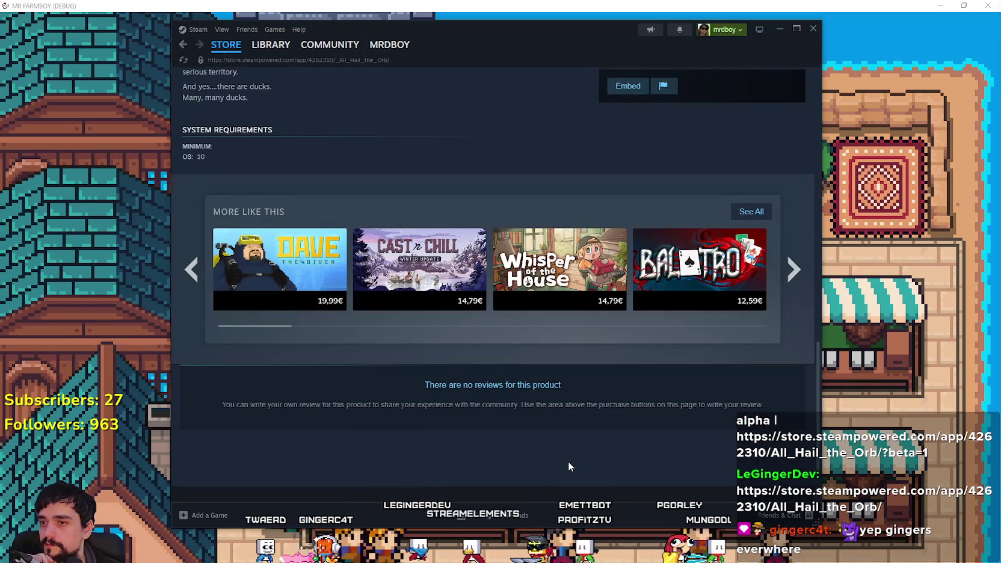
scroll(568, 462, up, 3)
scroll(560, 457, down, 3)
scroll(511, 428, up, 3)
mouse_move(502, 425)
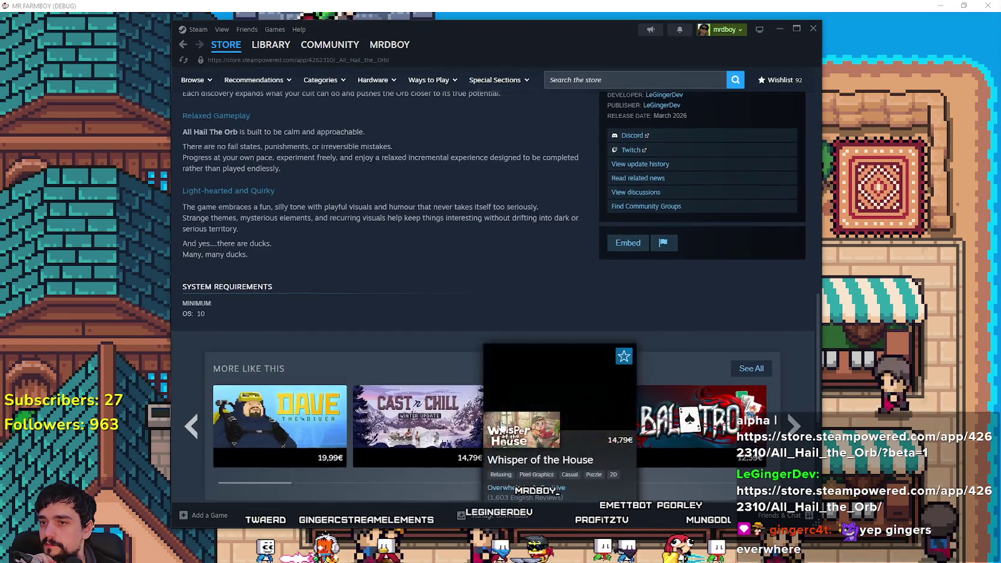
scroll(499, 421, up, 15)
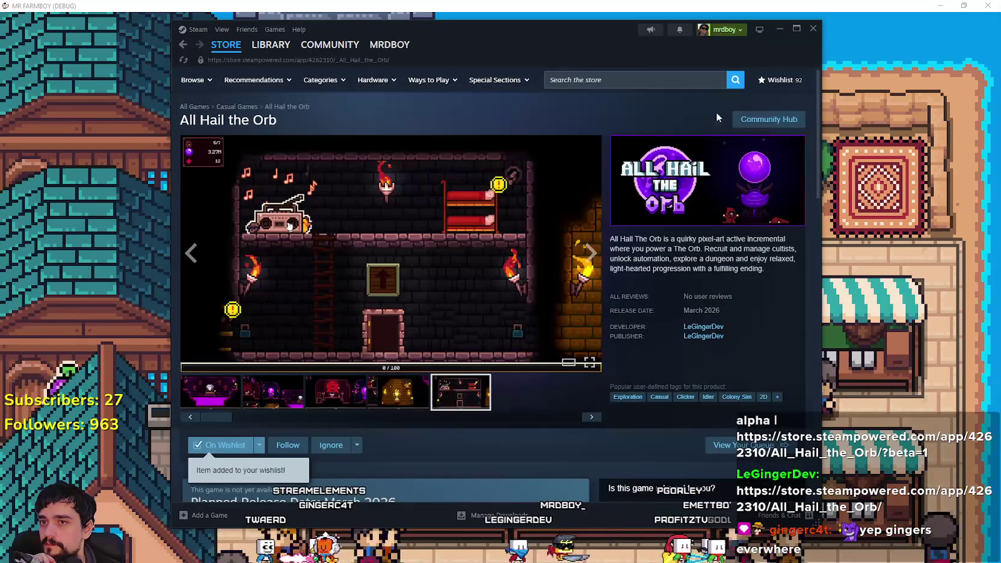
click(785, 122)
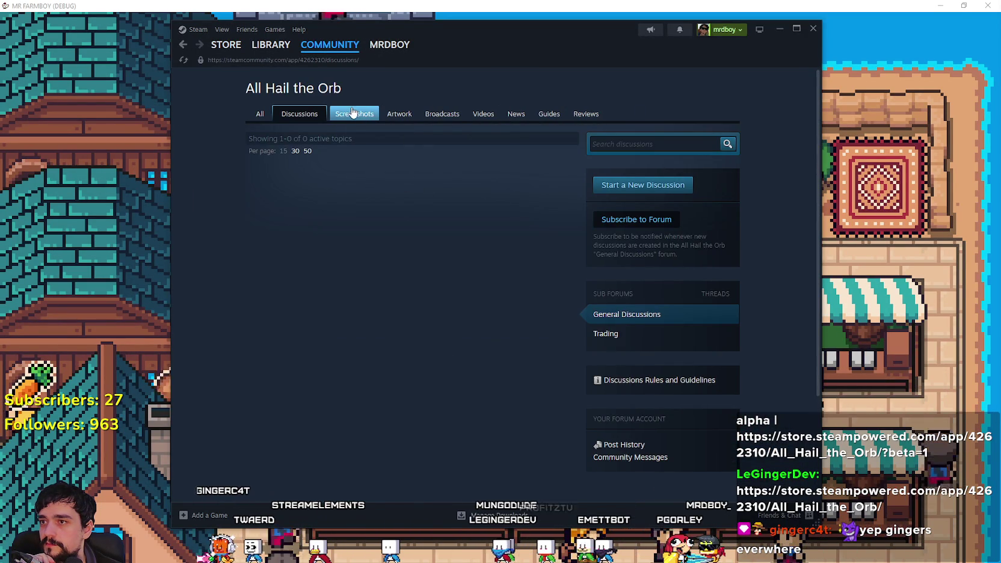
mouse_move(270, 54)
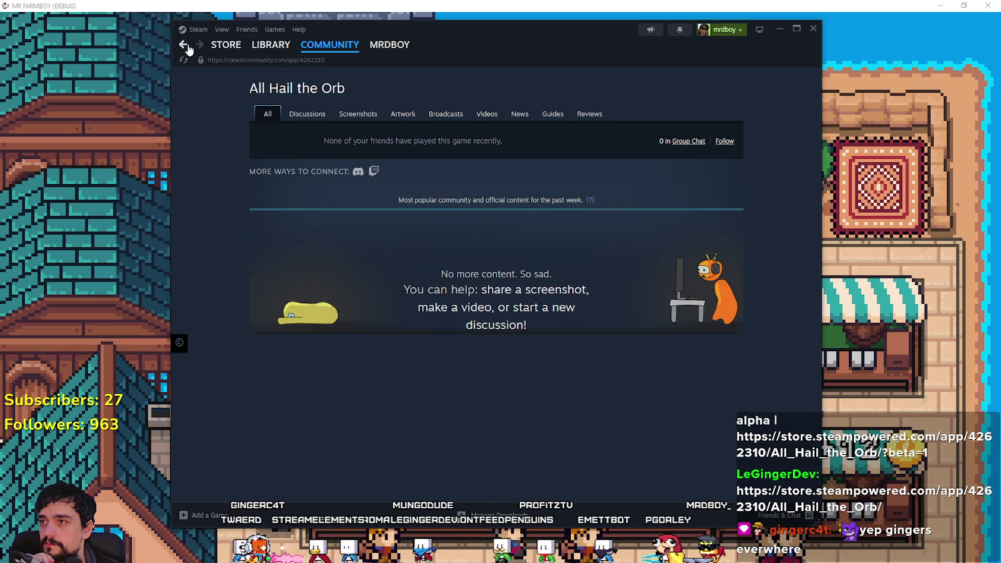
click(182, 49)
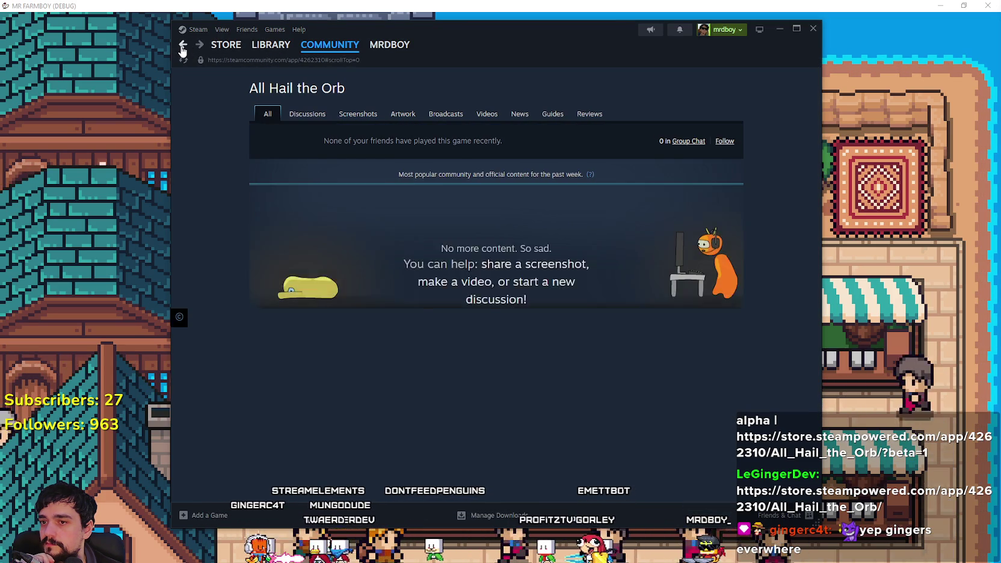
click(182, 48)
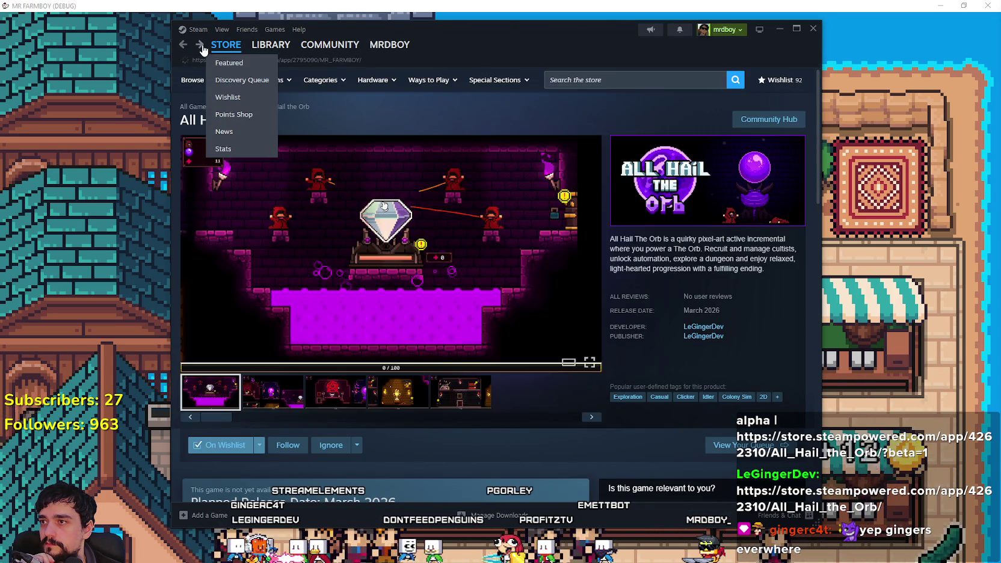
scroll(542, 301, down, 10)
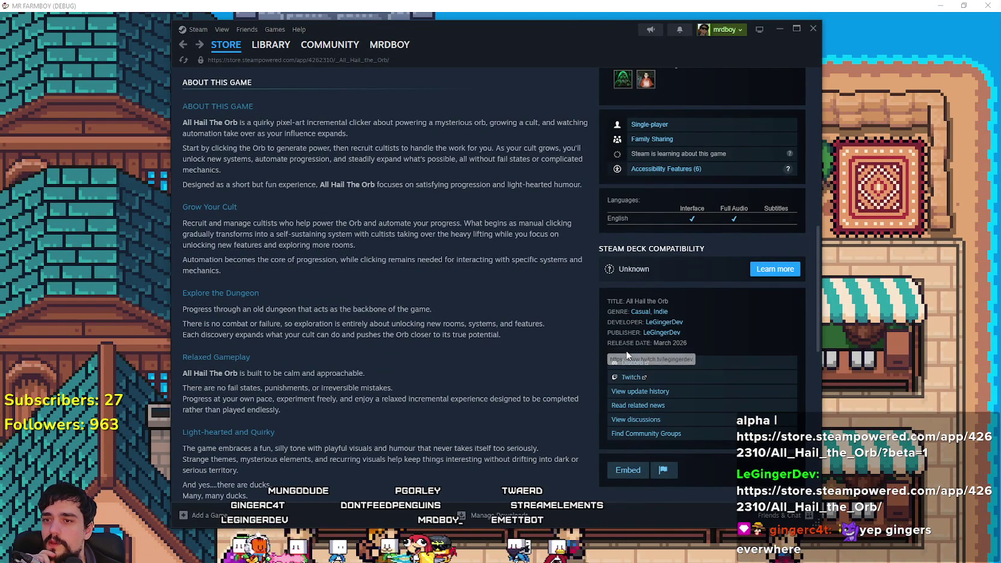
scroll(529, 337, up, 15)
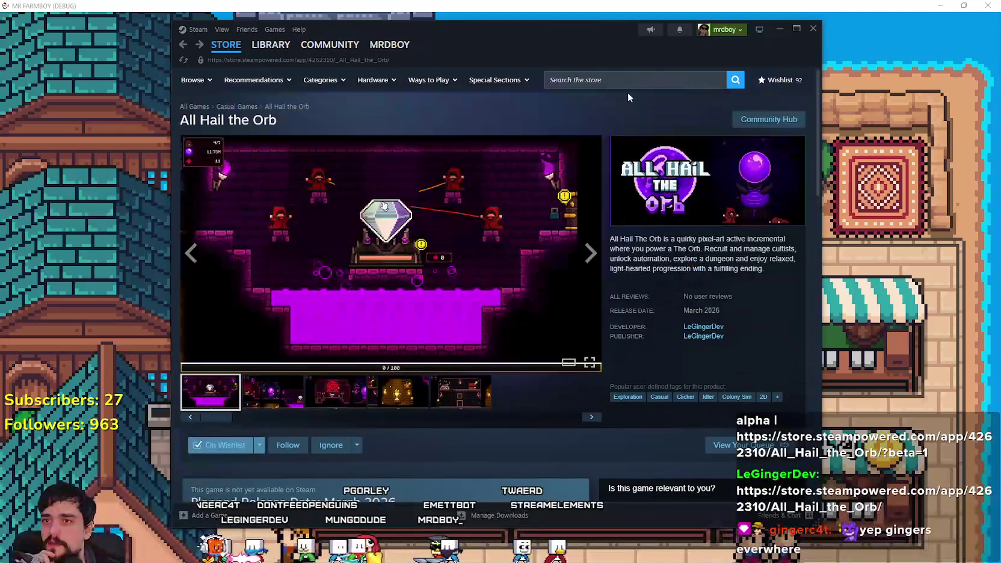
click(626, 81)
Step: Search Steam for 'MR FARM' and open the MR FARMBOY store page
text(MR FARM)
click(683, 127)
scroll(541, 384, down, 10)
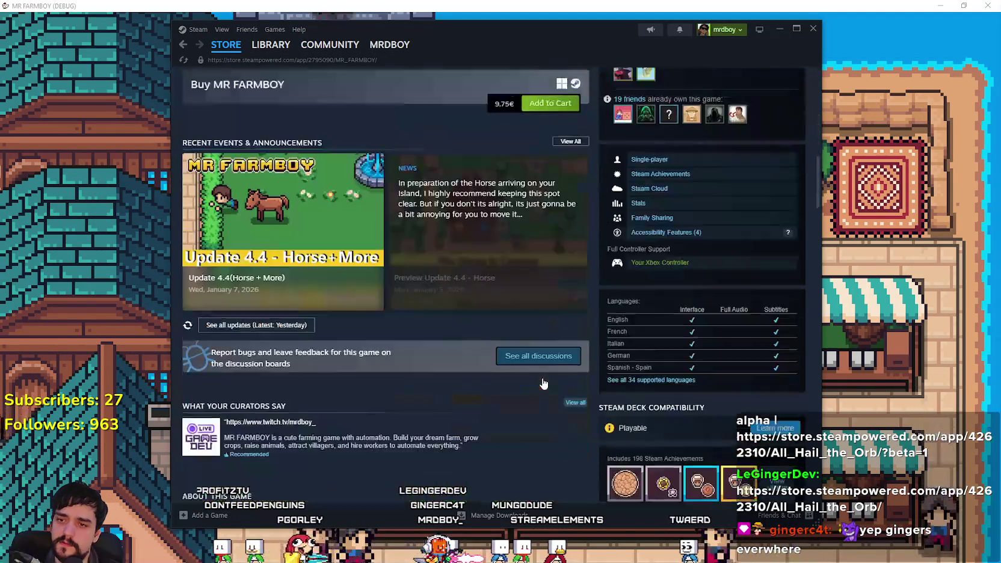
scroll(542, 378, down, 4)
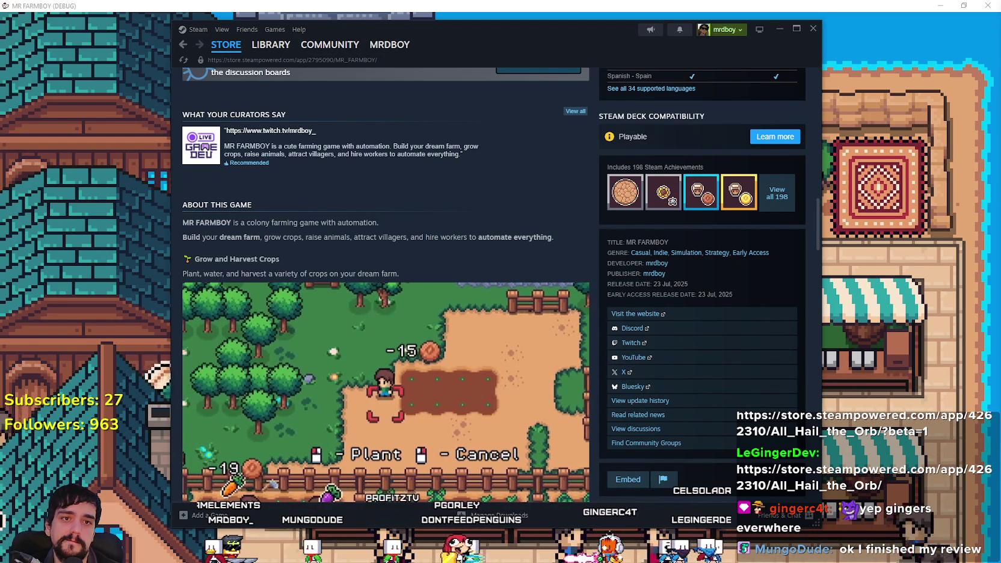
Step: Show the third screenshot, the town overview, in the store page's media viewer
scroll(529, 478, up, 6)
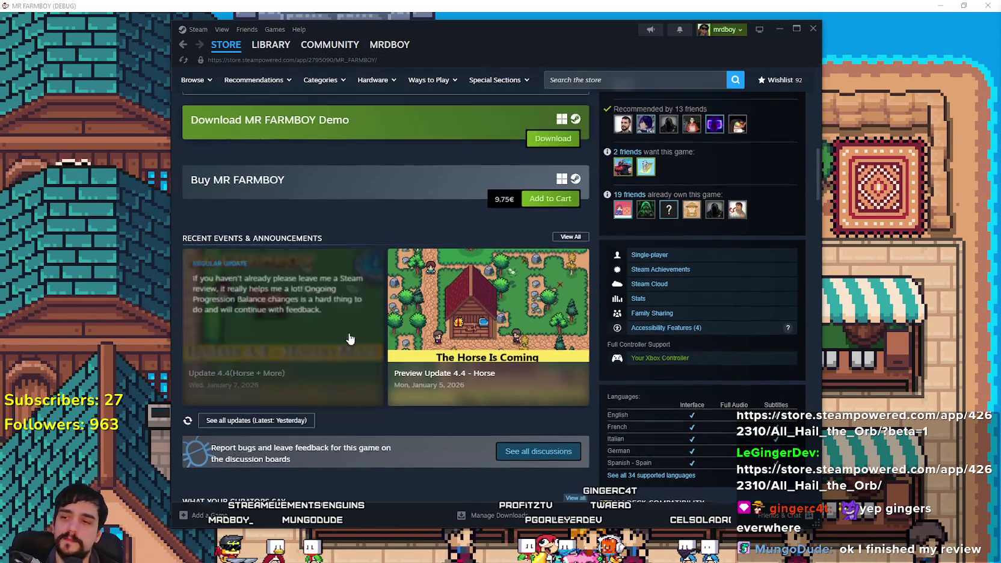
scroll(343, 325, up, 8)
click(359, 408)
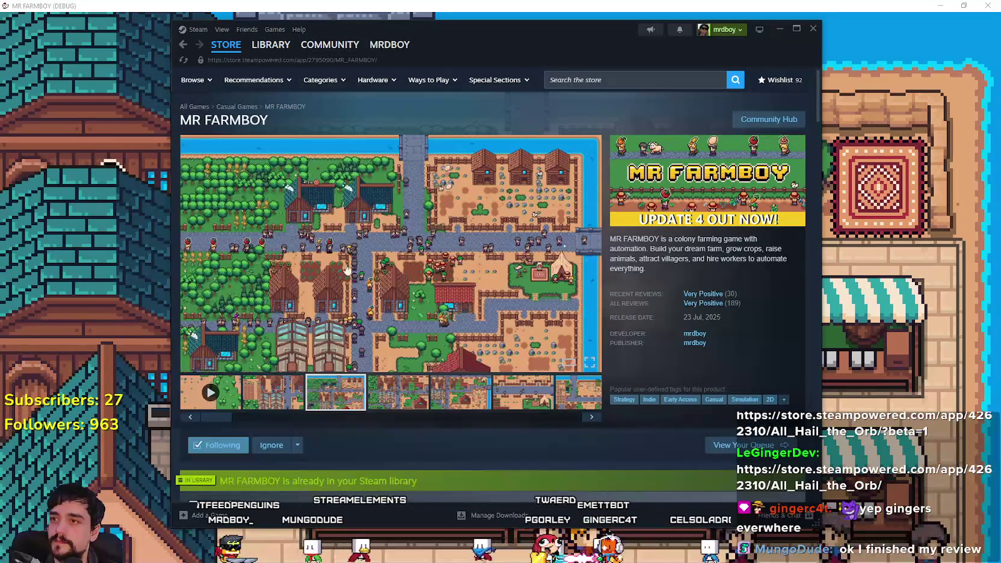
scroll(653, 325, down, 3)
scroll(648, 313, up, 3)
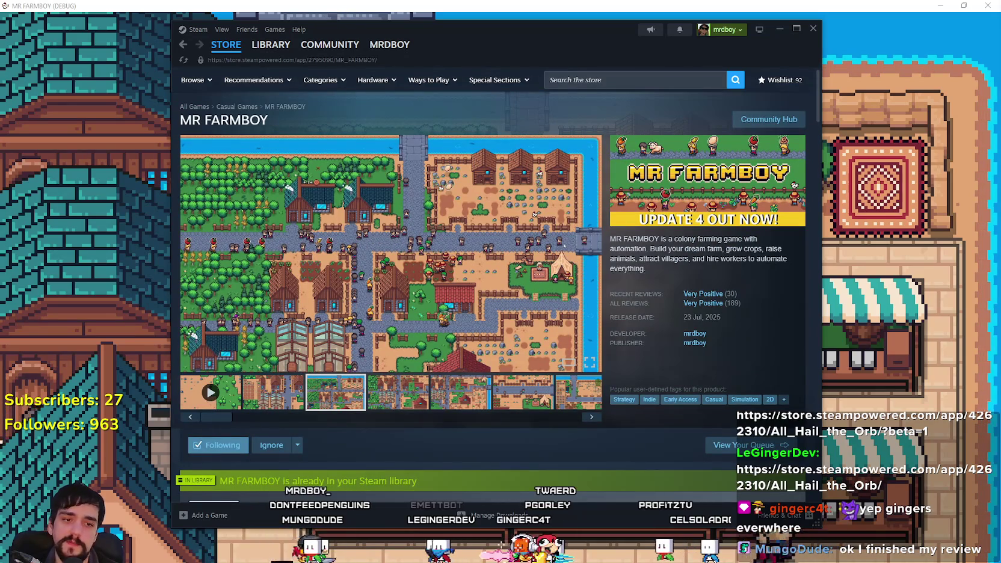
key(alt+Tab)
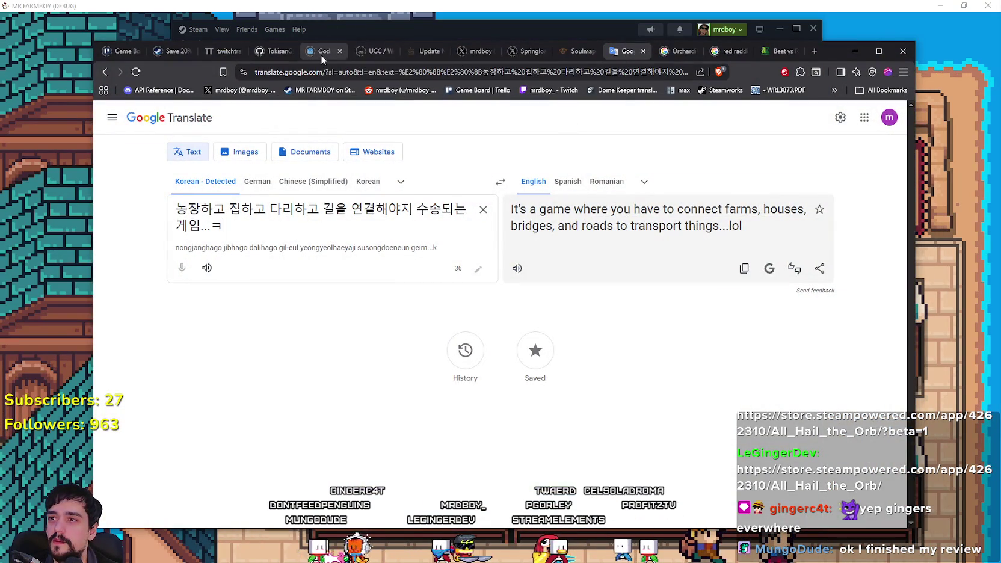
Step: On the X tab, check Notifications, then scroll the own profile feed's horse and Roll posts
click(484, 54)
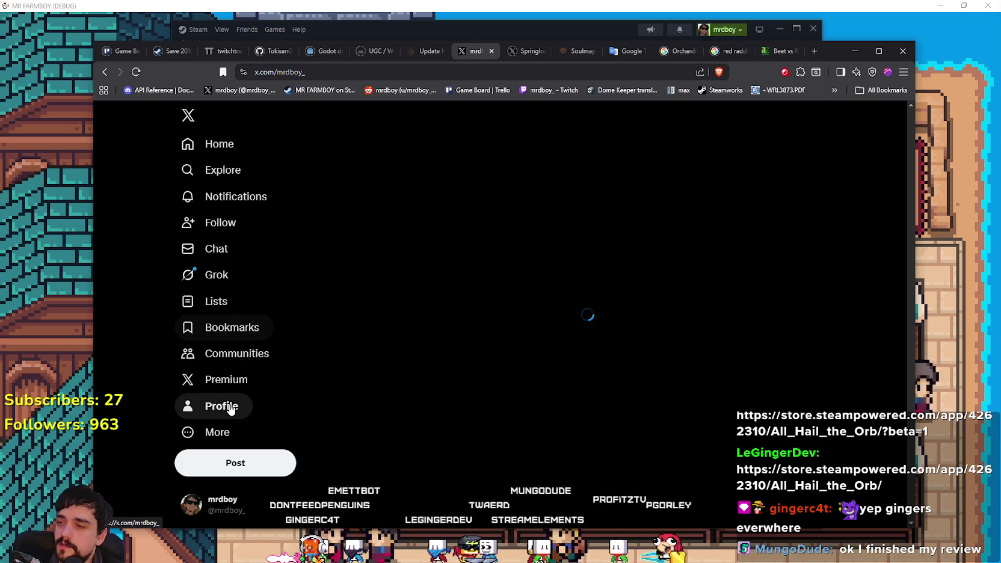
click(233, 195)
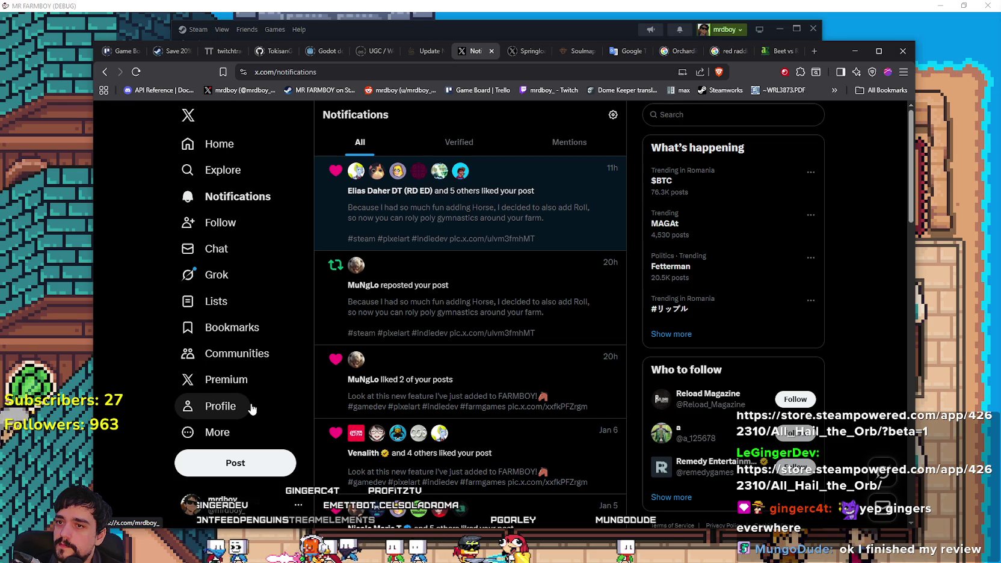
click(253, 410)
scroll(482, 331, down, 10)
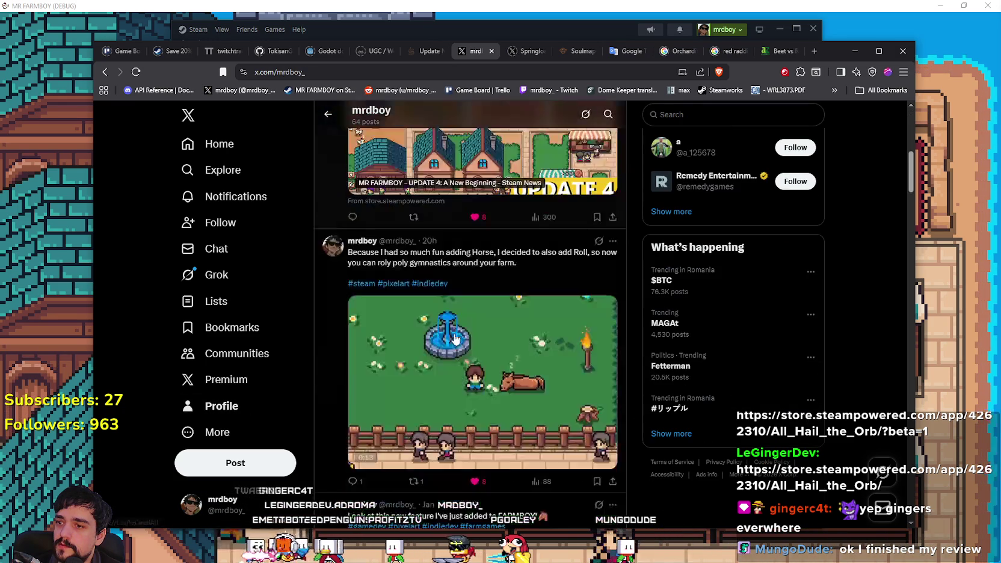
scroll(578, 433, down, 4)
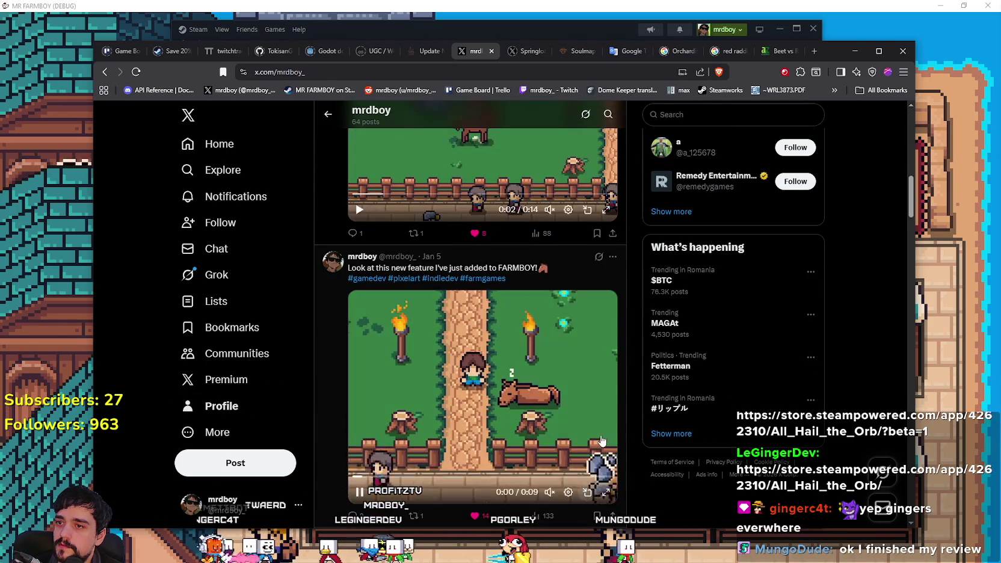
scroll(613, 427, up, 2)
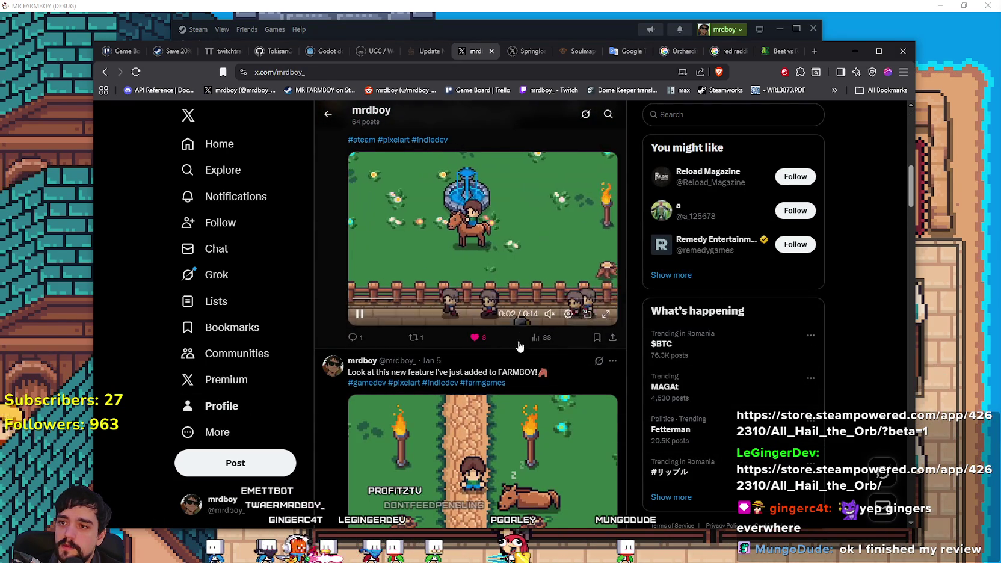
scroll(538, 343, up, 3)
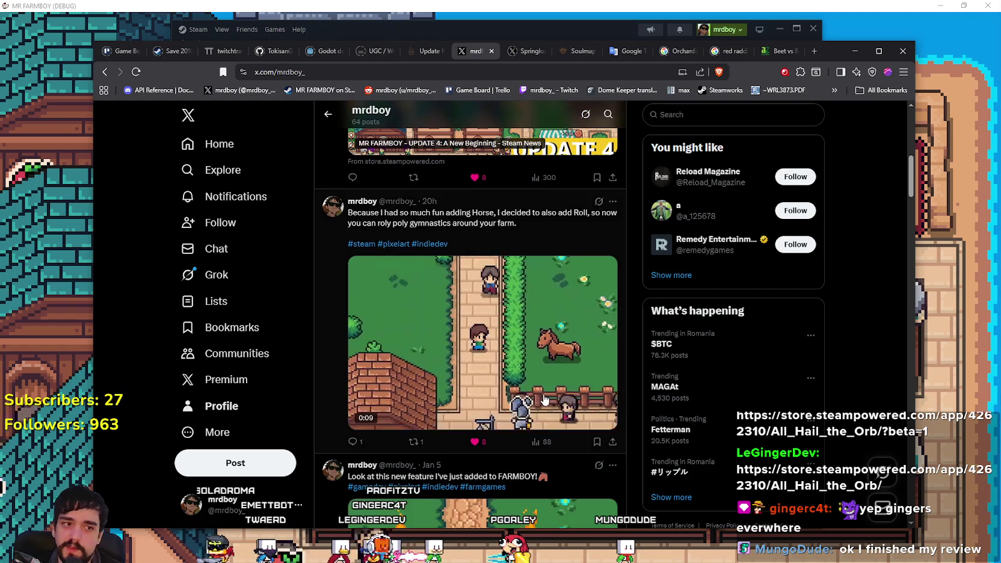
Step: Bring Steam forward and open MR FARMBOY's community hub reviews from its store page
click(619, 26)
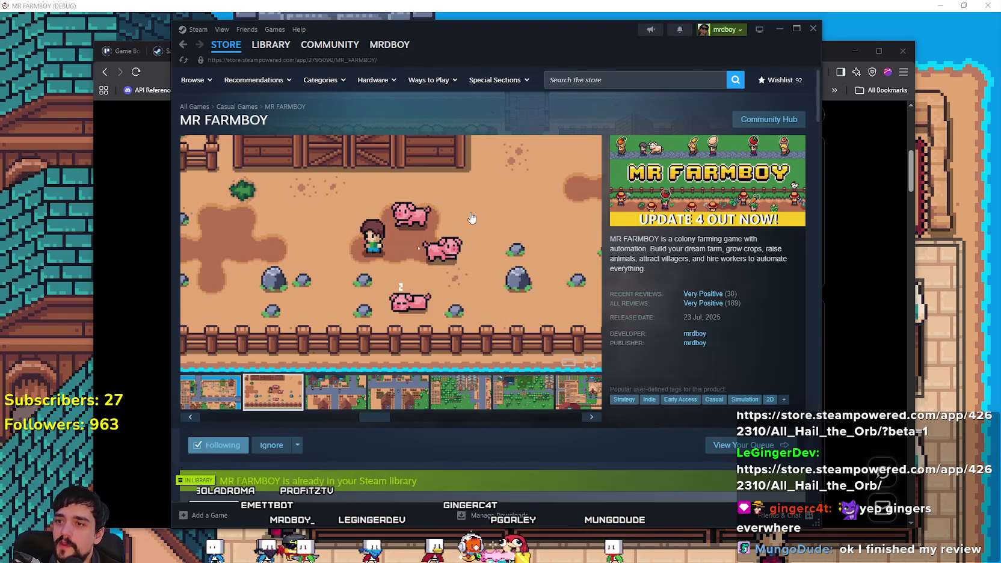
click(698, 165)
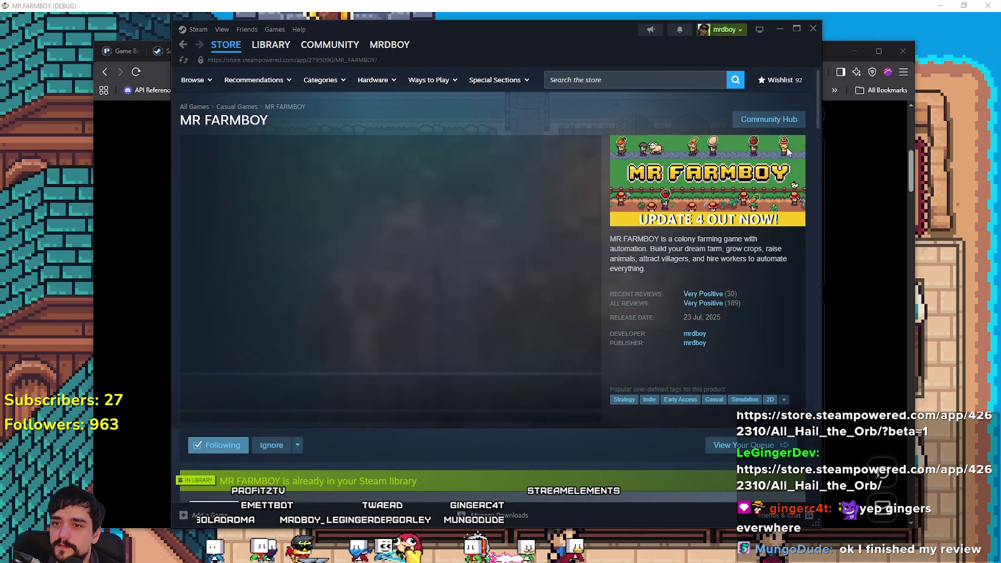
click(777, 122)
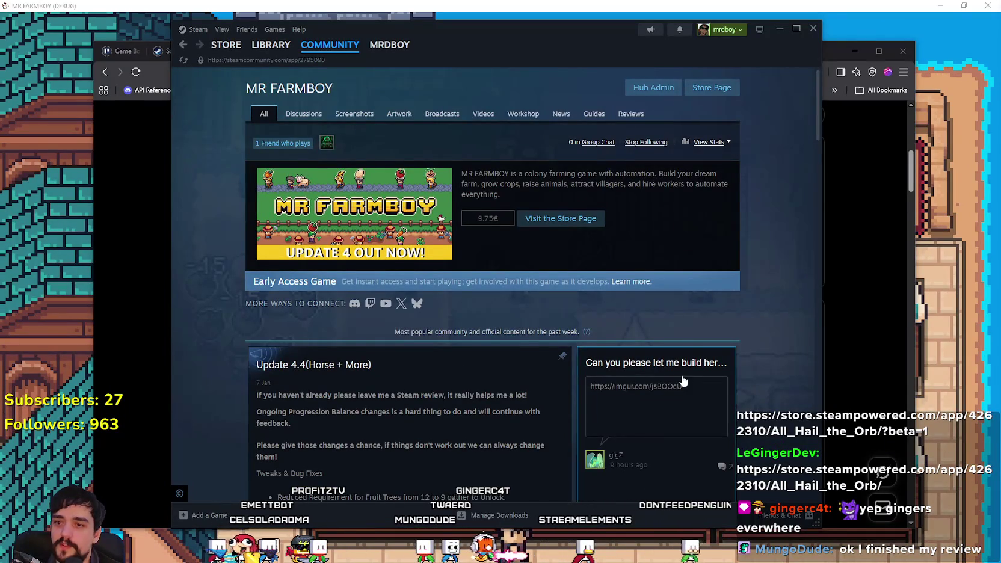
scroll(668, 371, down, 2)
scroll(666, 367, up, 1)
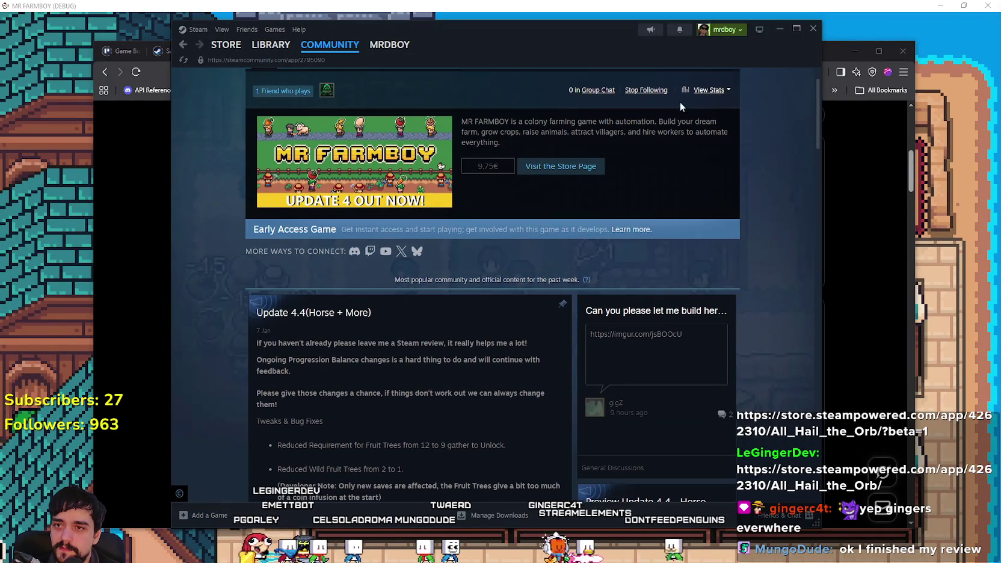
scroll(680, 135, up, 1)
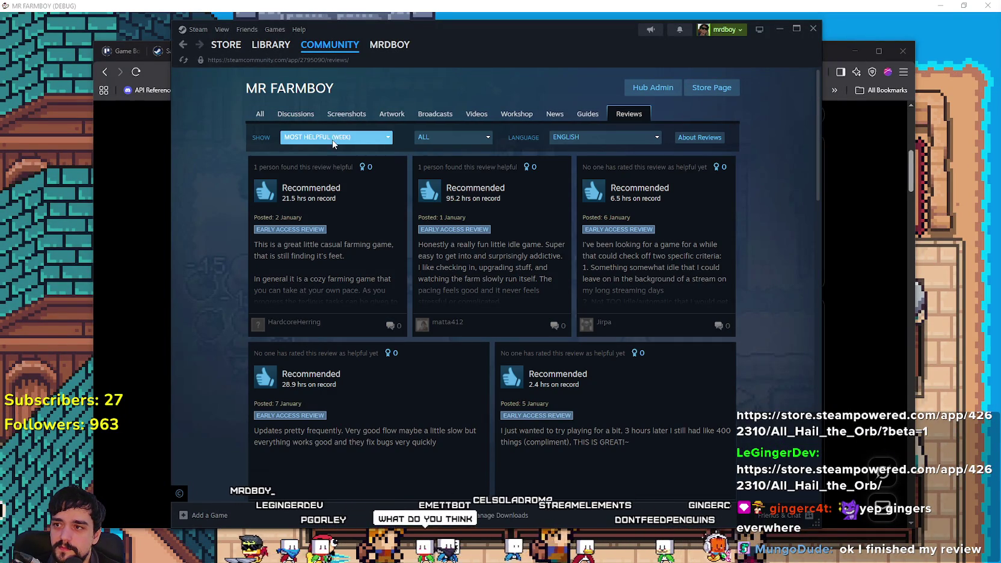
Step: Sort MR FARMBOY reviews by Most Recent and show All Languages
click(334, 137)
click(330, 238)
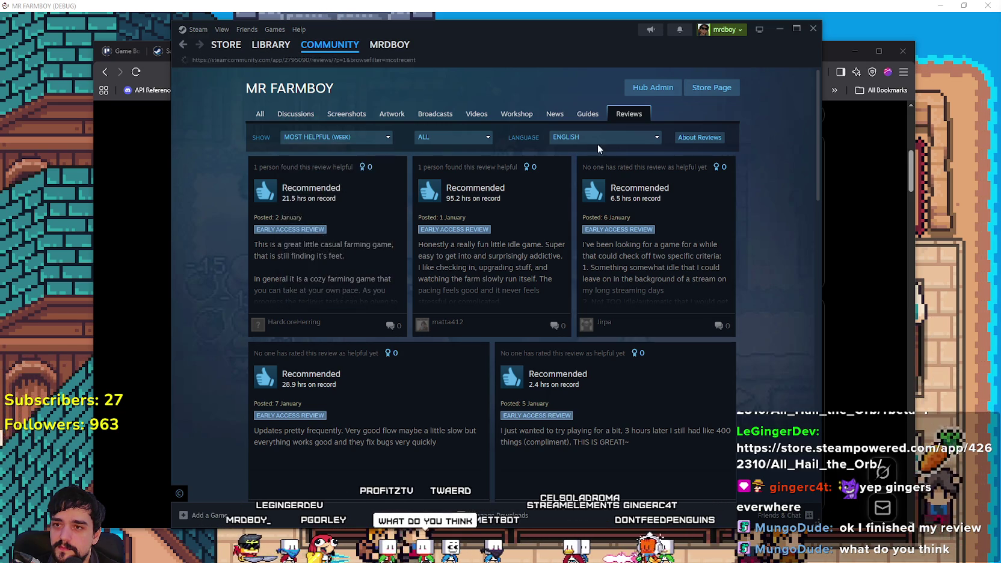
click(569, 138)
click(486, 140)
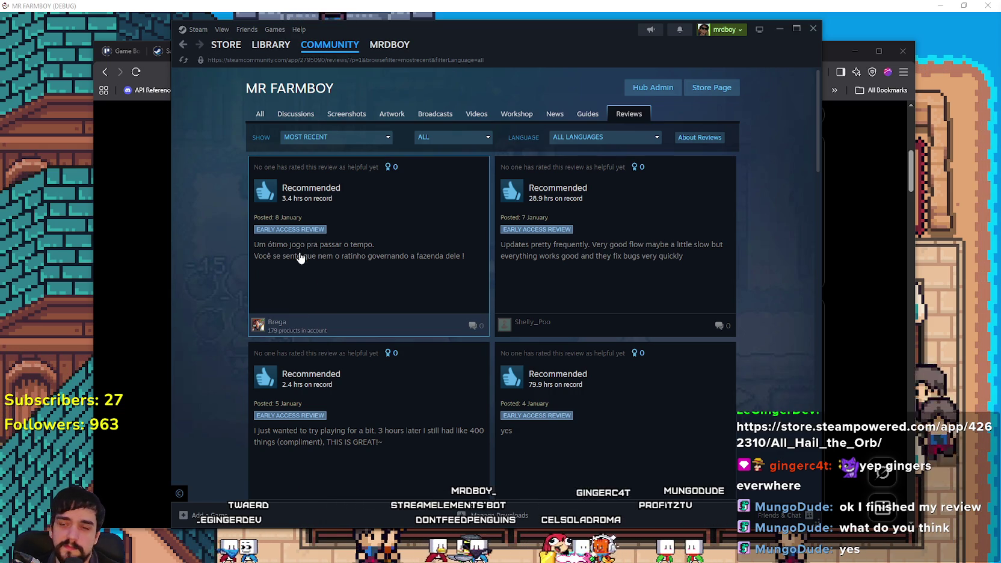
Step: Open the newest review and copy its Portuguese text
click(300, 255)
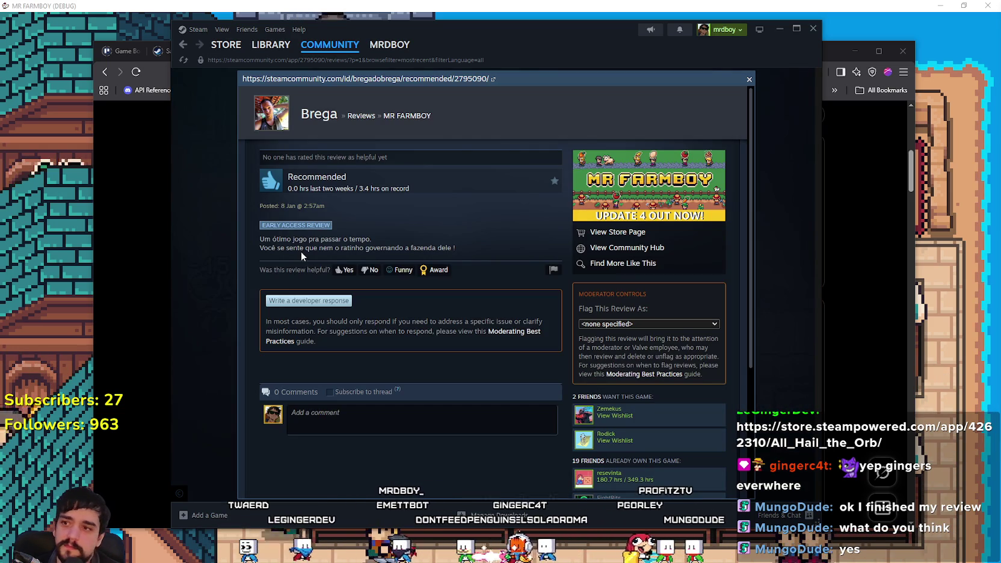
right_click(420, 248)
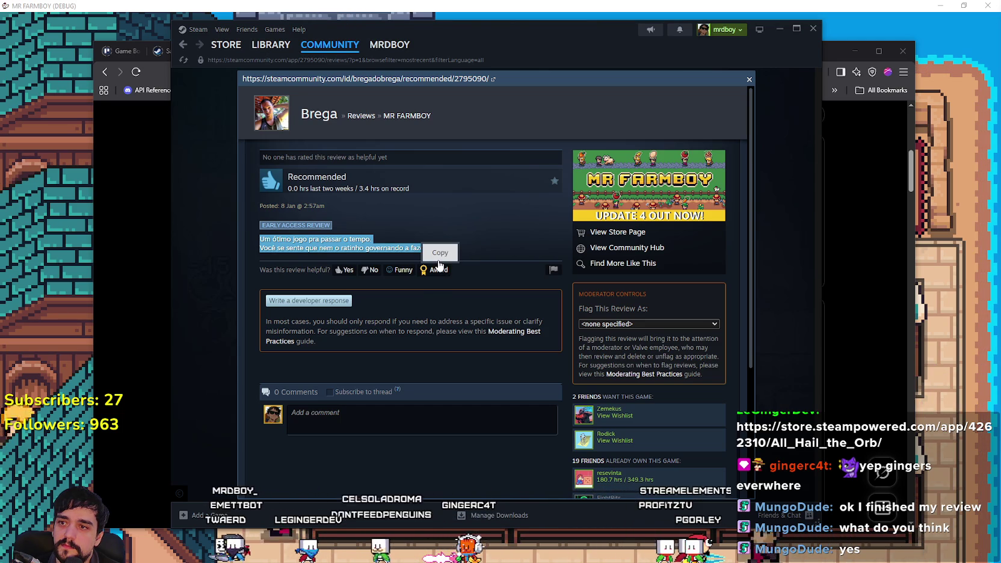
click(201, 244)
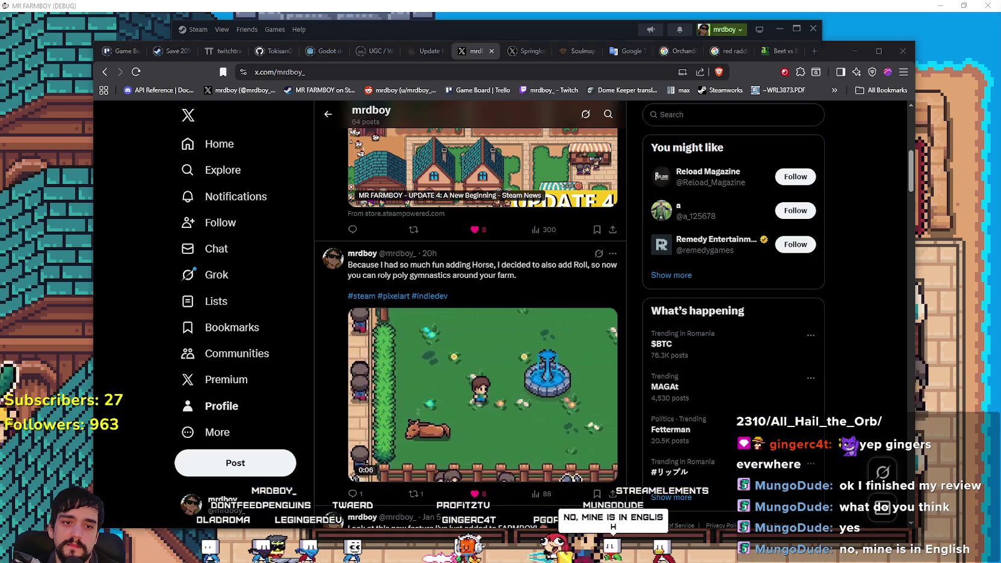
key(alt+Tab)
Step: Paste the Portuguese review into Google Translate over the Korean text, then minimize the browser
click(627, 51)
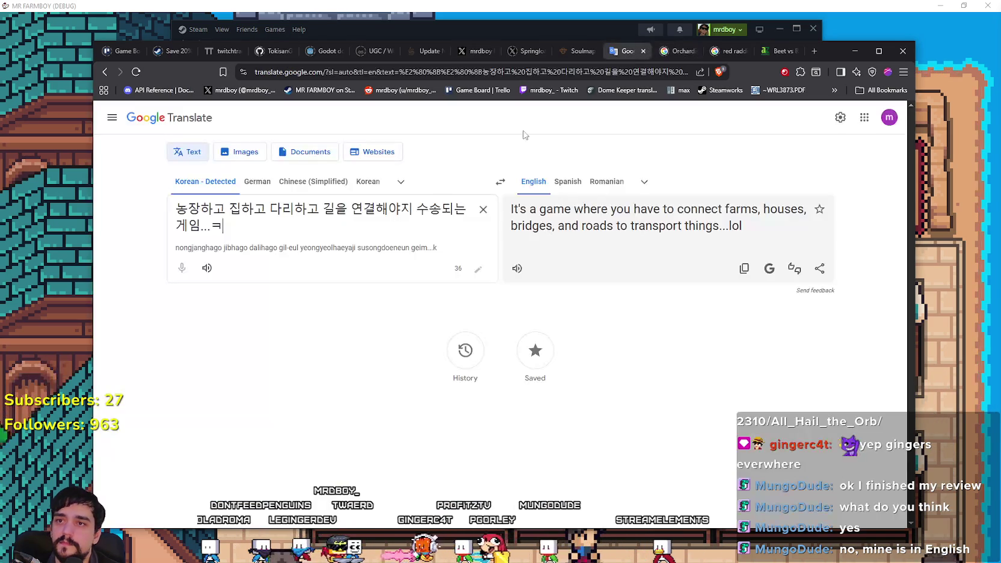
drag(259, 241, 100, 203)
text(Um ótimo jogo pra passar o tempo. Você se sente que nem o ratinho governando a fazenda dele !)
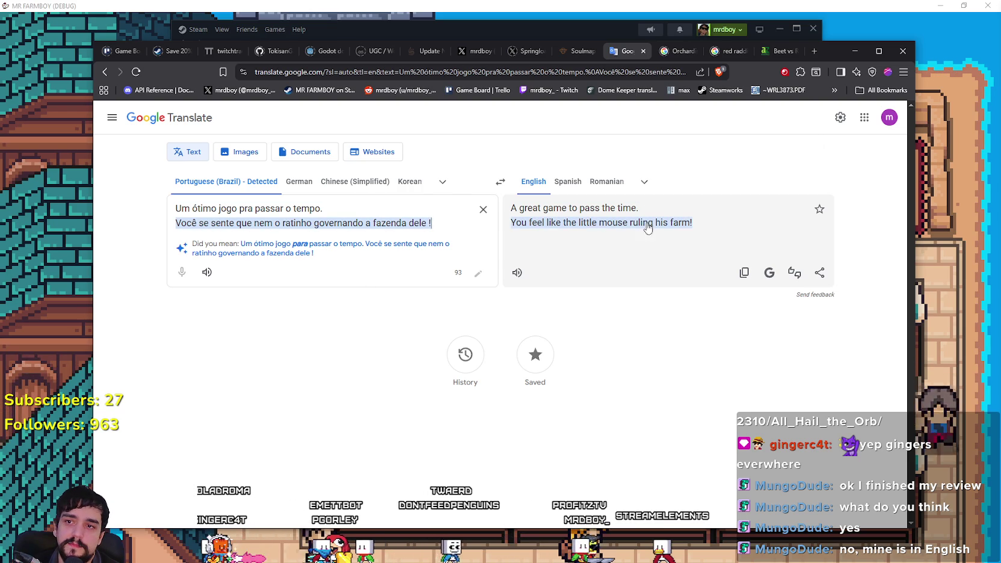
drag(833, 55, 817, 61)
click(840, 58)
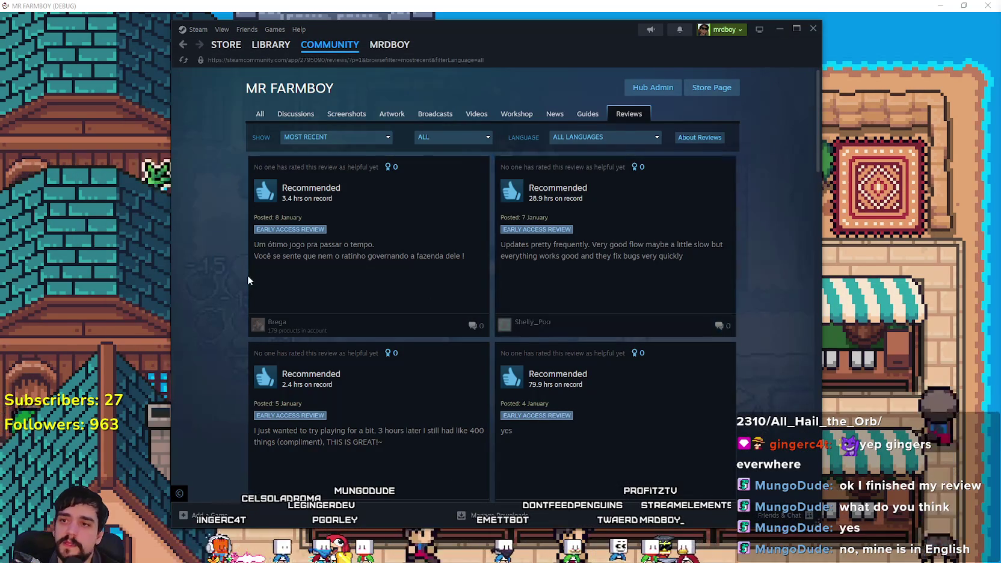
Step: Scroll through the MR FARMBOY reviews to find JenOshi's French review
right_click(237, 256)
click(240, 289)
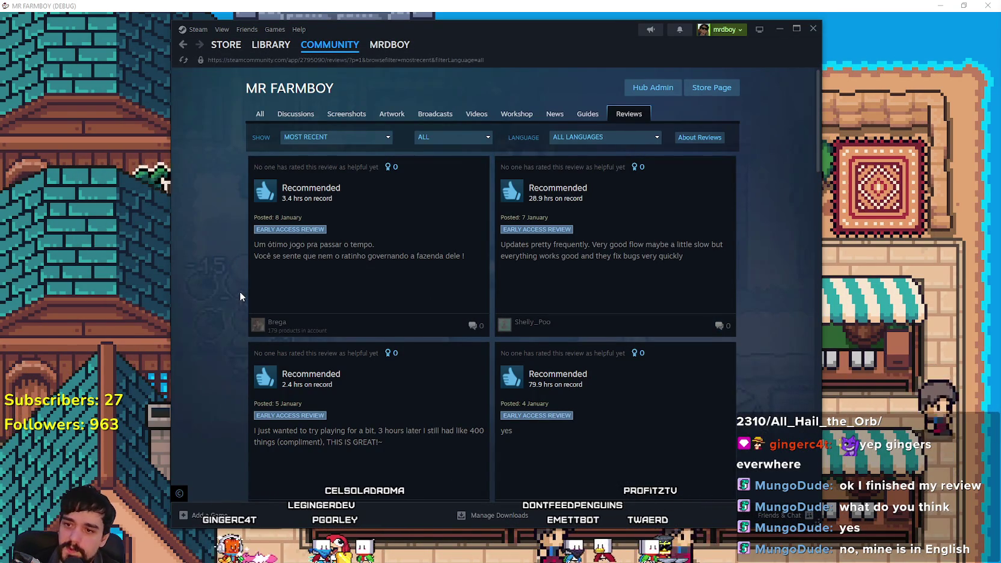
scroll(240, 296, down, 4)
scroll(241, 285, down, 2)
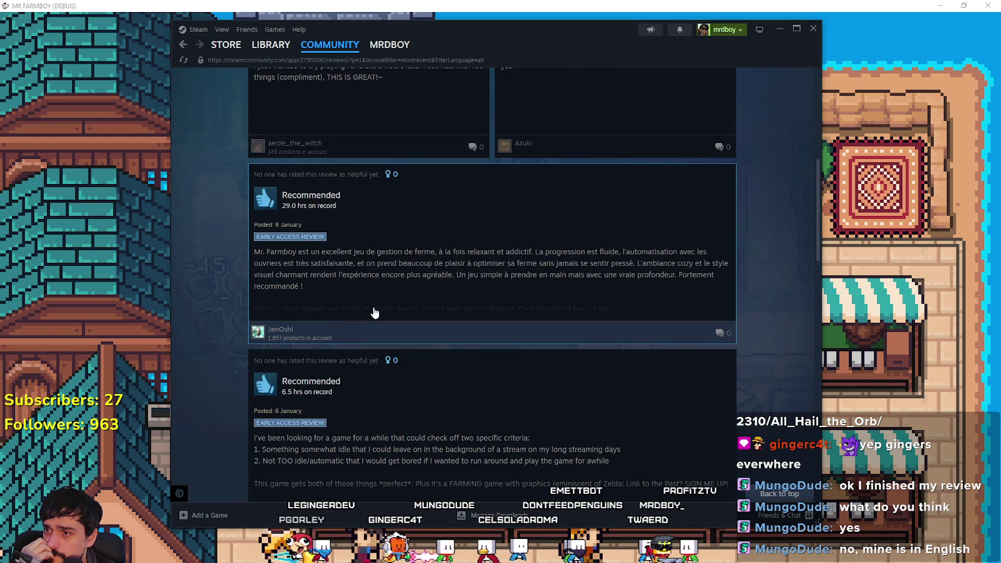
mouse_move(266, 336)
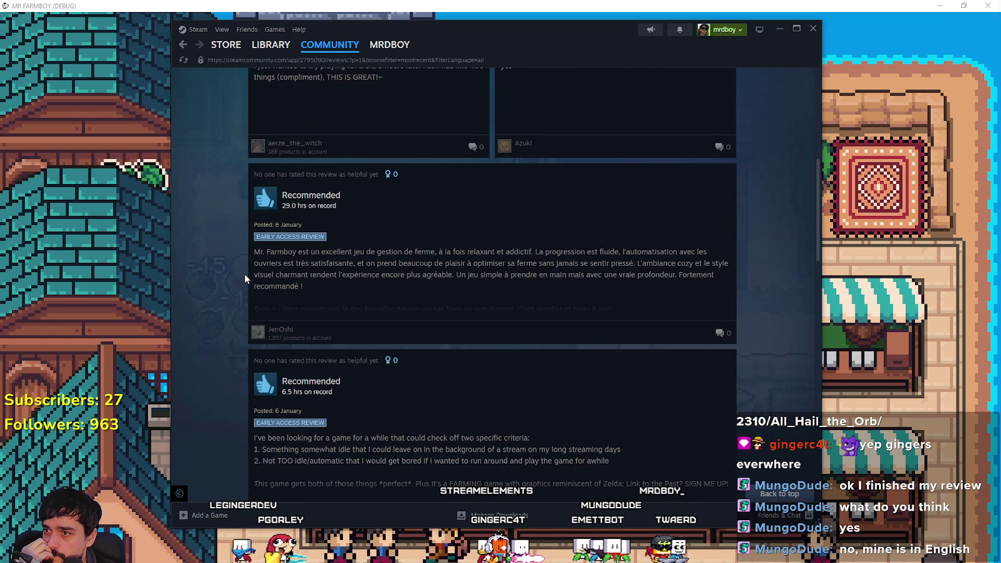
scroll(244, 277, down, 1)
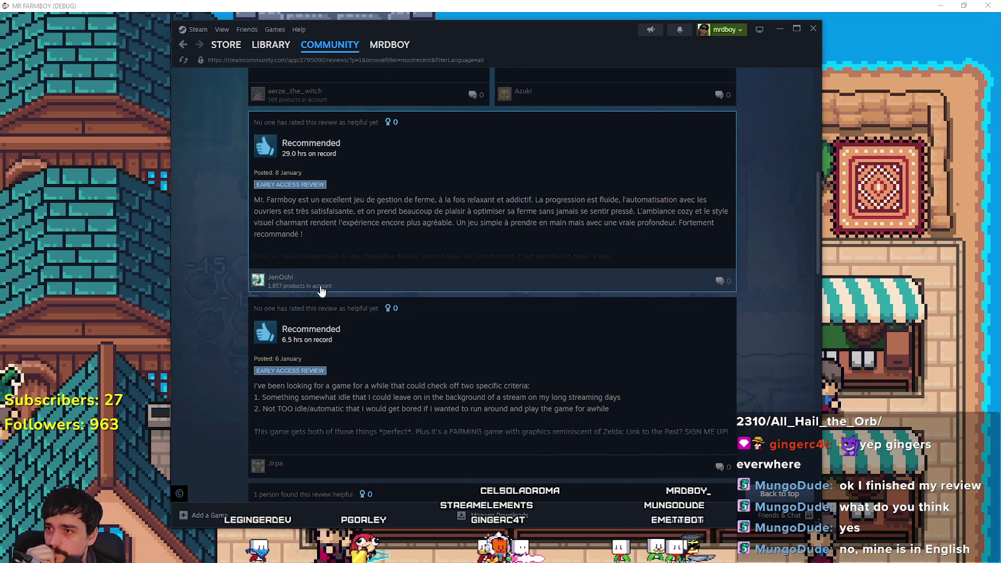
mouse_move(253, 293)
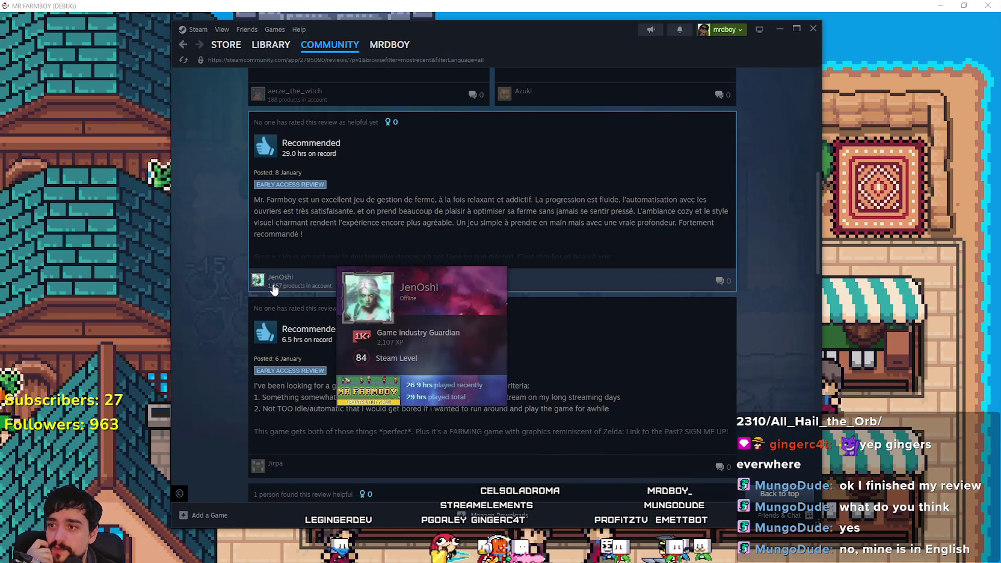
scroll(274, 290, down, 2)
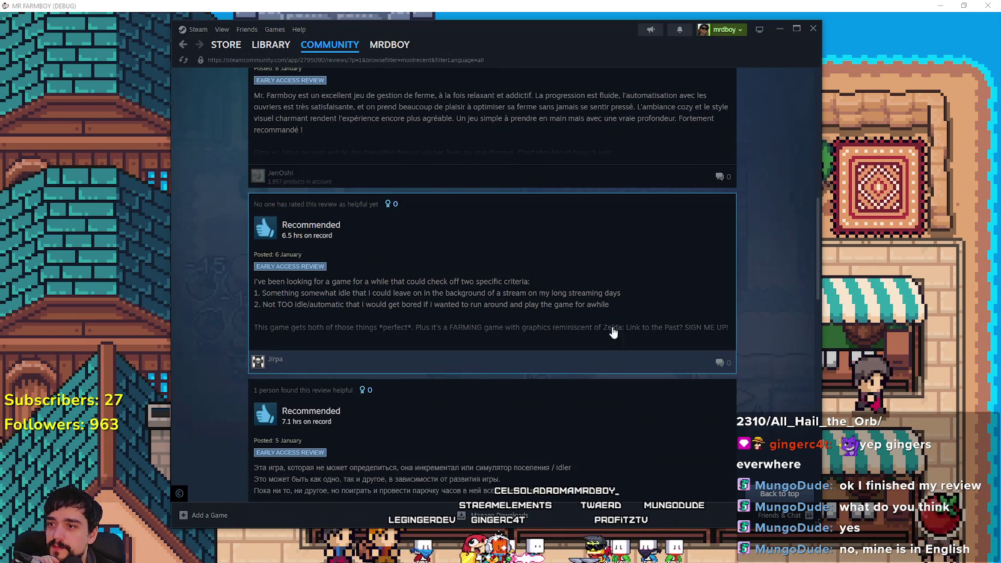
scroll(556, 306, up, 1)
scroll(556, 305, up, 2)
mouse_move(283, 386)
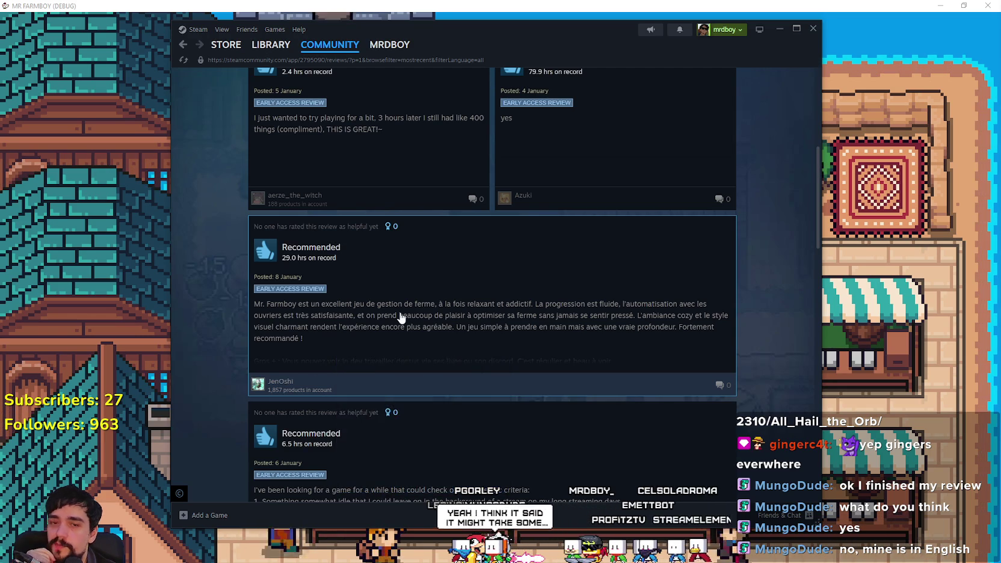
click(400, 313)
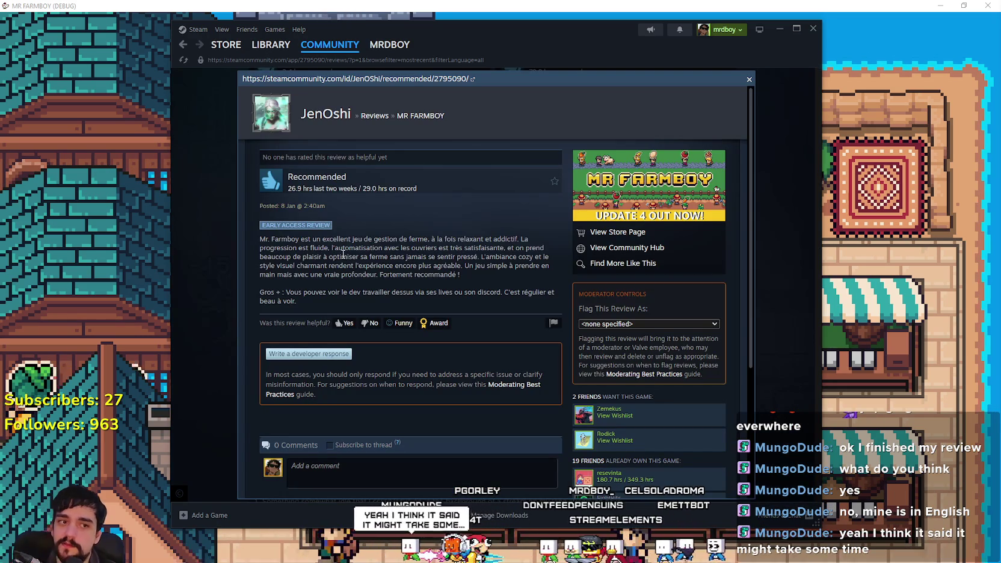
mouse_move(321, 304)
mouse_down()
mouse_move(339, 274)
mouse_move(255, 240)
mouse_up()
key(ctrl+c)
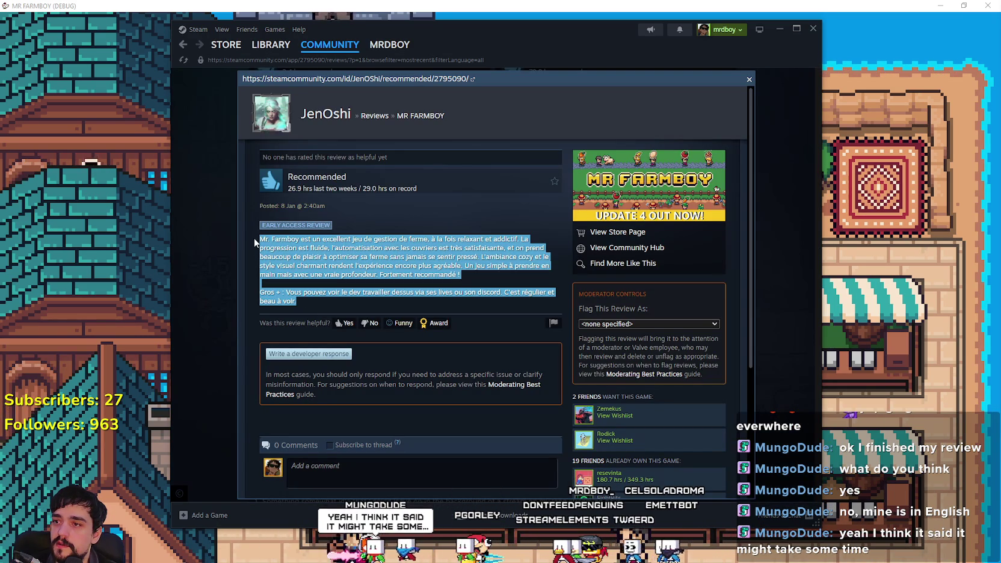
click(219, 232)
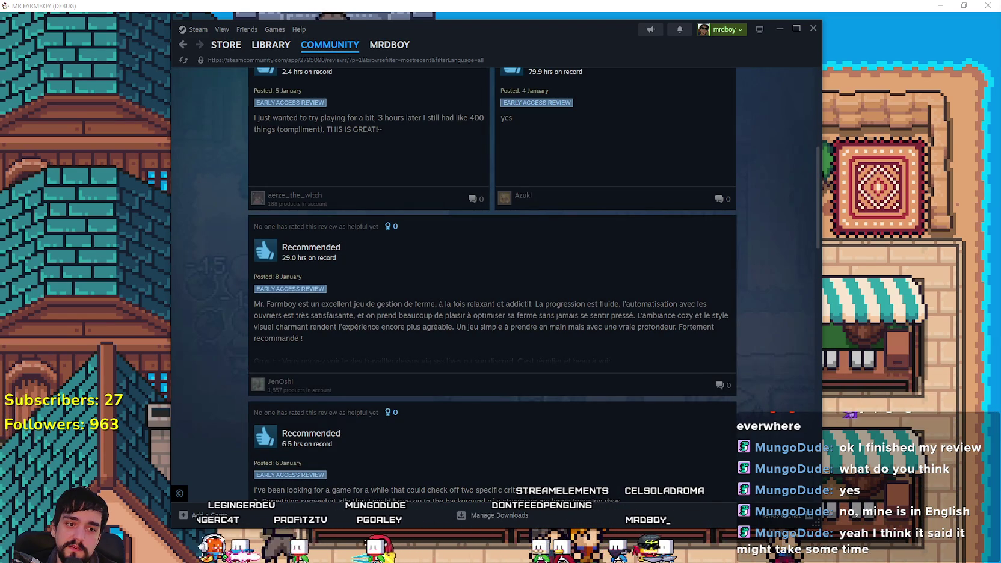
key(alt+Tab)
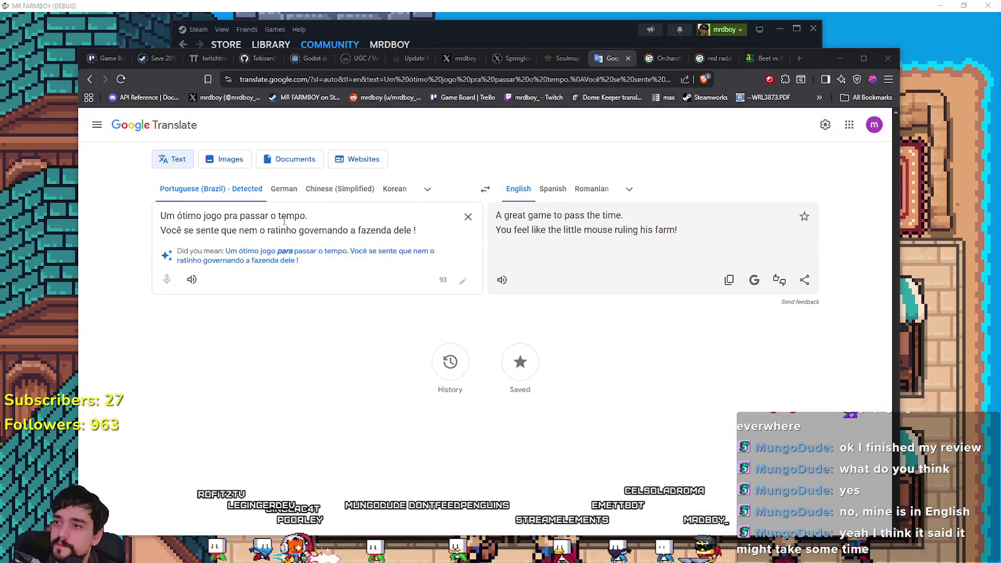
Step: Replace the Portuguese source text in Google Translate with the French review to get its English translation
key(ctrl+a)
key(ctrl+v)
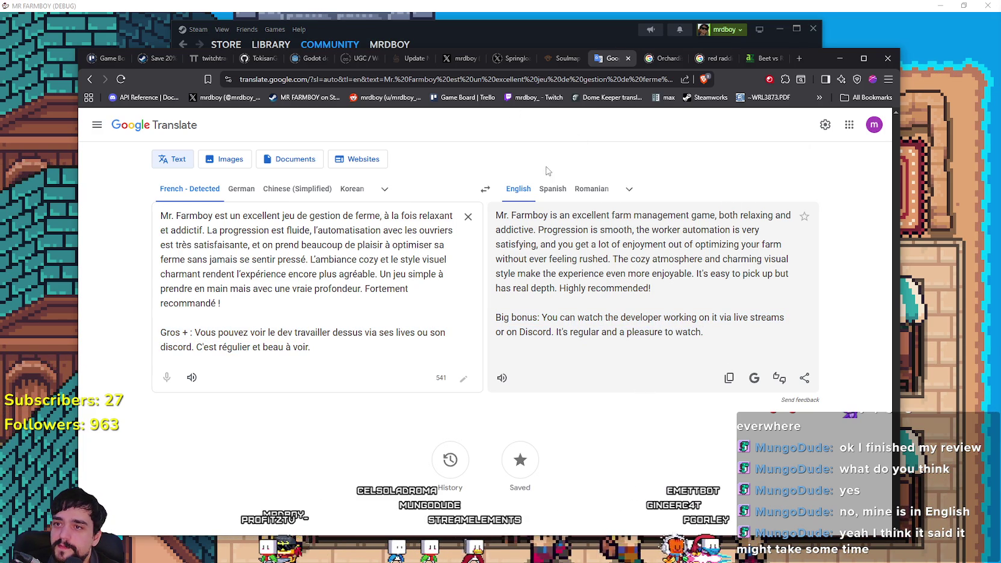
click(498, 41)
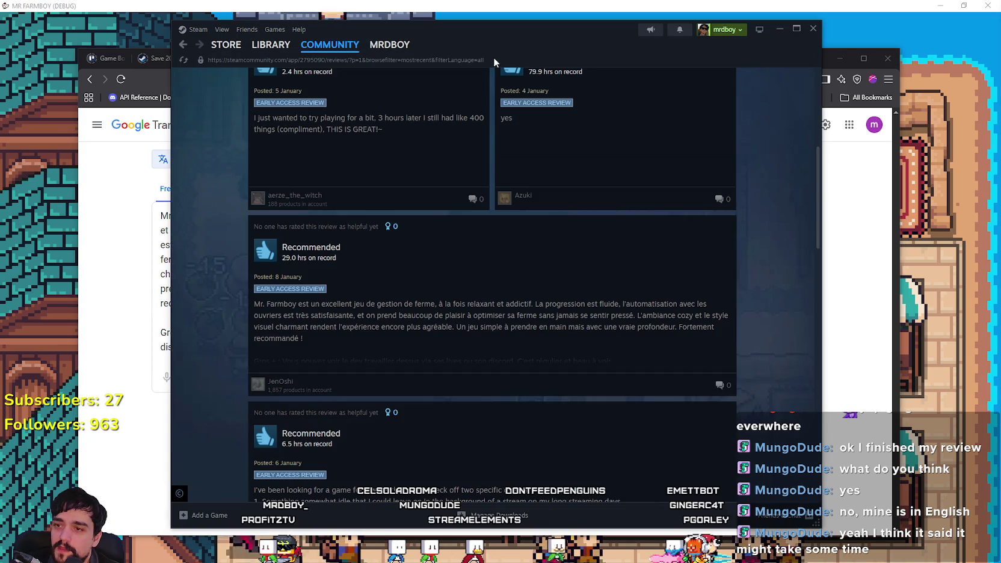
Step: Compare the English translation with the MR FARMBOY reviews page in Steam
scroll(313, 340, up, 3)
scroll(313, 340, down, 10)
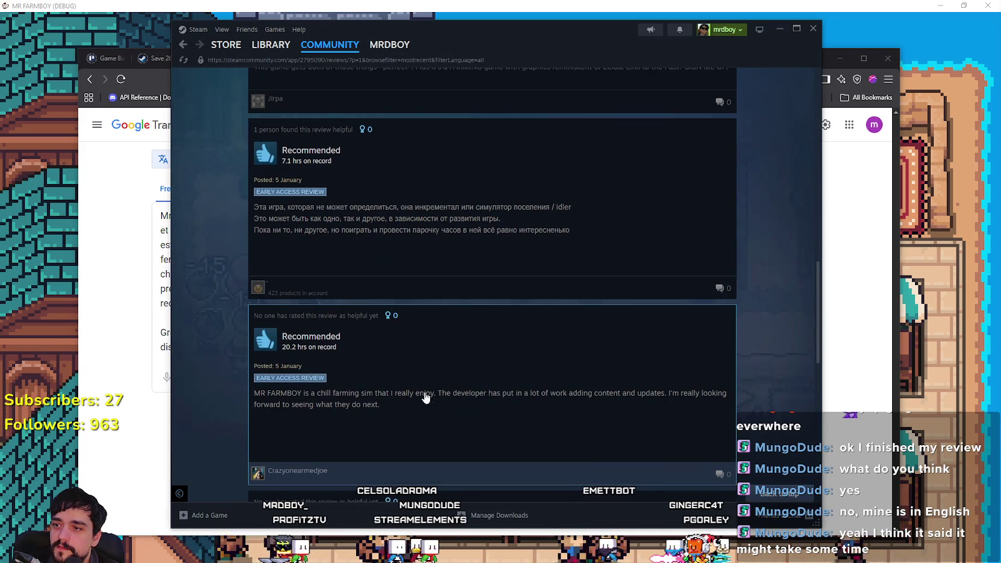
scroll(449, 423, up, 10)
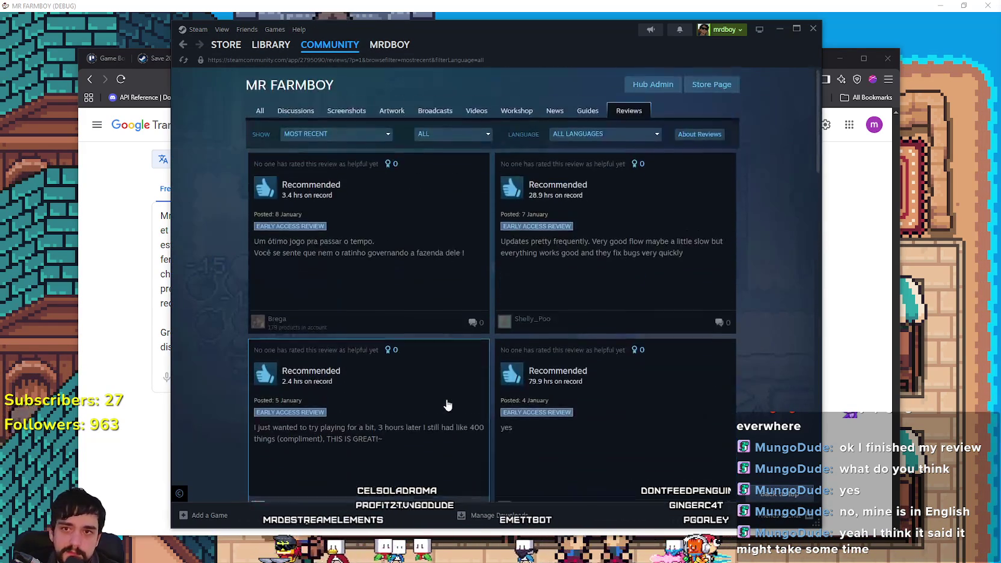
click(830, 57)
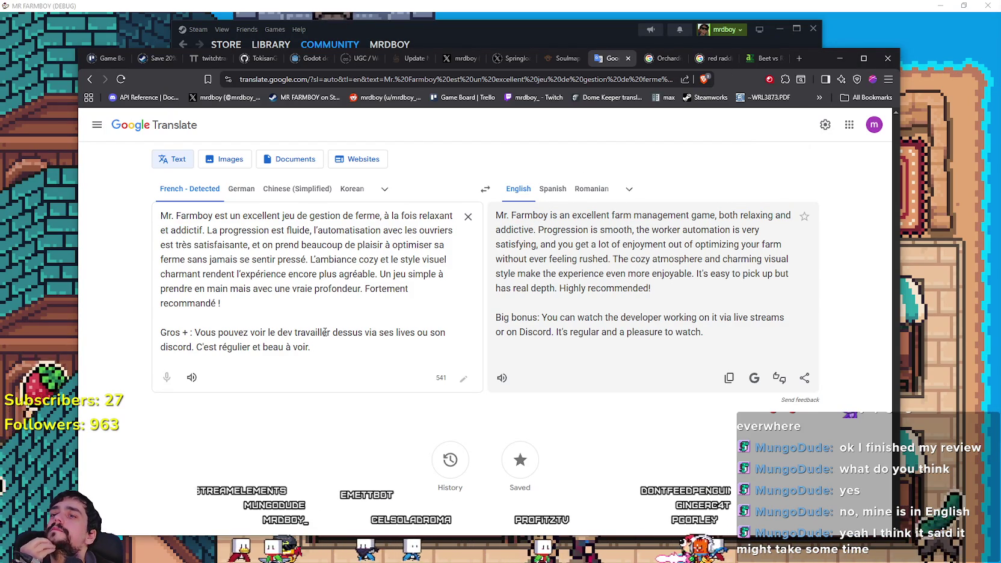
click(487, 37)
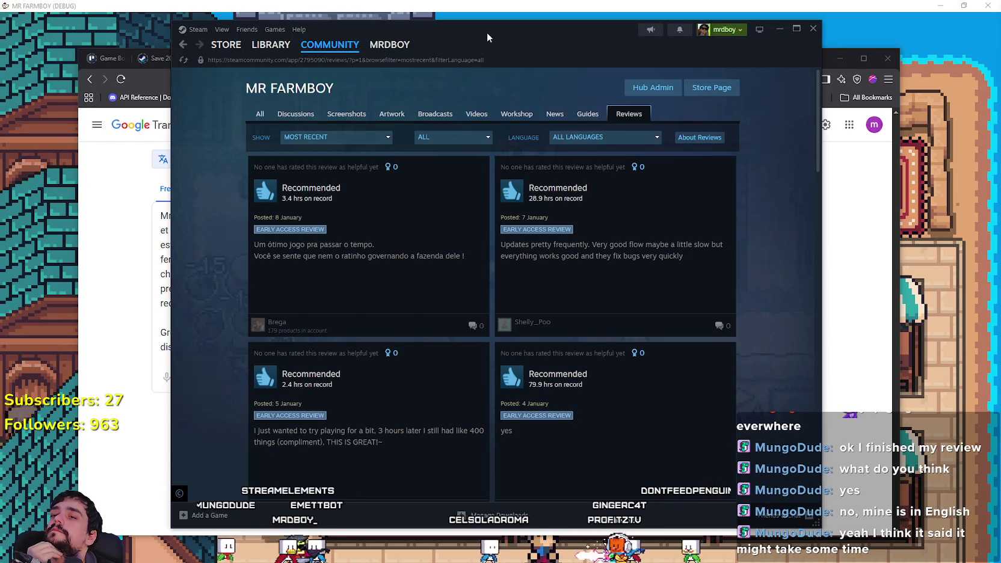
mouse_move(270, 48)
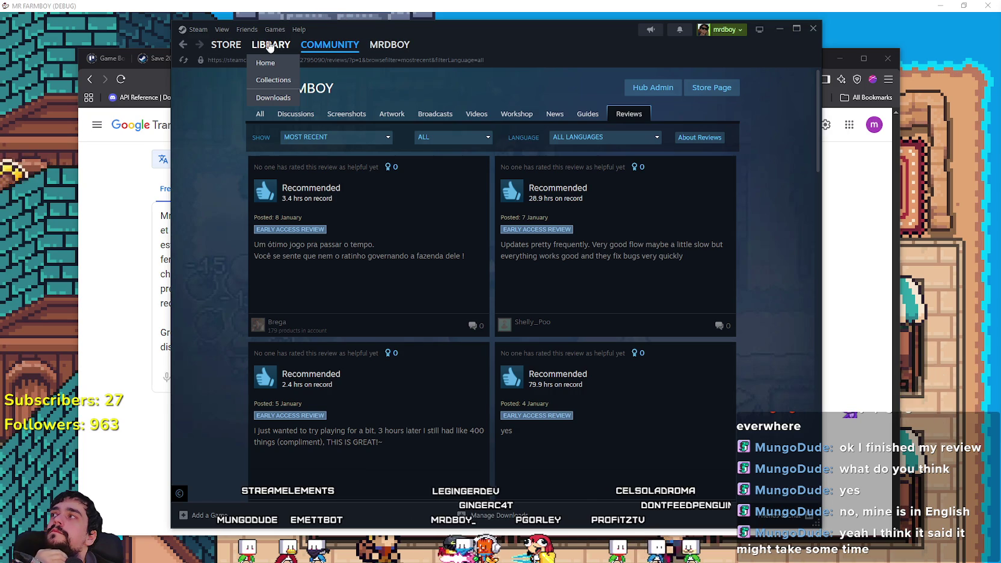
scroll(290, 313, down, 2)
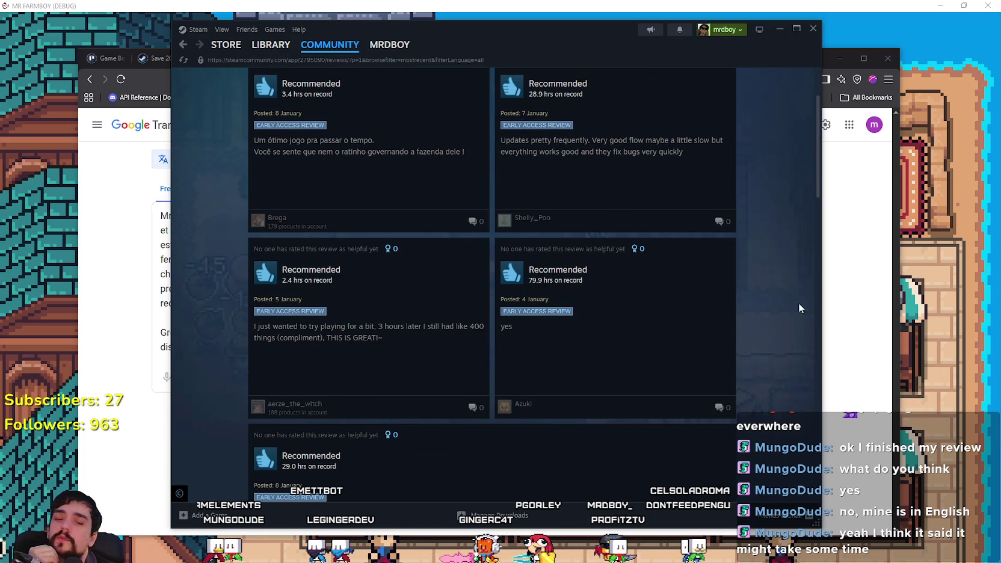
Step: Back in Godot, save the bridge.tscn scene with Ctrl+S
key(alt+Tab)
scroll(563, 313, up, 1)
key(ctrl+s)
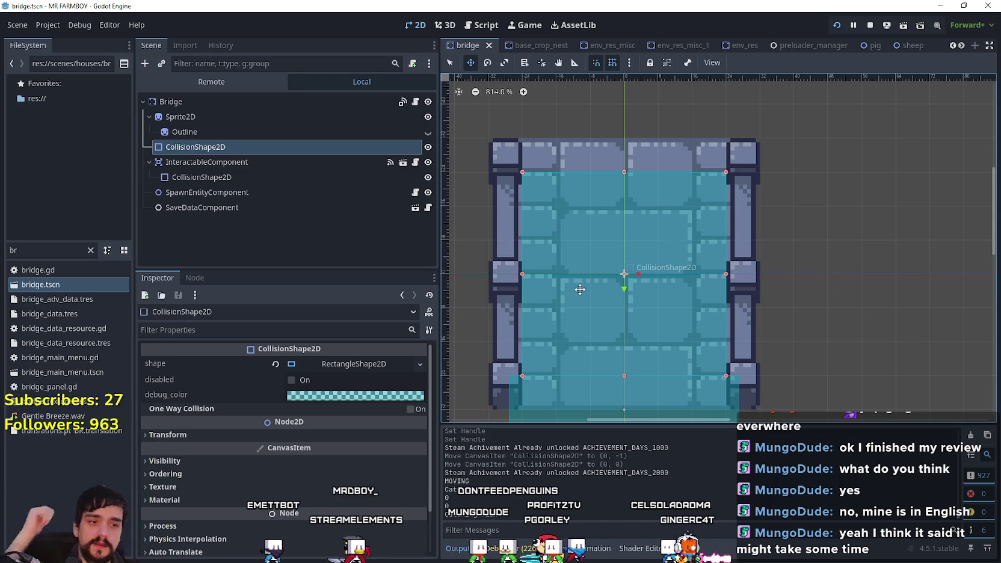
Step: Browse MR FARMBOY's Steam store page, library page and community discussions
key(alt+Tab)
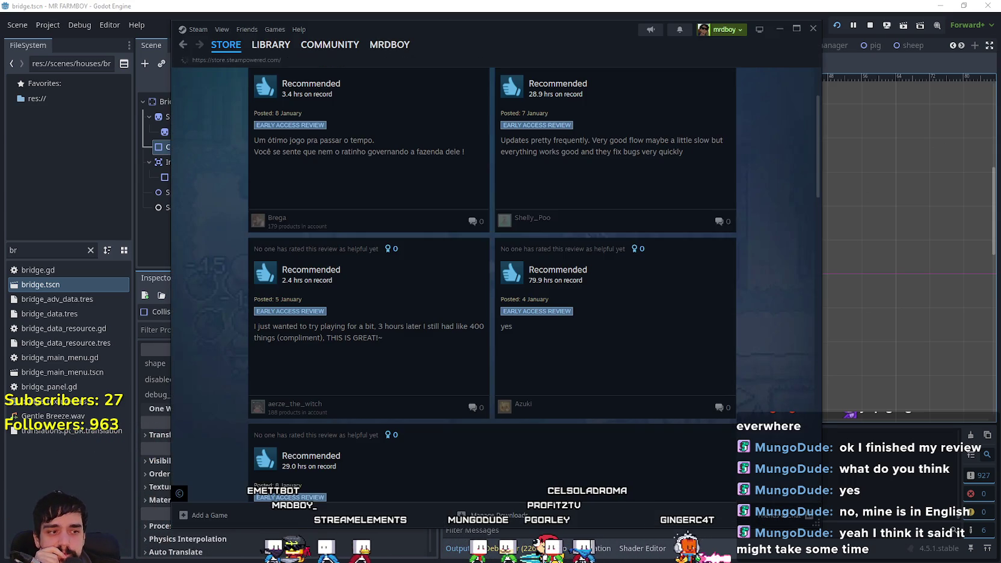
click(226, 45)
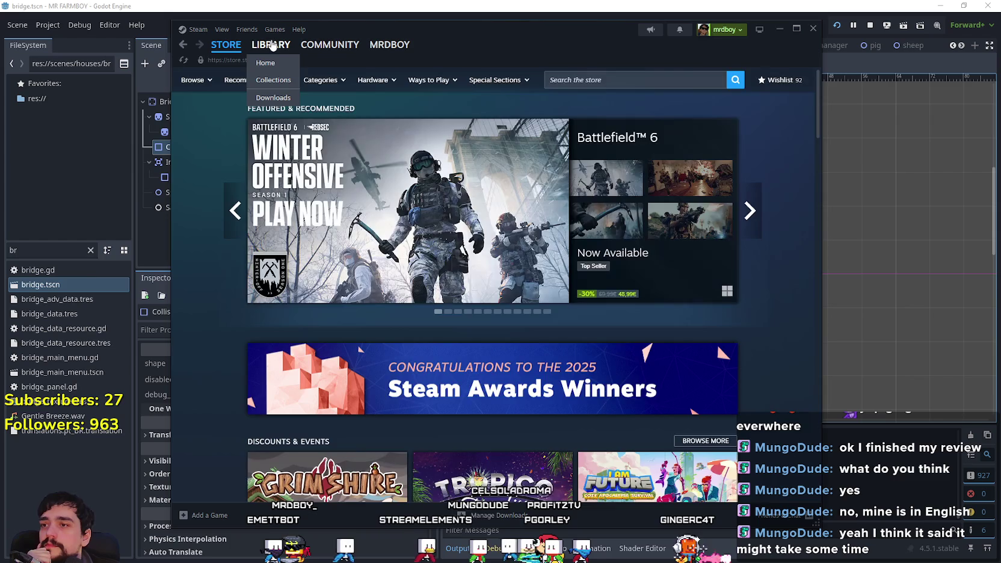
click(272, 46)
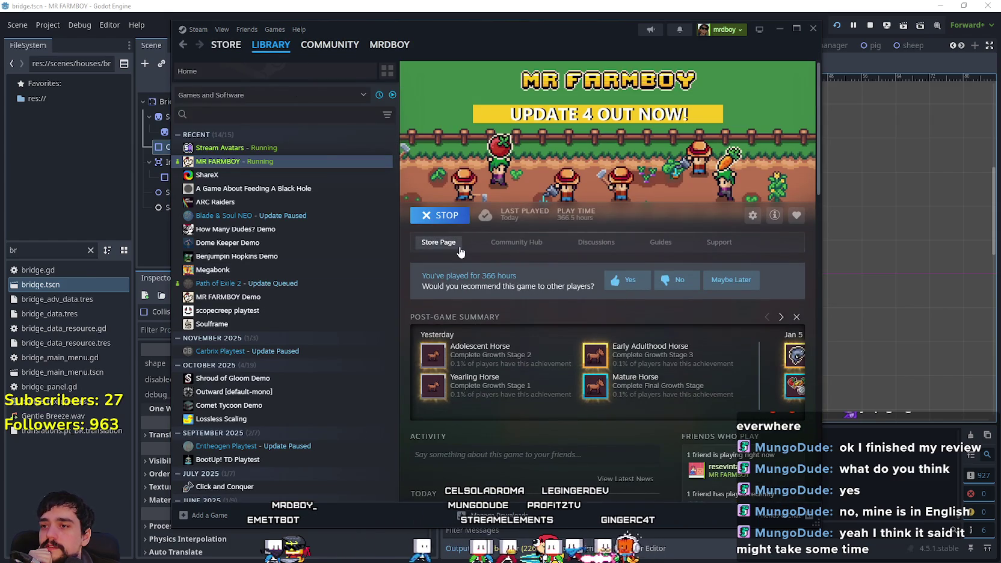
click(459, 247)
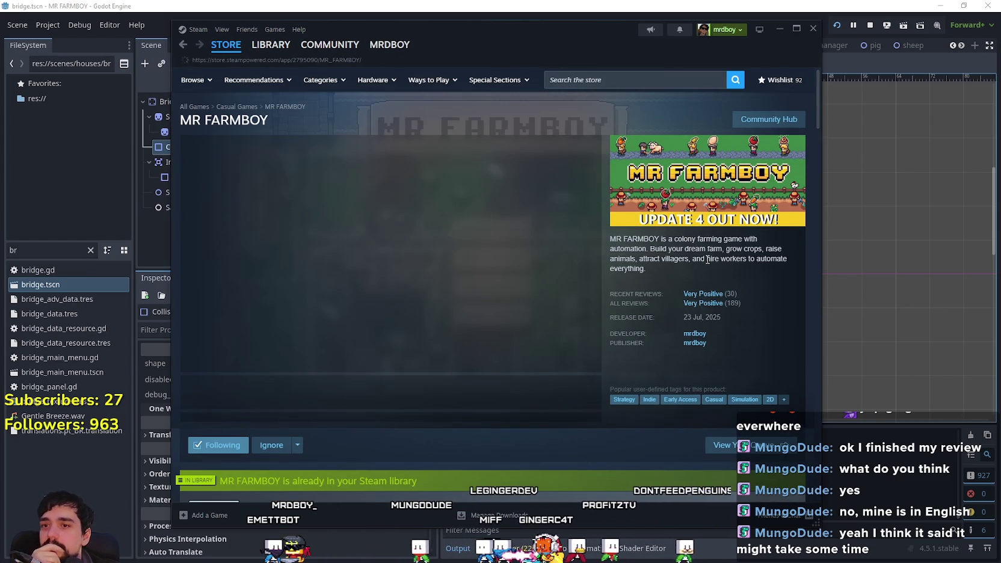
click(784, 120)
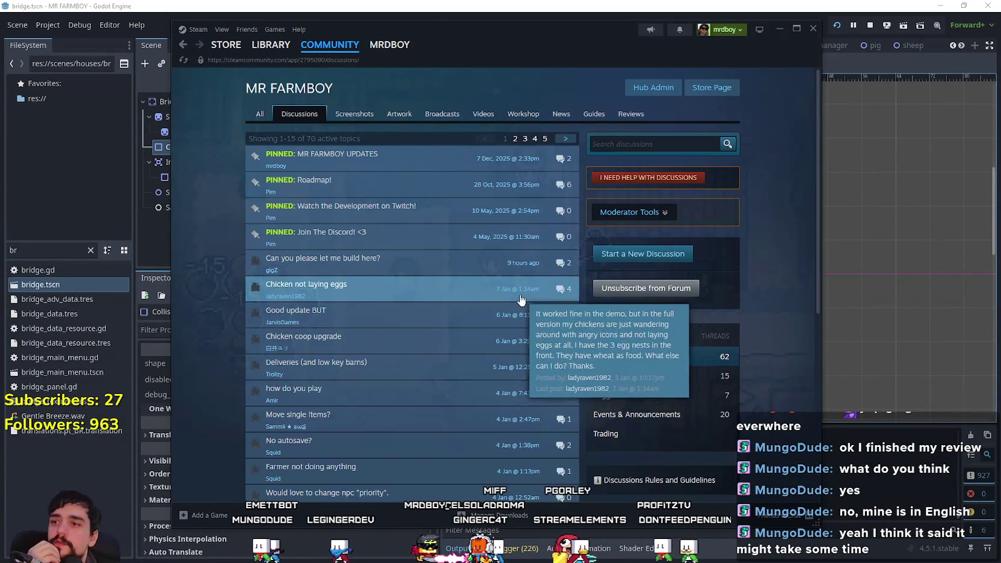
scroll(672, 440, down, 3)
scroll(375, 423, up, 3)
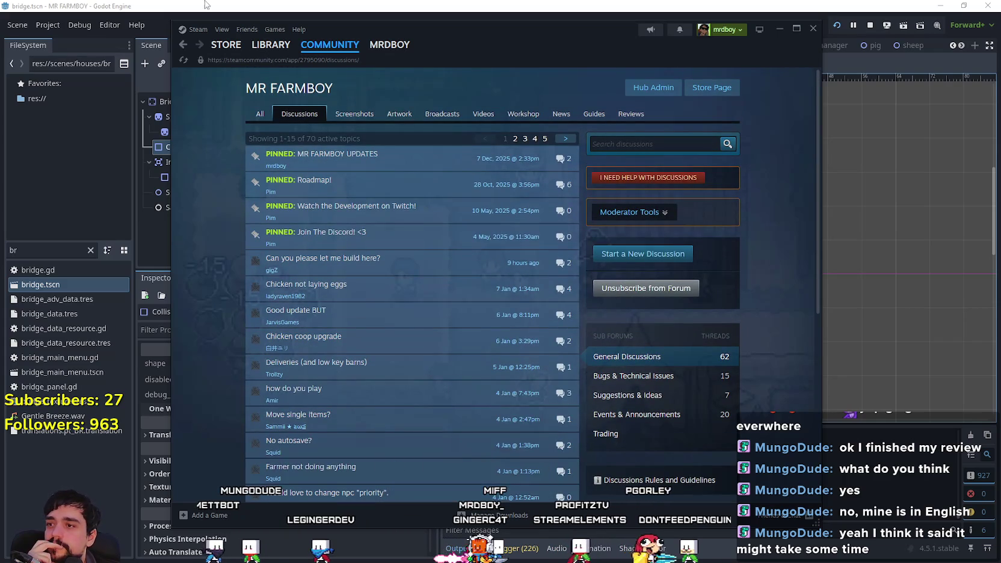
click(271, 44)
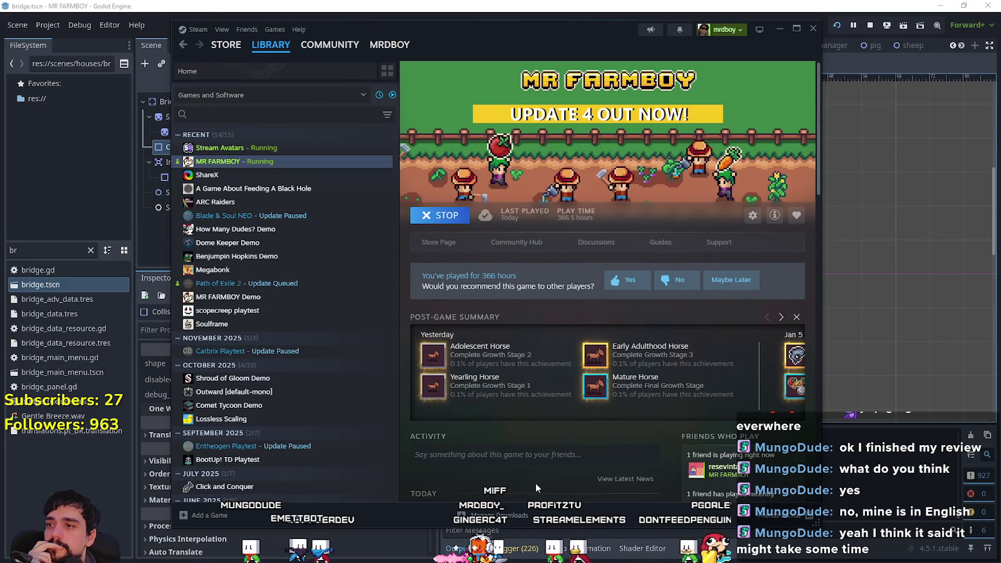
Step: Start the Path of Exile 2 update, check it in Downloads, then minimise Steam
click(319, 283)
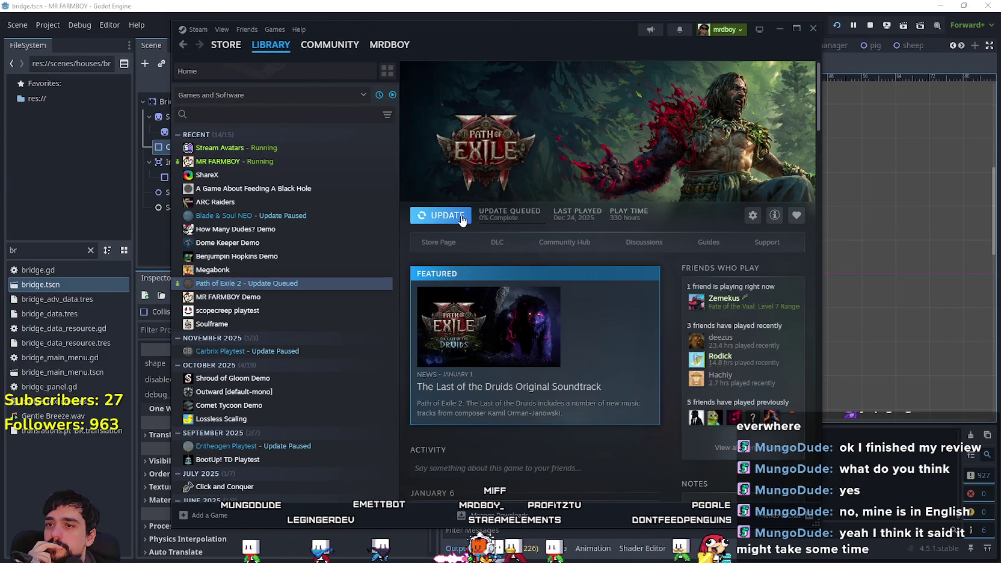
scroll(590, 335, down, 3)
scroll(590, 335, up, 5)
click(440, 215)
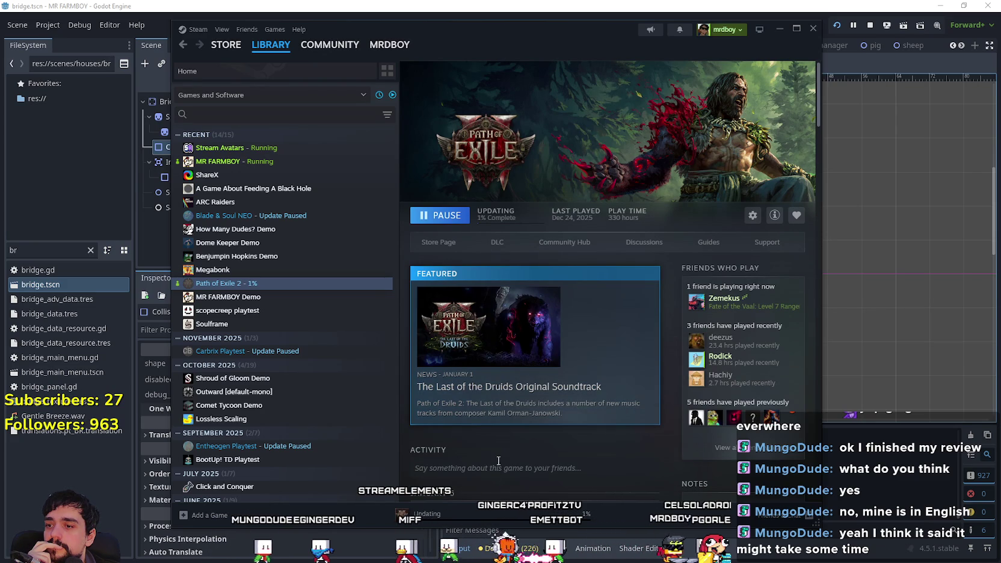
click(503, 519)
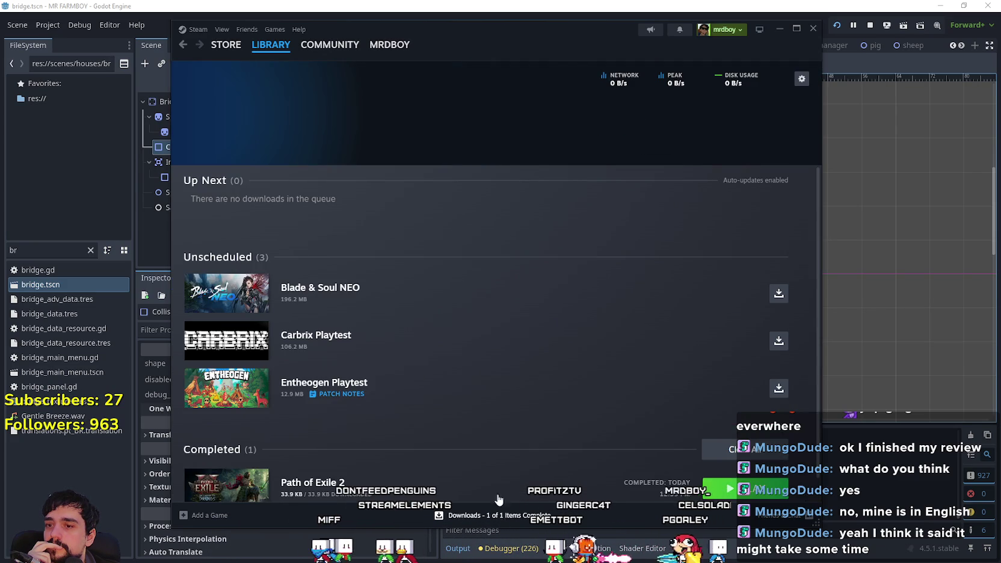
click(262, 47)
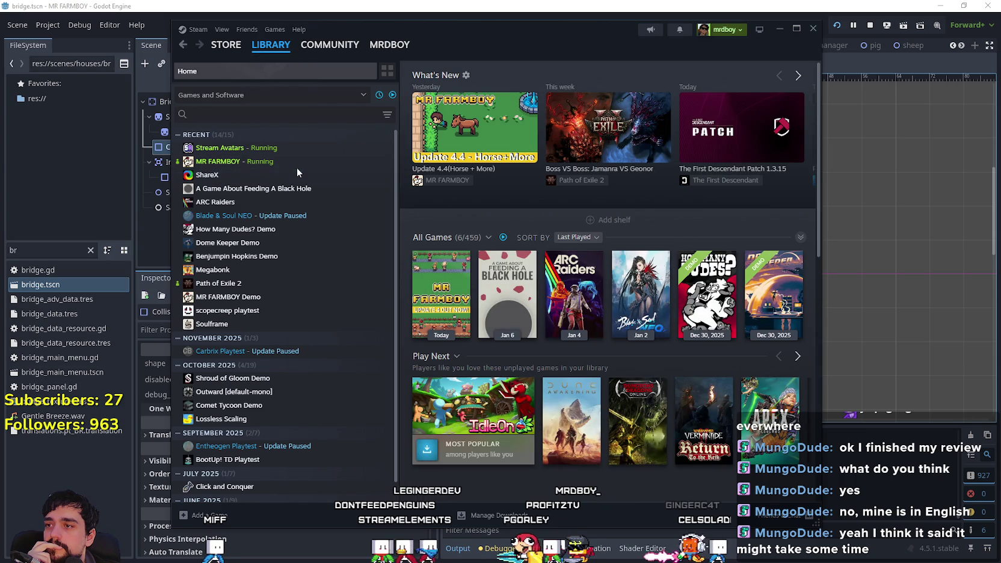
click(310, 165)
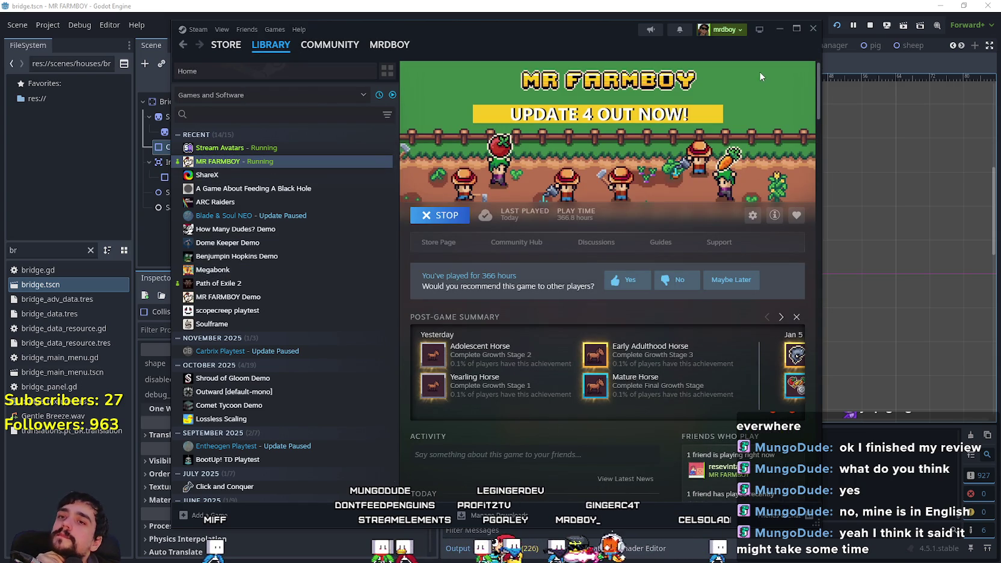
click(777, 30)
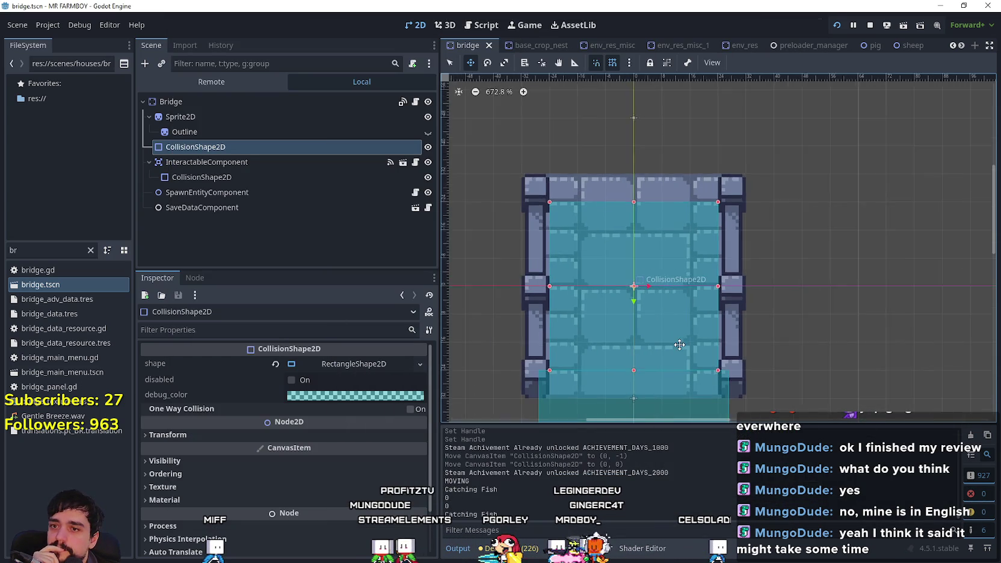
drag(680, 344, 753, 313)
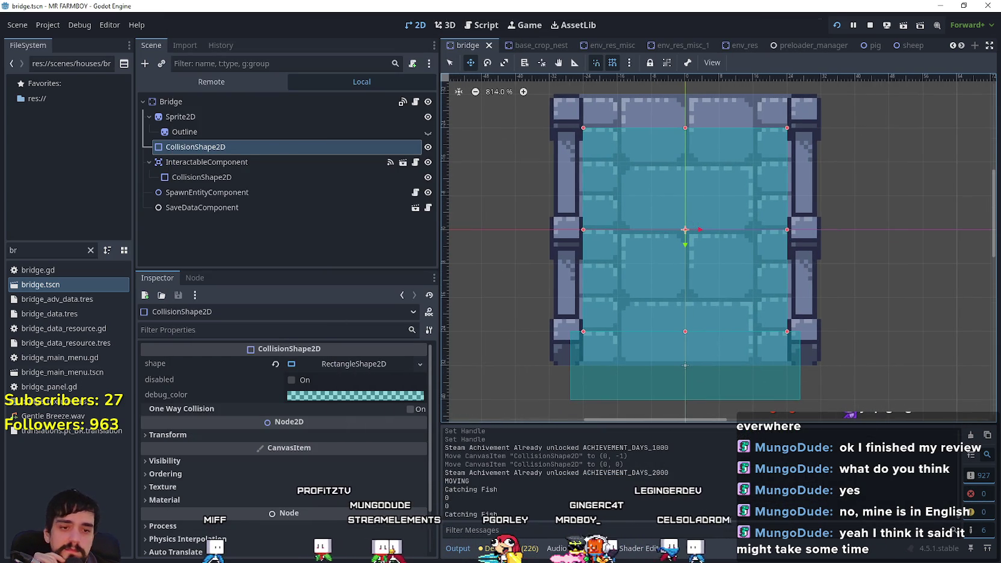
scroll(565, 311, down, 3)
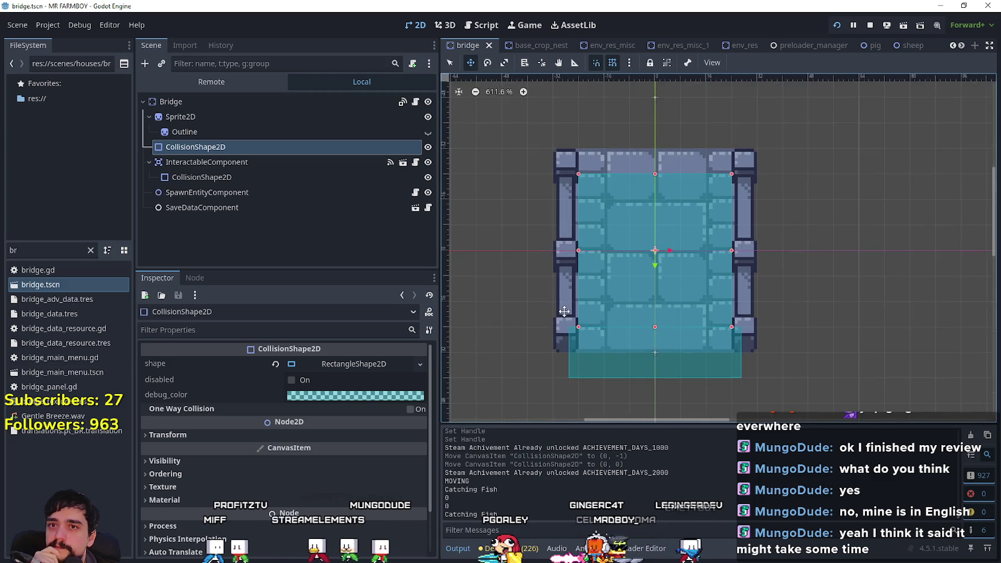
scroll(565, 311, up, 1)
scroll(564, 311, up, 1)
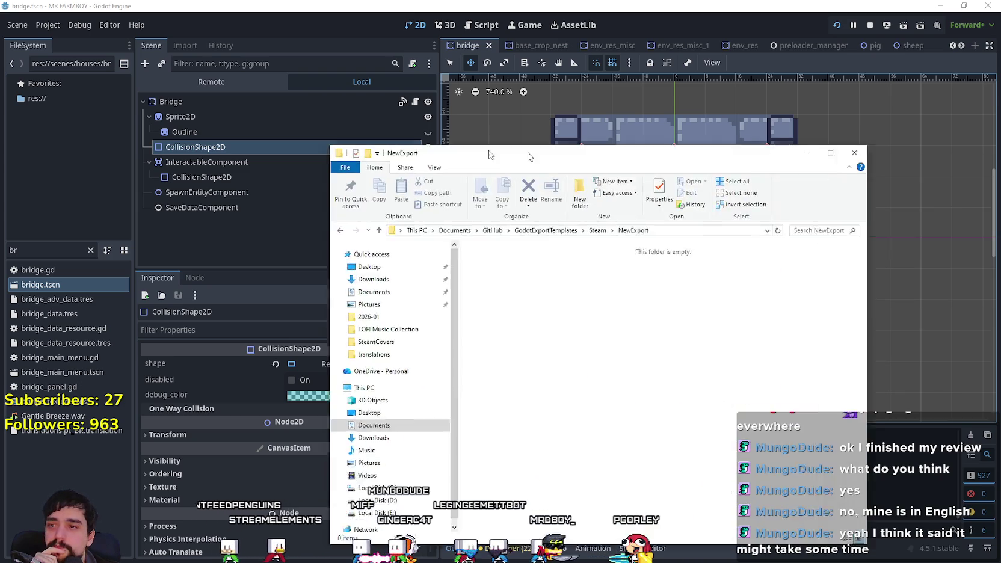
mouse_move(551, 151)
mouse_down()
mouse_move(387, 134)
mouse_move(309, 97)
mouse_move(1000, 199)
mouse_up()
click(911, 88)
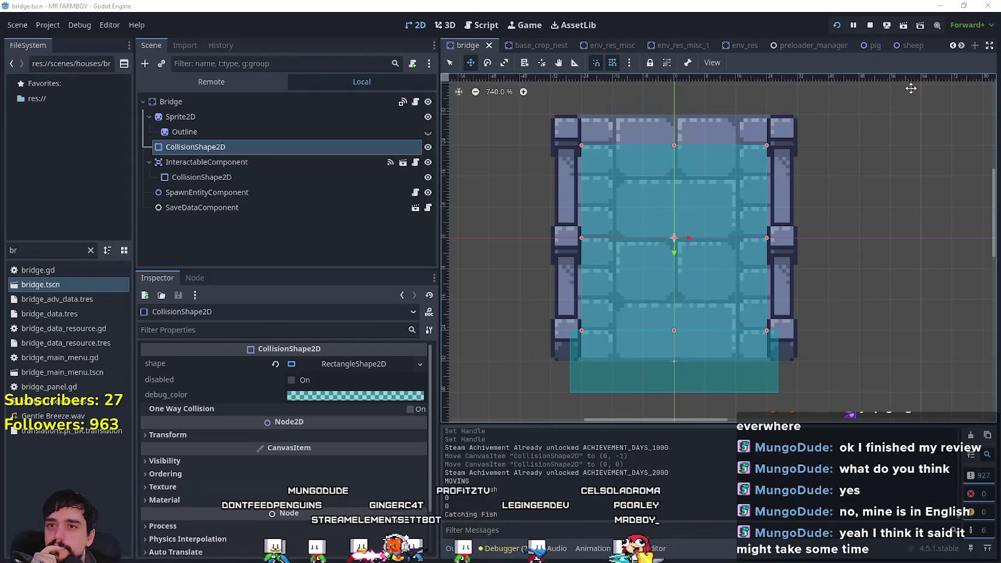
Step: Stop the running game and export the Windows Desktop (Runnable) preset as MrFarmBoy.zip
click(869, 29)
click(47, 25)
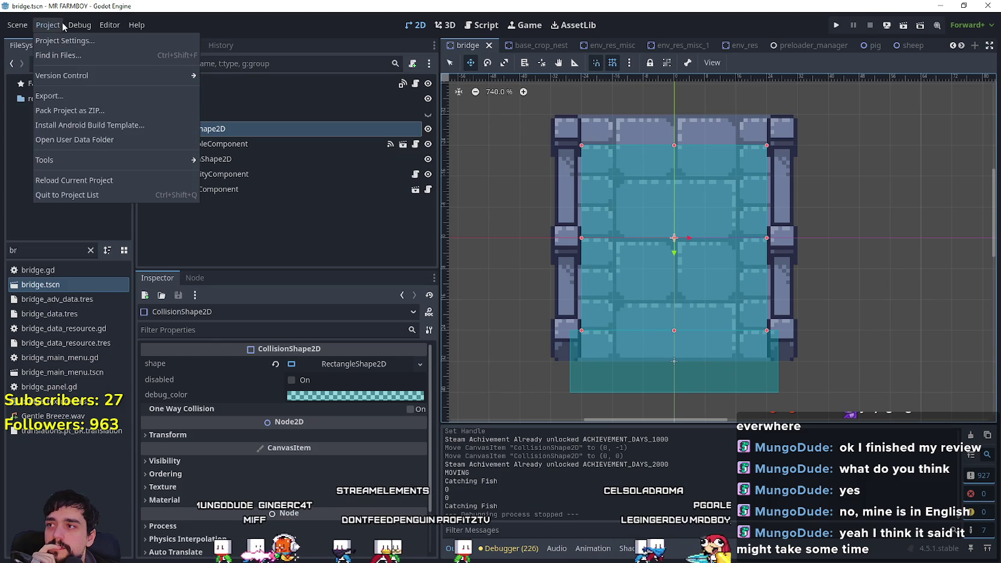
click(47, 95)
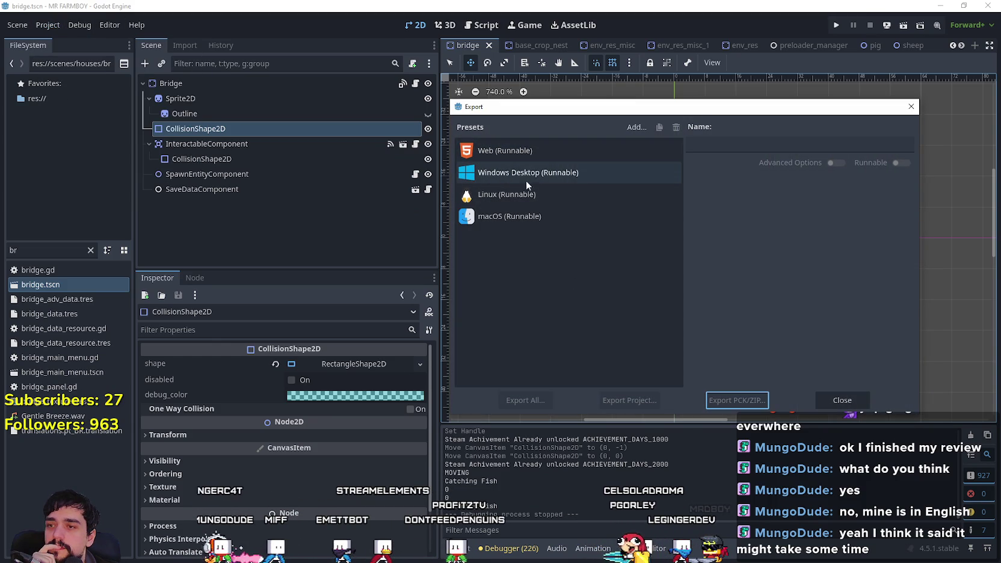
click(524, 179)
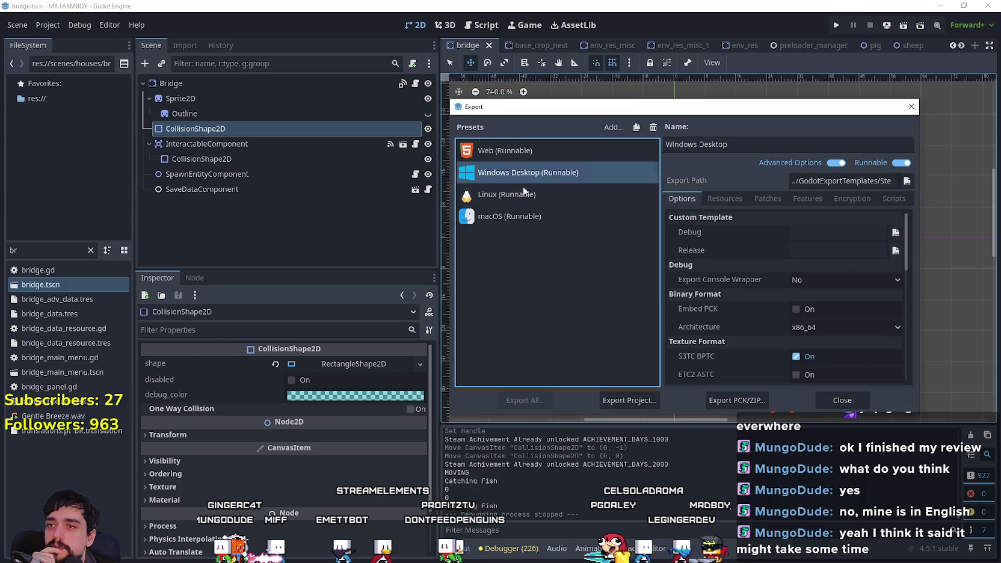
click(631, 399)
click(425, 449)
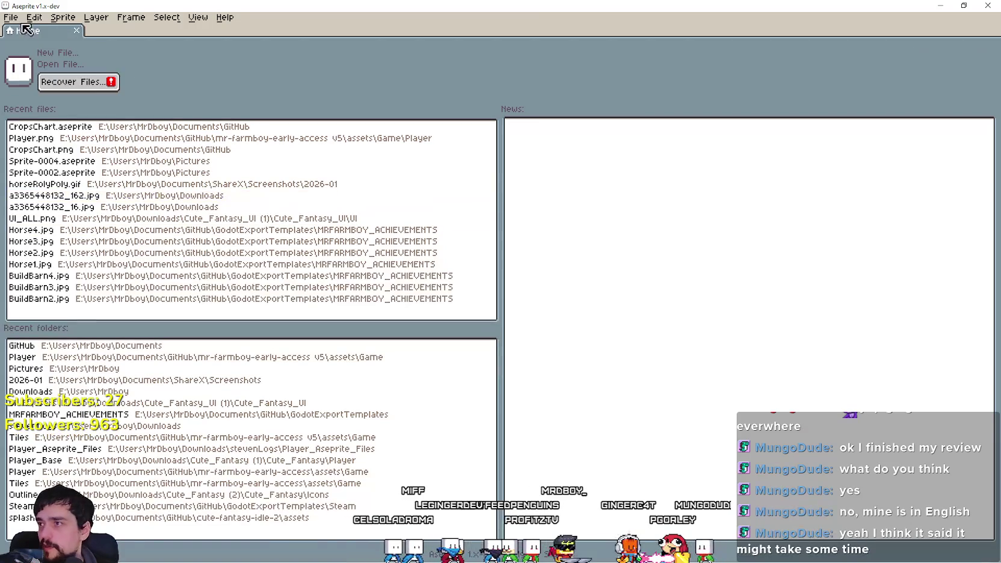
Step: Open CropsChart.aseprite from Aseprite's recent files list
click(11, 17)
mouse_move(64, 55)
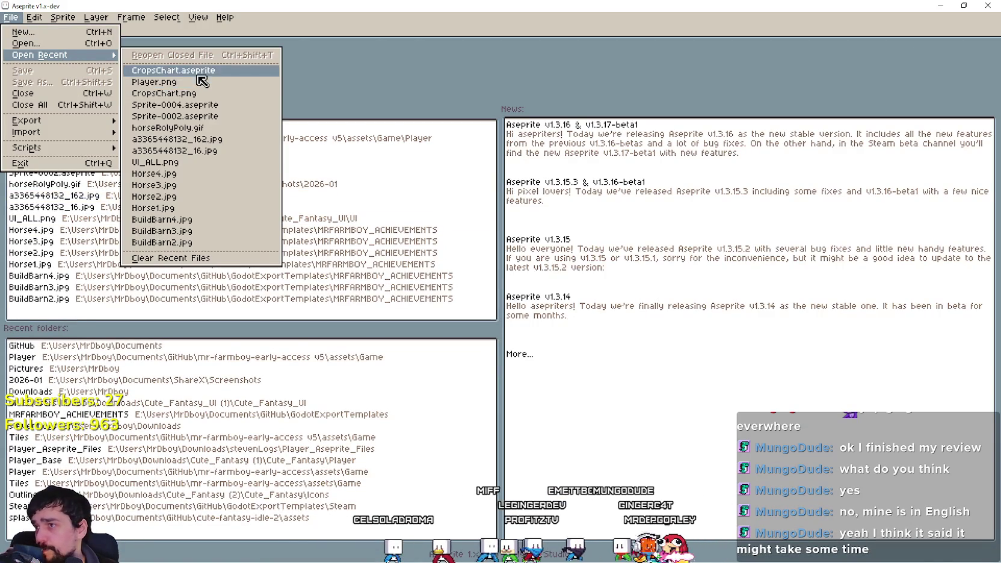
click(202, 71)
Step: Pan around the canvas to inspect the crop icons, names and price chart
scroll(484, 303, left, 5)
scroll(451, 288, up, 3)
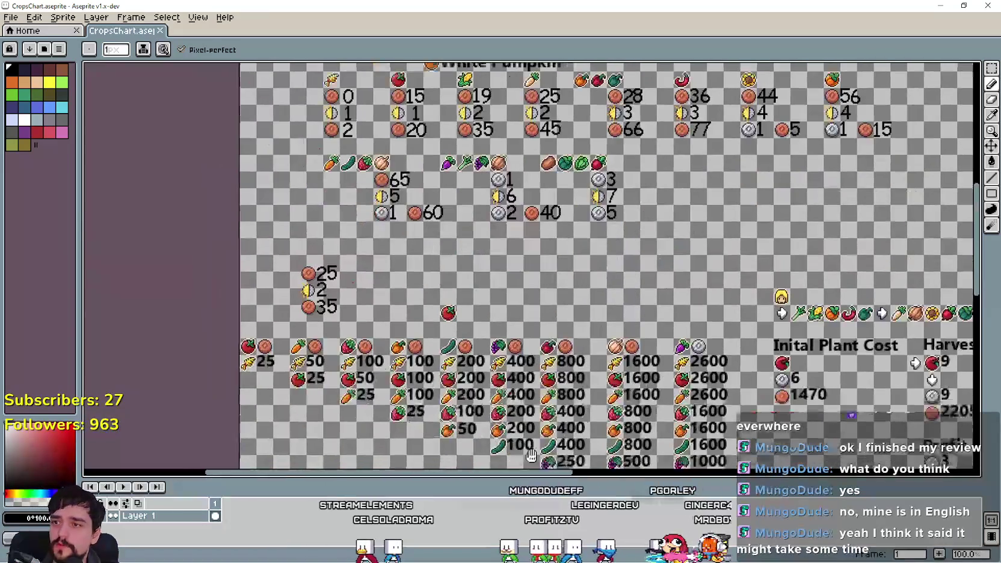
scroll(410, 262, down, 5)
scroll(410, 262, down, 3)
scroll(410, 261, up, 2)
scroll(433, 268, up, 5)
scroll(461, 272, left, 3)
scroll(461, 272, up, 2)
scroll(461, 272, left, 2)
scroll(461, 272, up, 1)
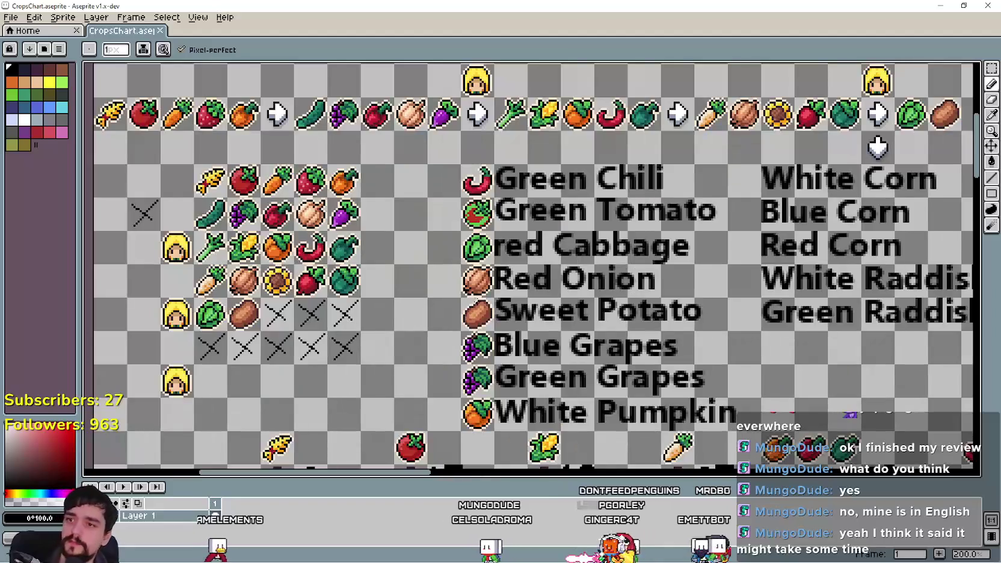
scroll(461, 272, down, 1)
scroll(488, 263, up, 1)
scroll(488, 263, down, 1)
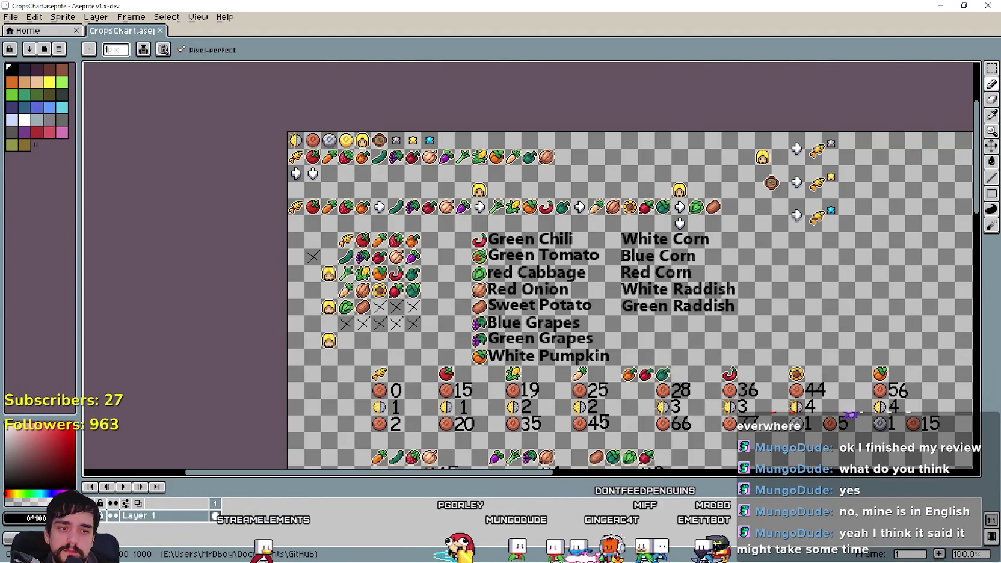
key(alt+Tab)
Step: Export the project's Linux preset from Godot
click(499, 202)
click(613, 403)
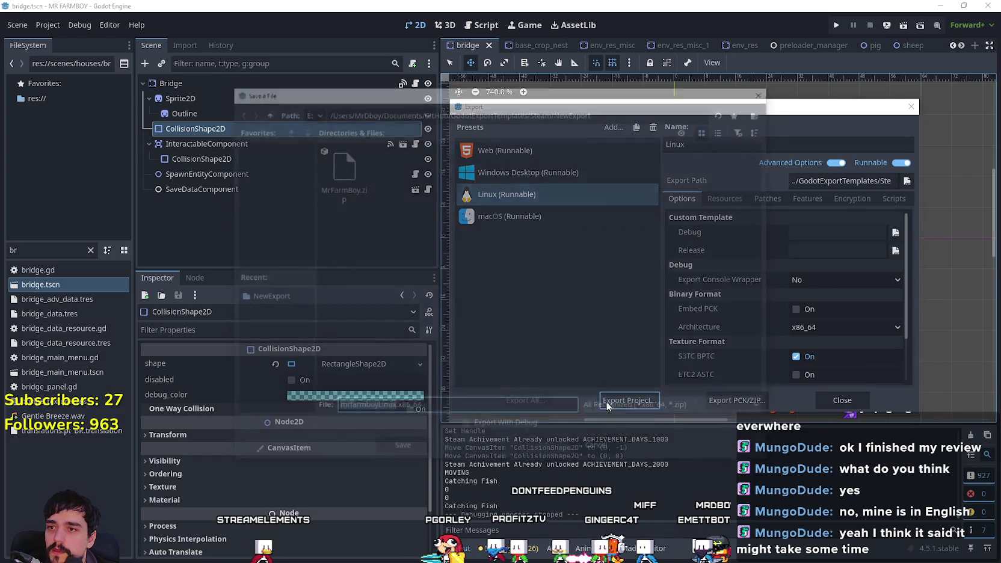
click(408, 452)
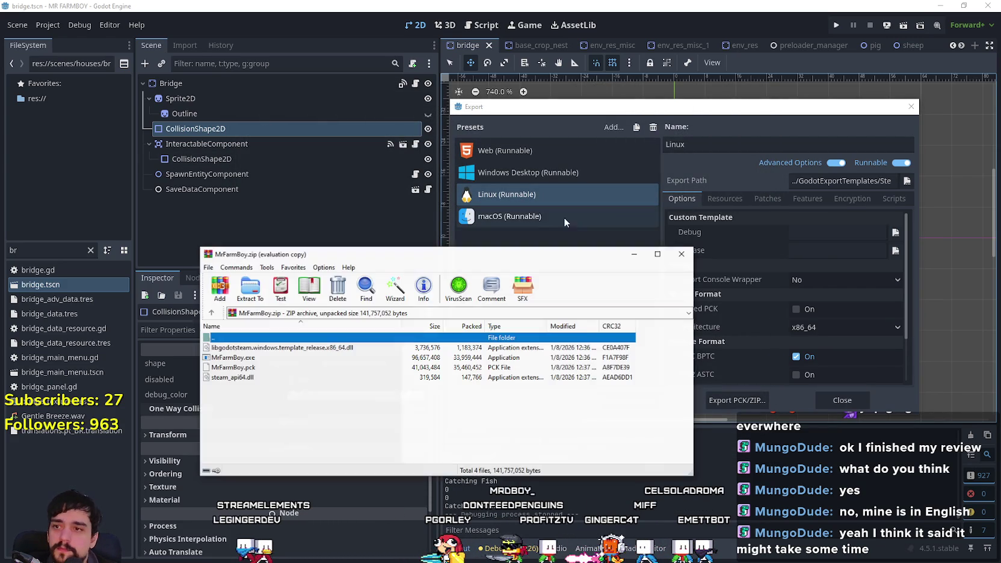
Step: Select the four Linux build files and add them to a ZIP archive named NewExport.zip
drag(611, 425, 512, 377)
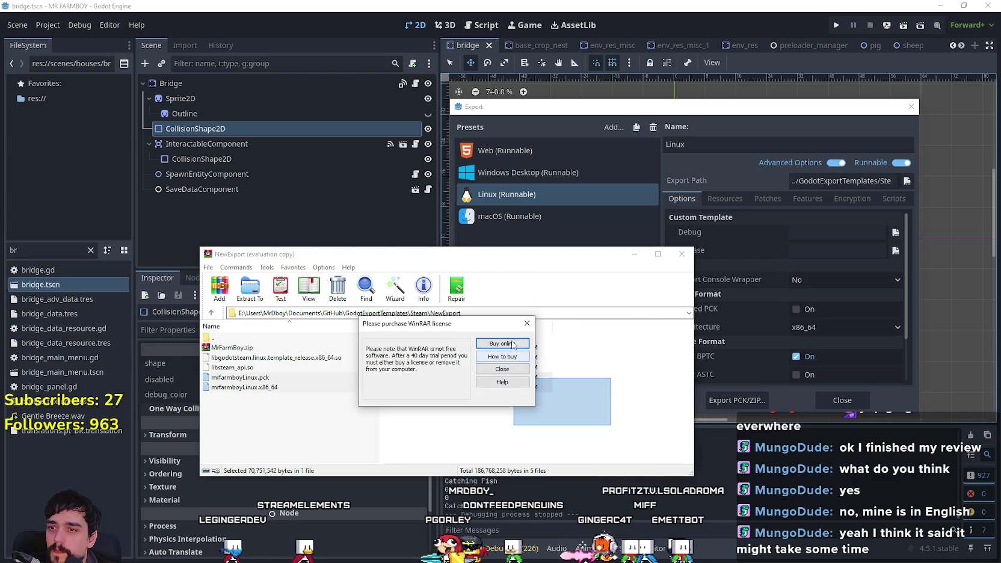
mouse_move(611, 425)
mouse_down()
mouse_move(529, 361)
mouse_move(444, 369)
mouse_up()
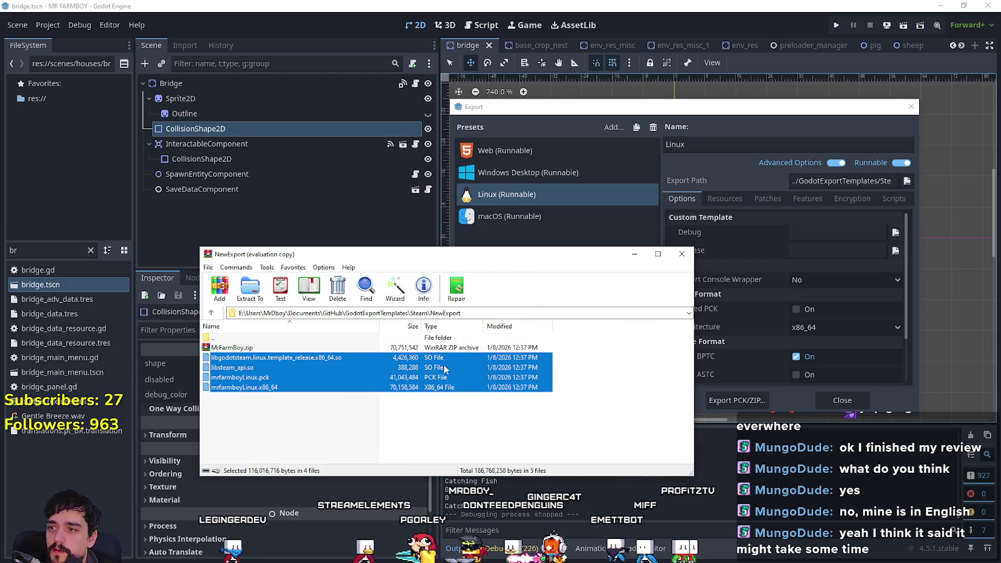
click(219, 287)
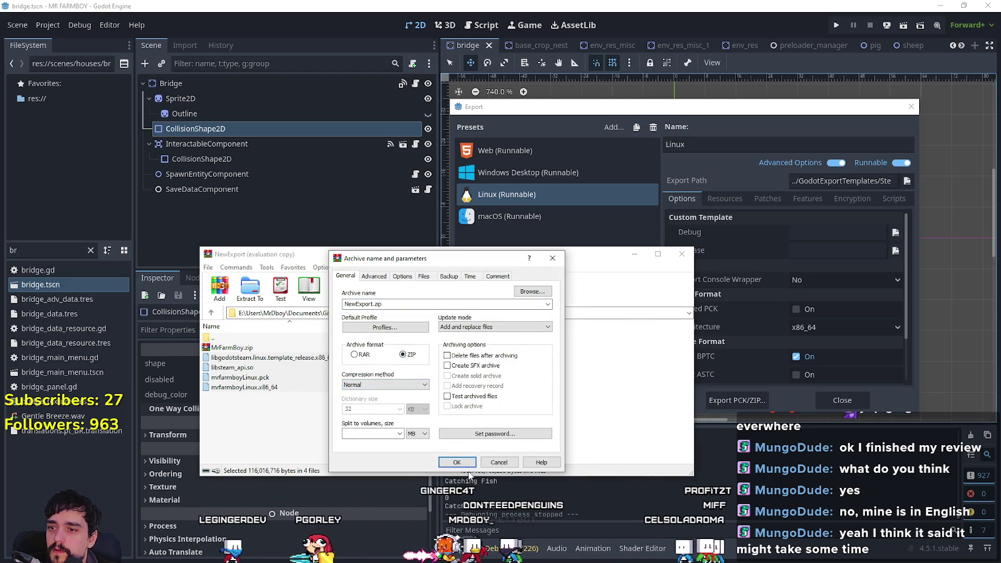
click(457, 462)
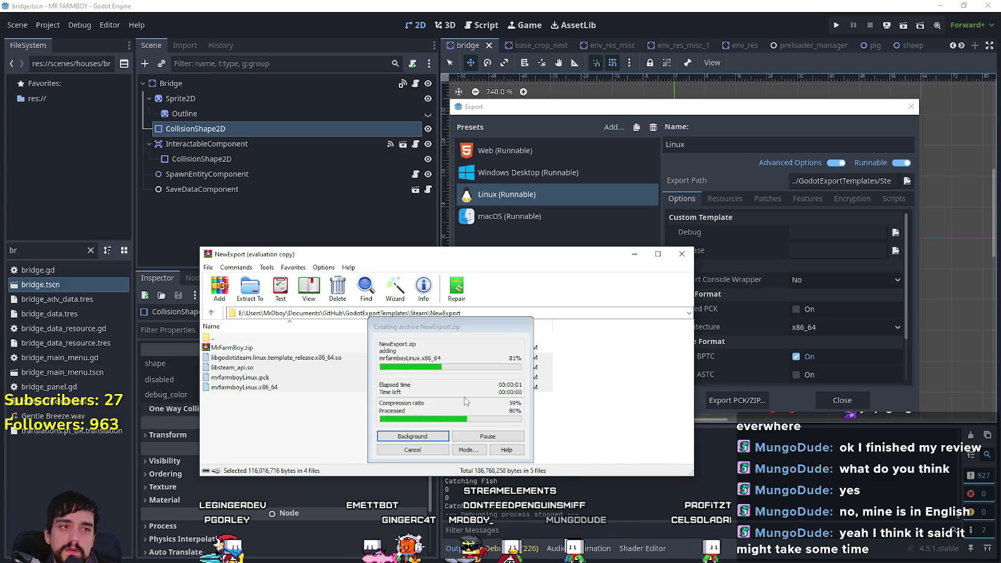
Step: Rearrange the windows and close the WinRAR archive window
click(628, 377)
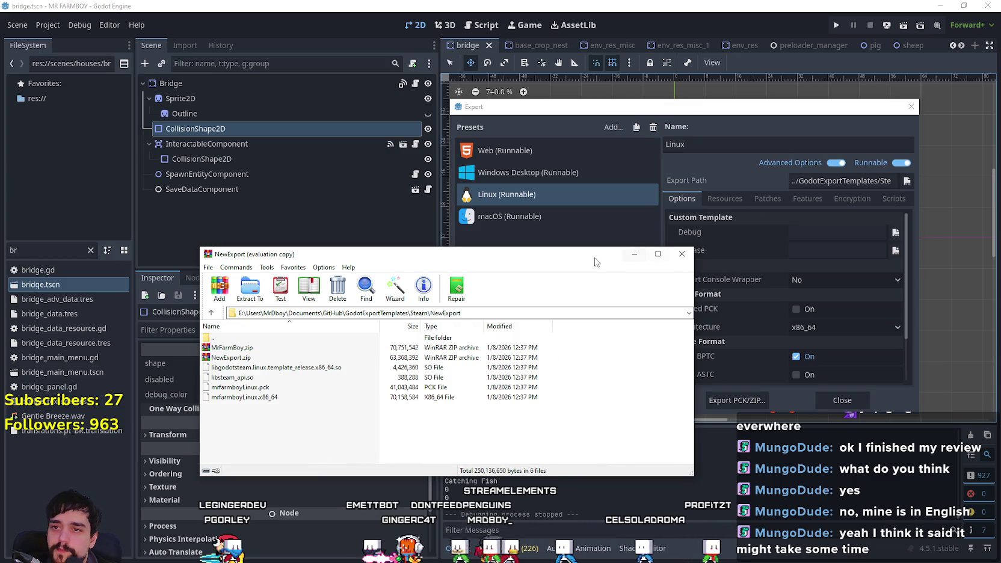
drag(598, 260, 532, 226)
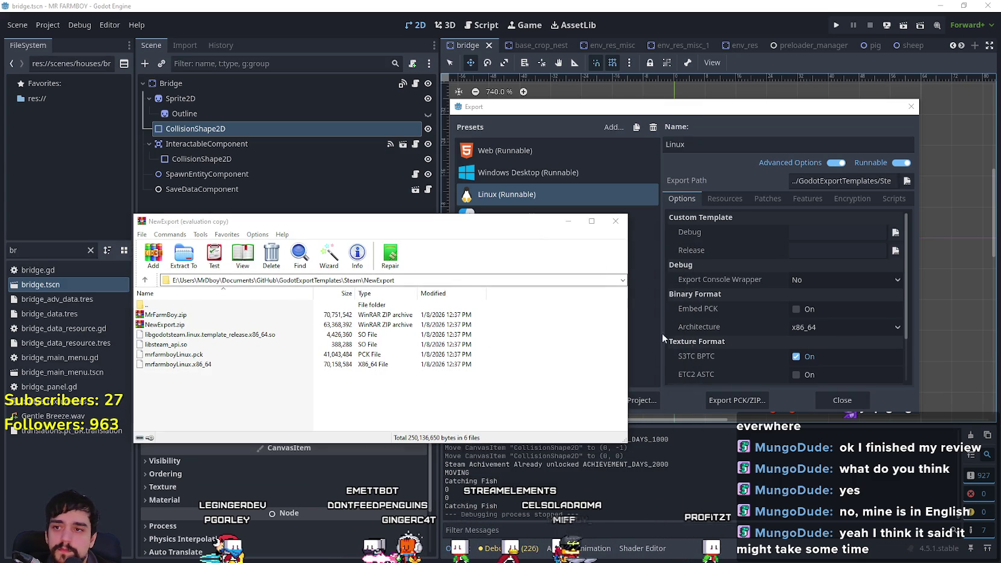
drag(633, 278, 501, 278)
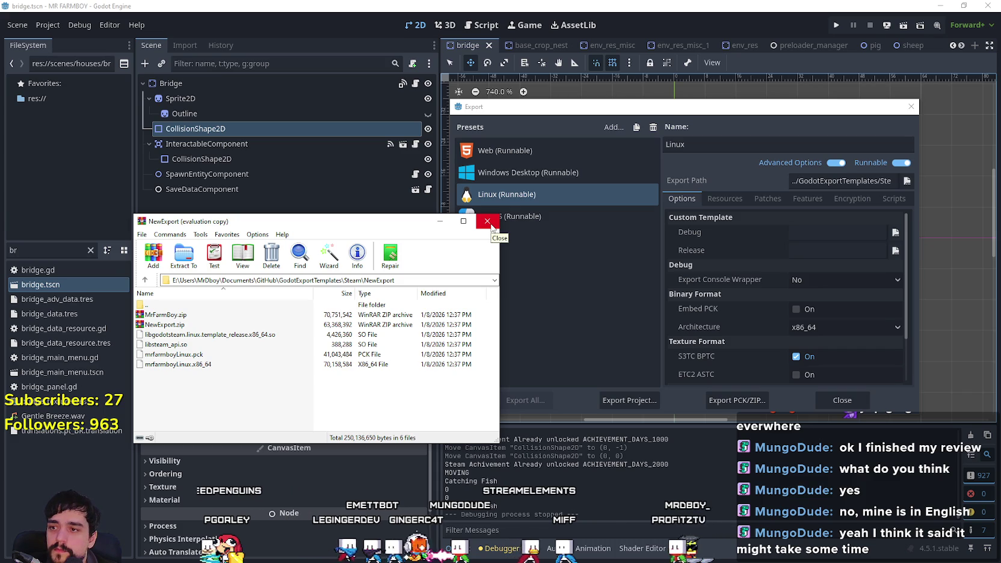
drag(313, 293, 290, 293)
drag(301, 228, 360, 198)
click(546, 193)
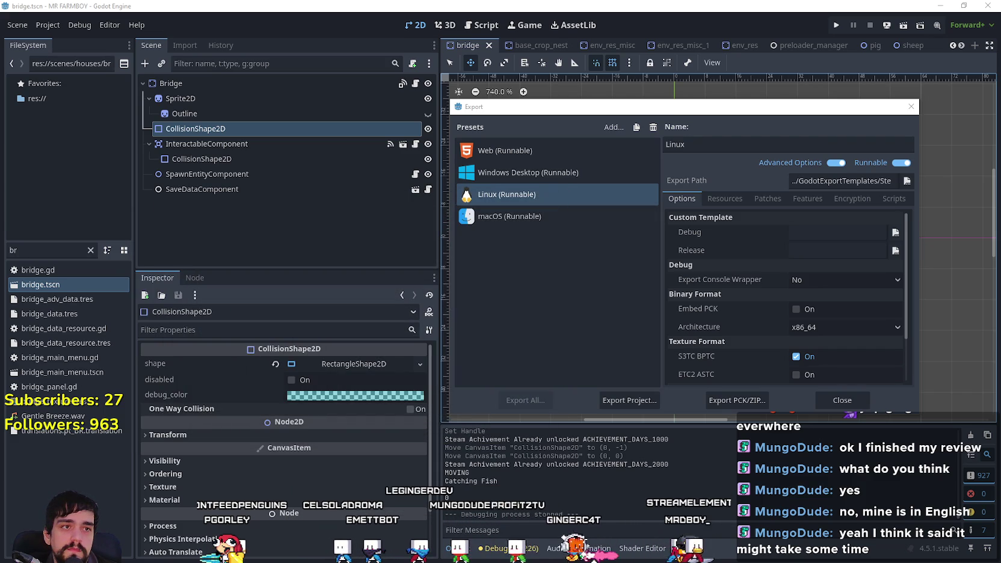
drag(618, 90, 404, 90)
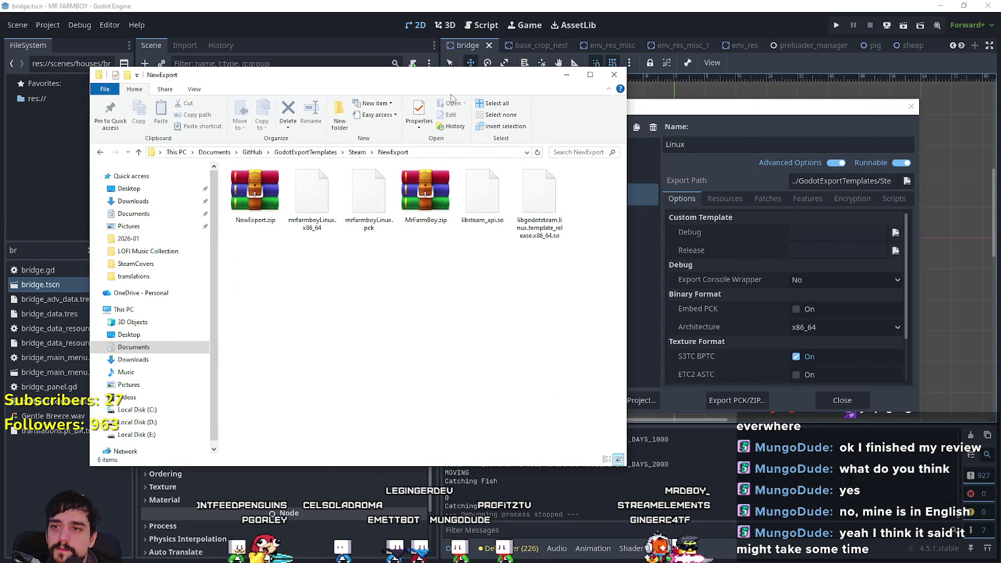
click(426, 193)
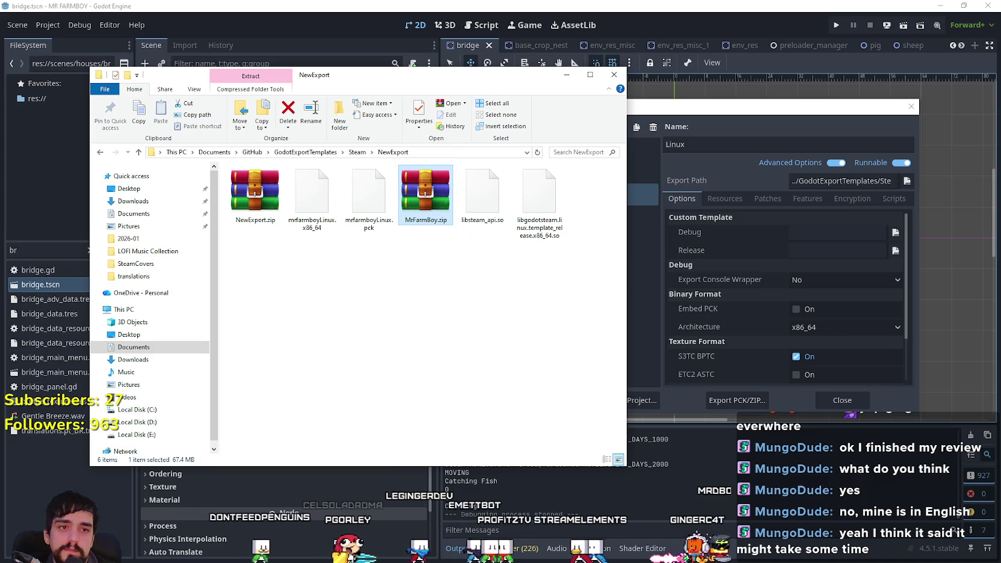
click(254, 192)
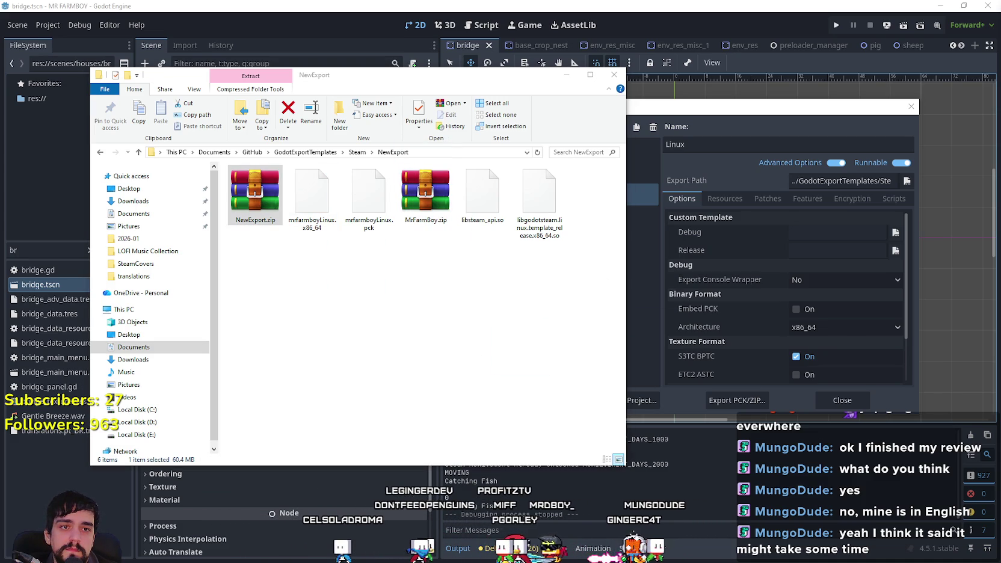
click(448, 335)
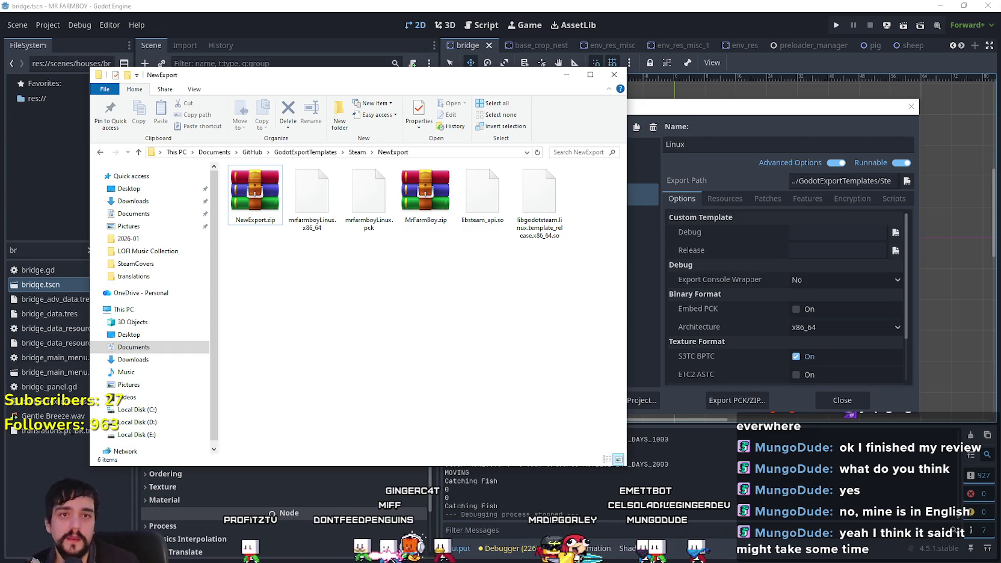
drag(426, 199, 445, 249)
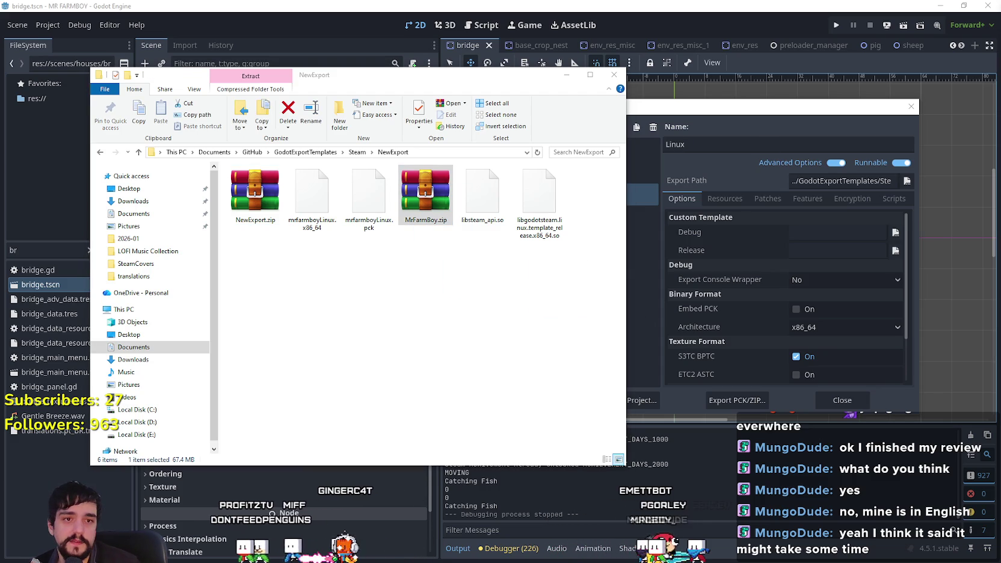
click(254, 201)
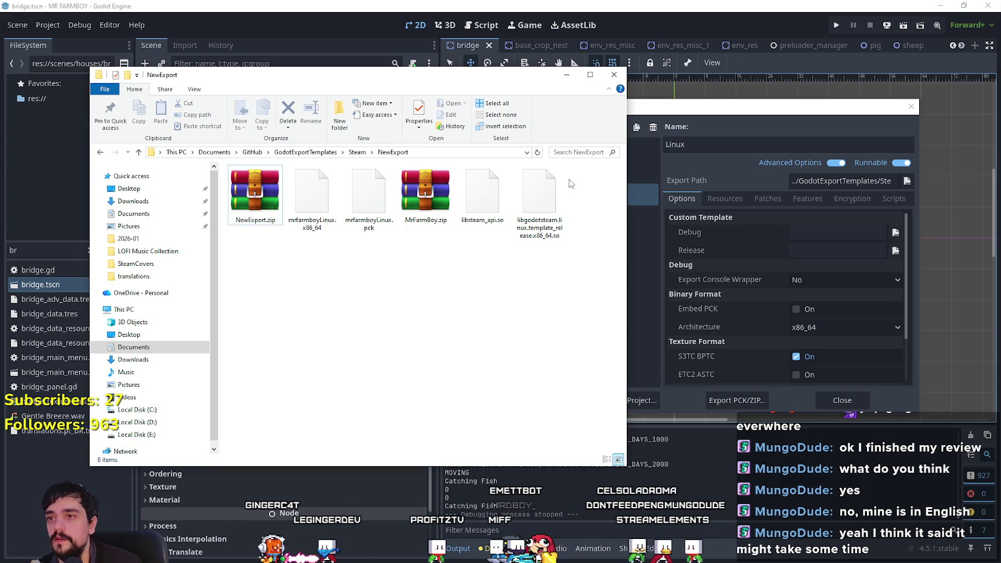
click(566, 74)
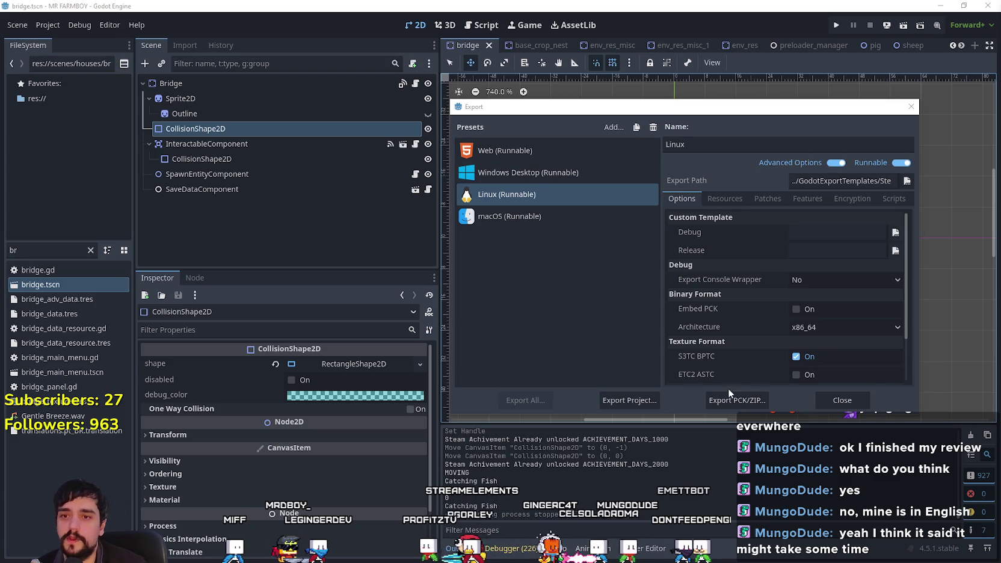
Step: Close the Export dialog and run the project with F5
click(842, 400)
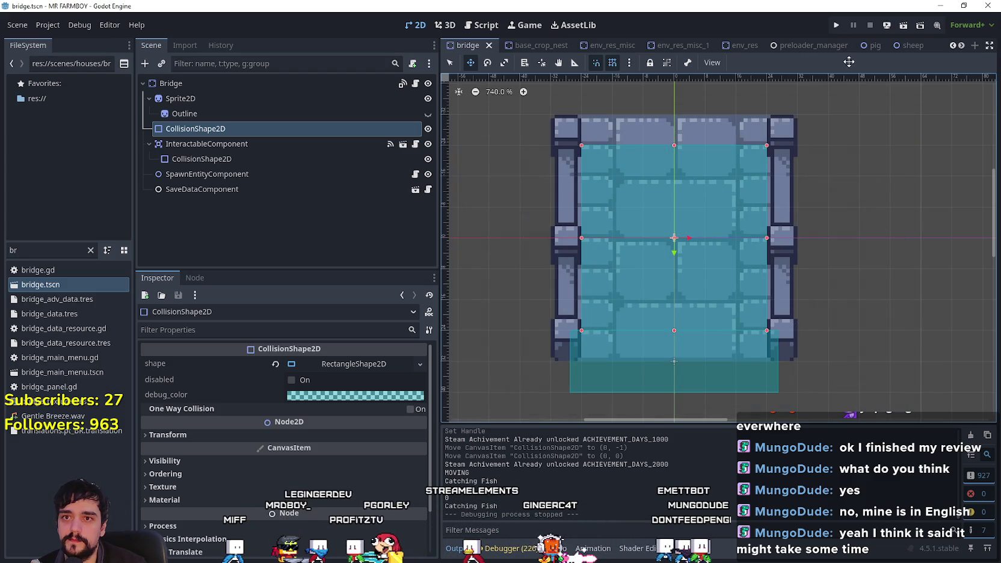
key(F5)
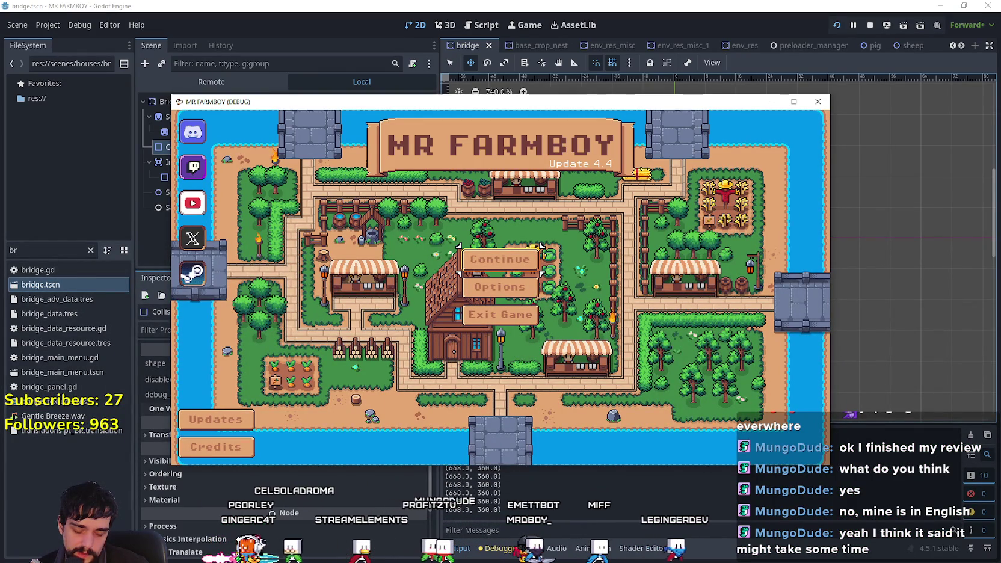
Step: In Video options choose Borderless Window, cycle resolutions 640x360 to 3840x2160, finishing on 1280x720
click(499, 287)
click(509, 232)
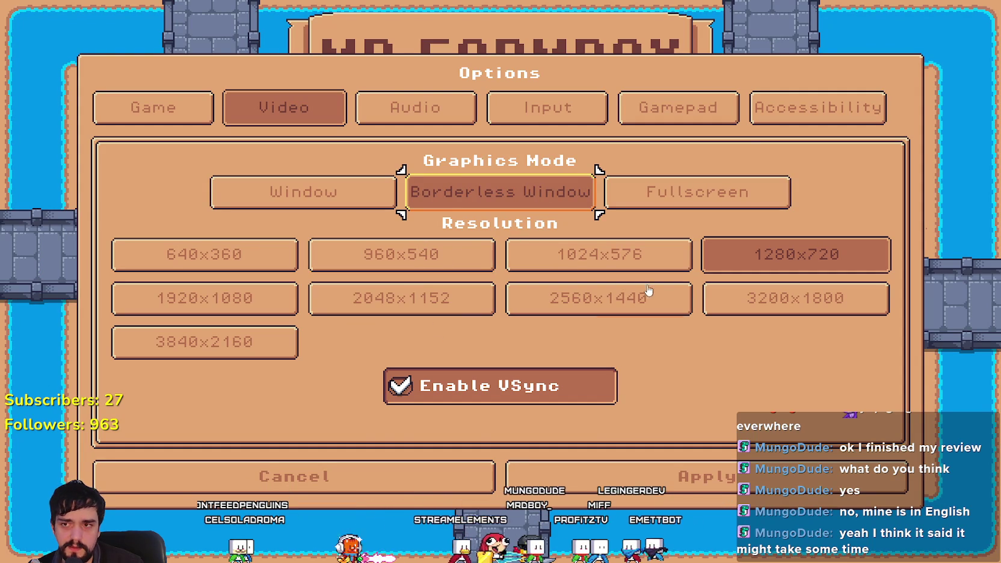
click(770, 265)
click(598, 256)
click(325, 262)
click(208, 257)
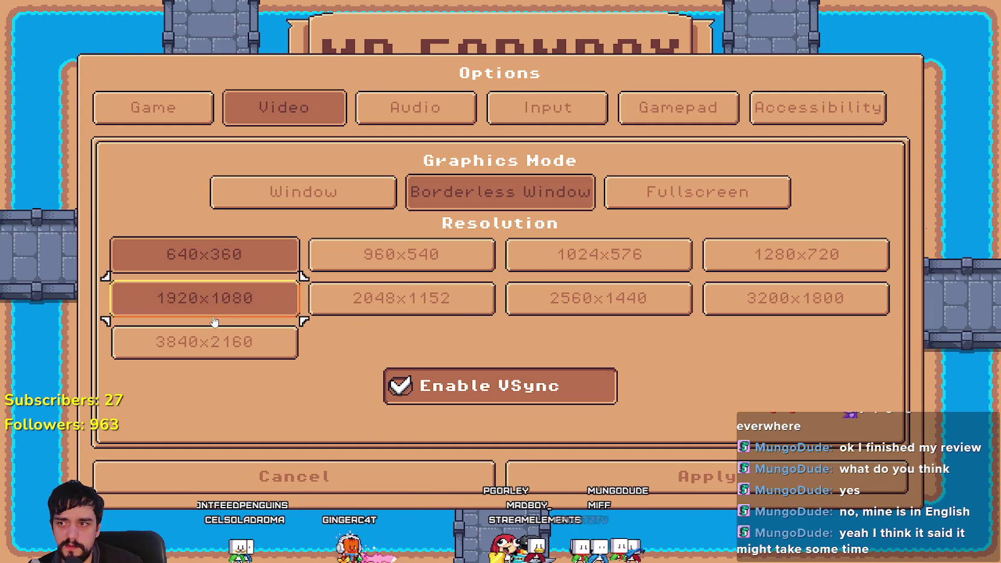
click(212, 301)
click(421, 301)
click(602, 299)
click(766, 298)
click(263, 353)
click(554, 304)
click(801, 258)
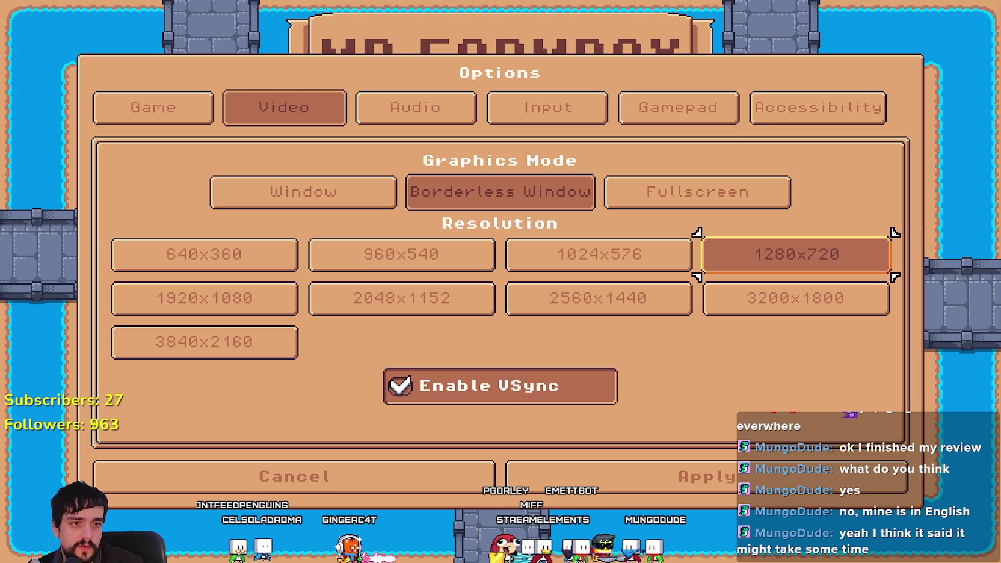
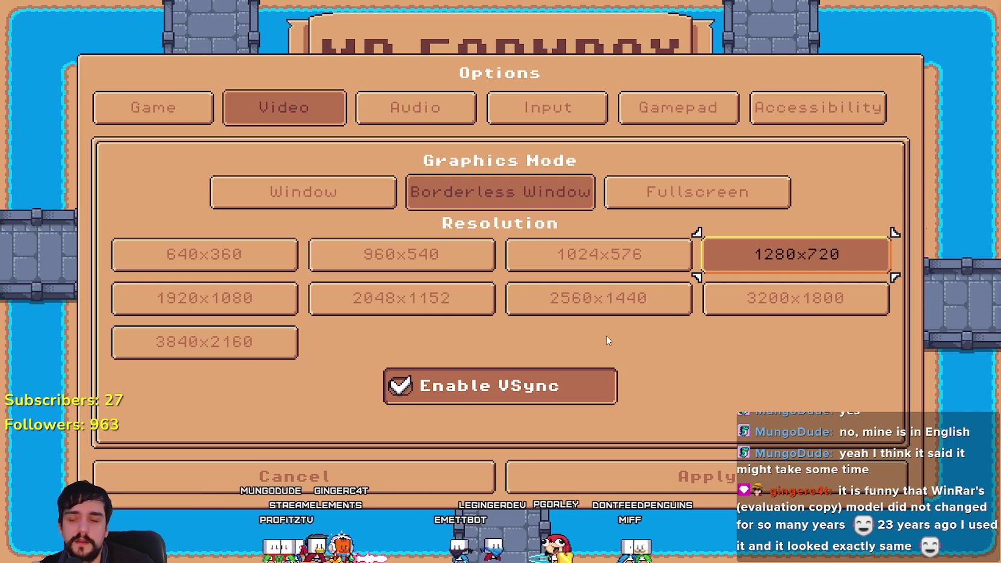
Step: Apply the borderless 1280x720 VSync video settings, then bring the Steam client to the front
click(647, 479)
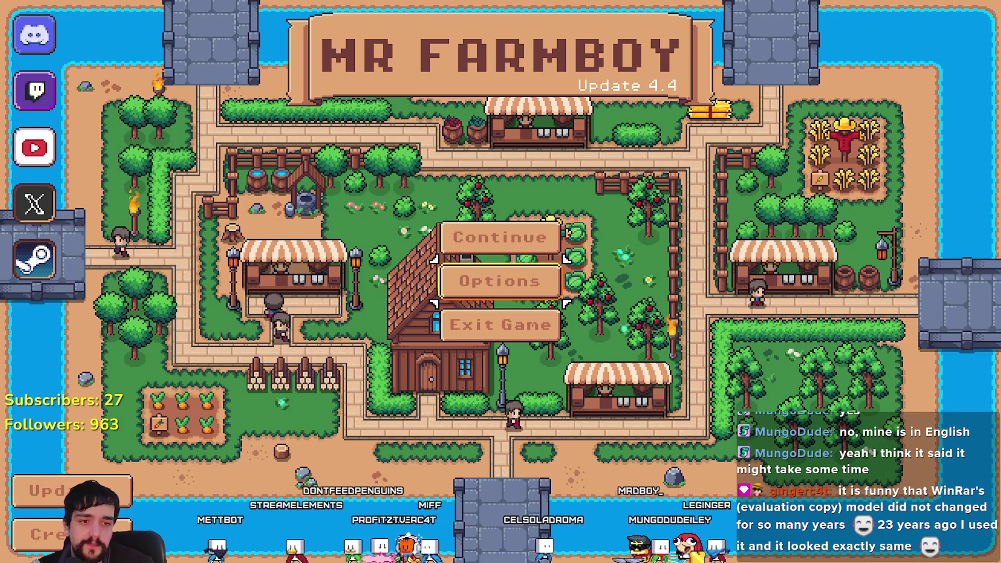
key(alt+Tab)
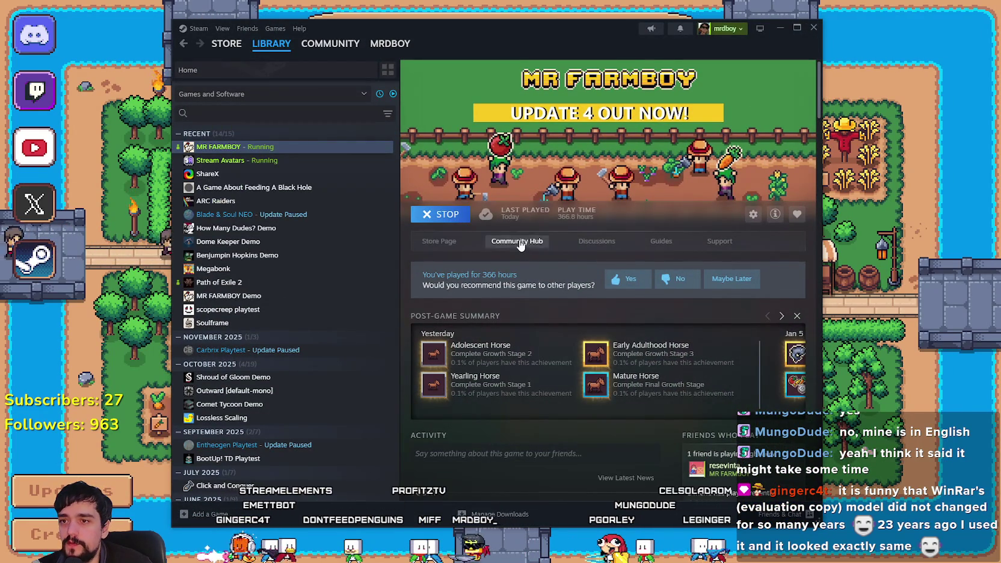
Step: Open the MR FARMBOY Community Hub and the 'Can you please let me build here?' discussion
click(517, 241)
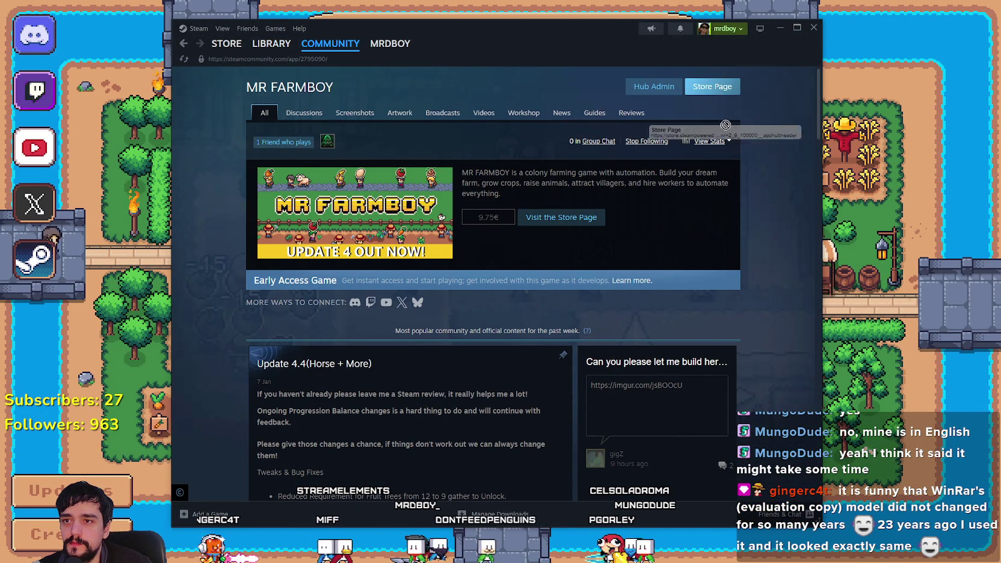
scroll(433, 340, down, 2)
click(689, 324)
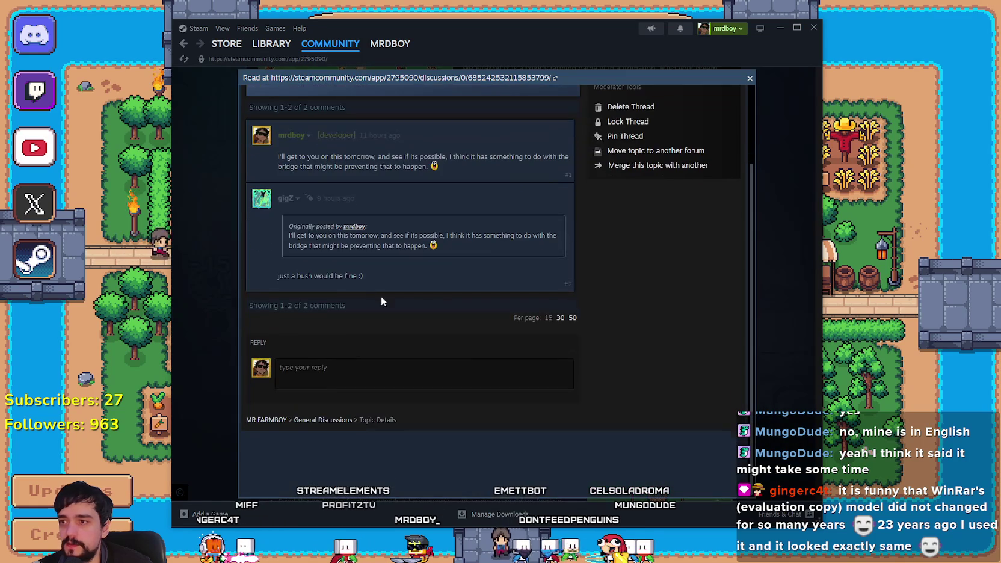
mouse_move(280, 200)
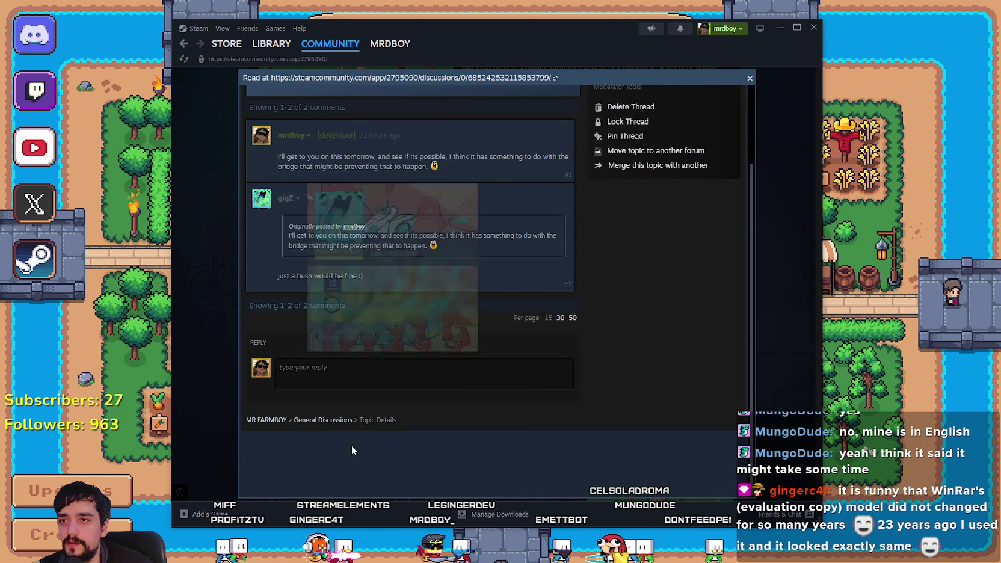
scroll(472, 397, up, 2)
mouse_move(294, 133)
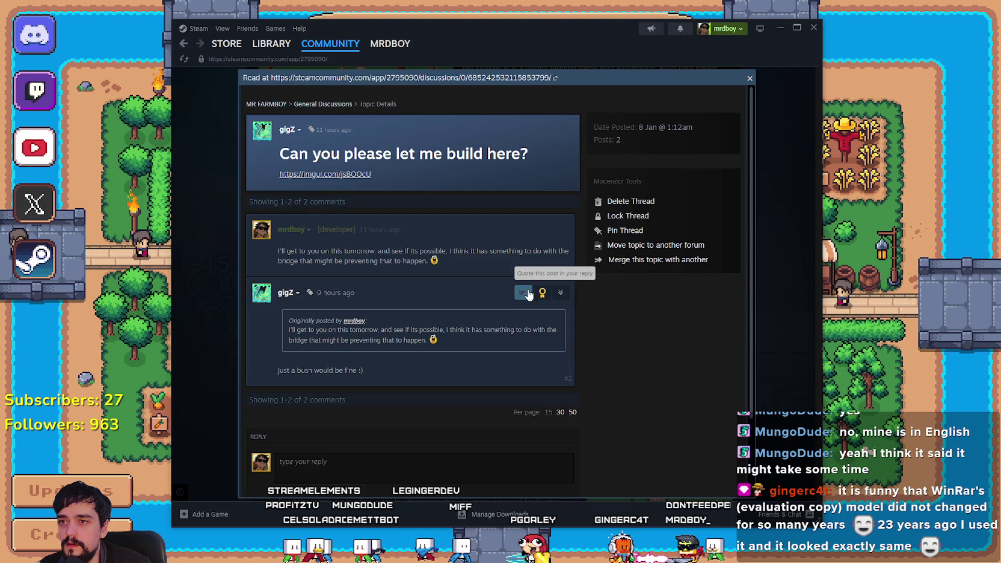
scroll(576, 406, down, 1)
scroll(576, 409, down, 2)
click(420, 419)
Step: Post the reply 'I snug it in todays hotfix, it doesn't look great, but you can do it!' with :steamhappy:
text(I)
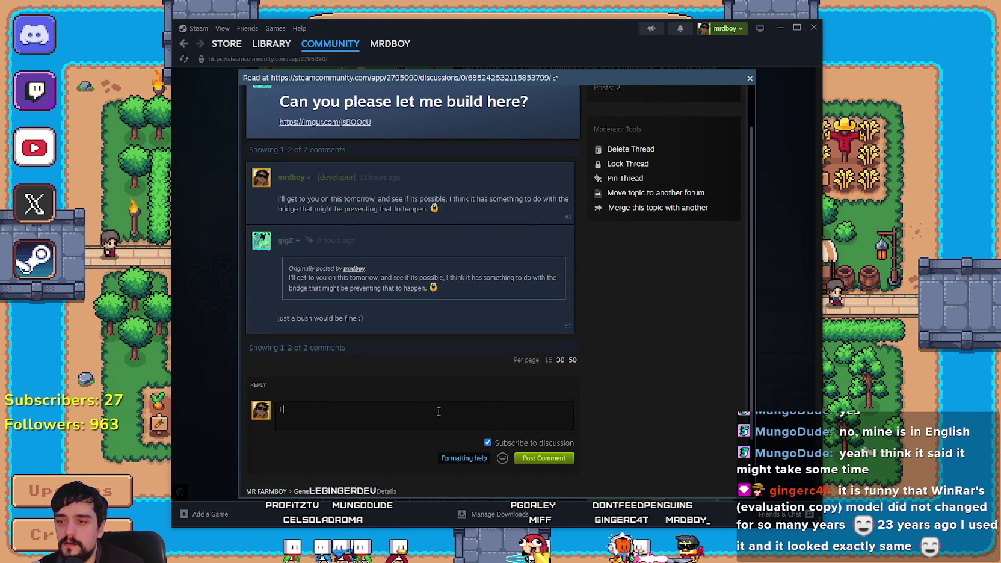
text( snug it in )
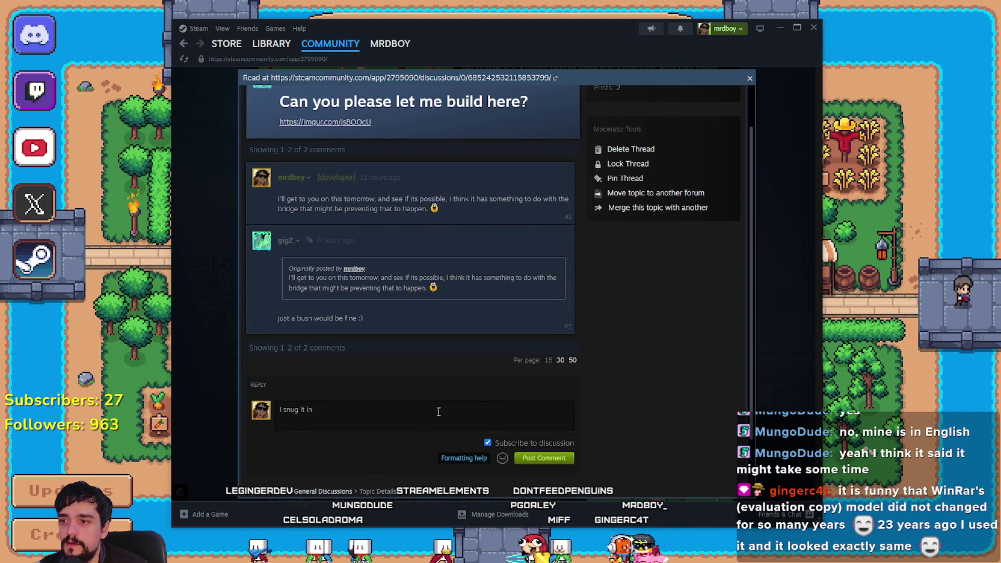
text(todays hotfix, it do)
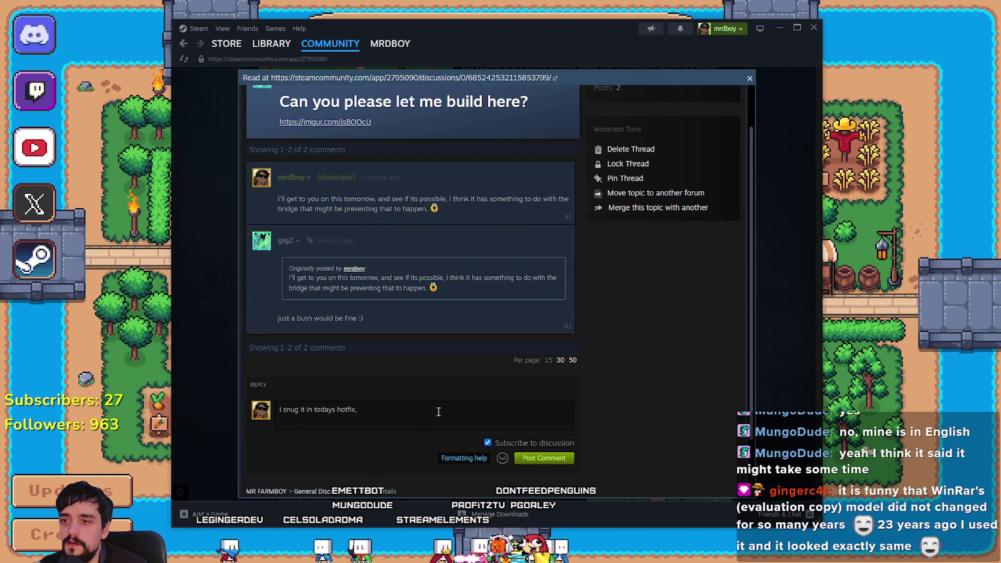
text(esn)
key(BackSpace)
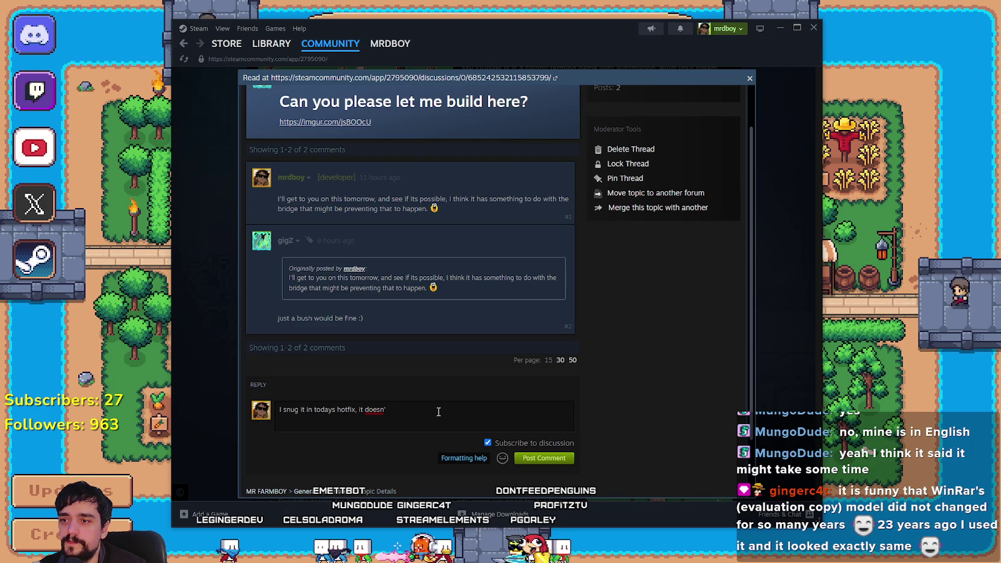
text(ook great, bu)
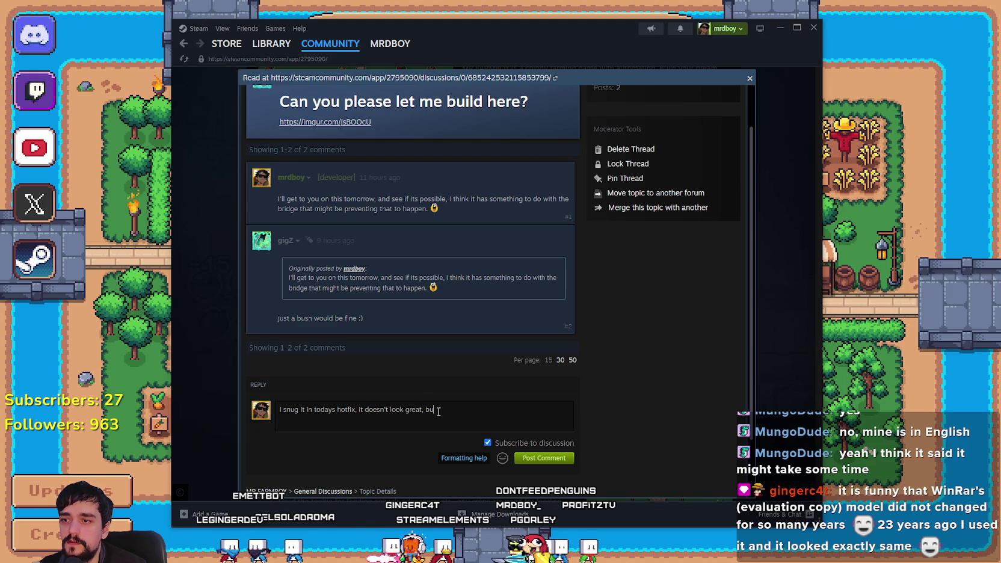
text(t you can do it!)
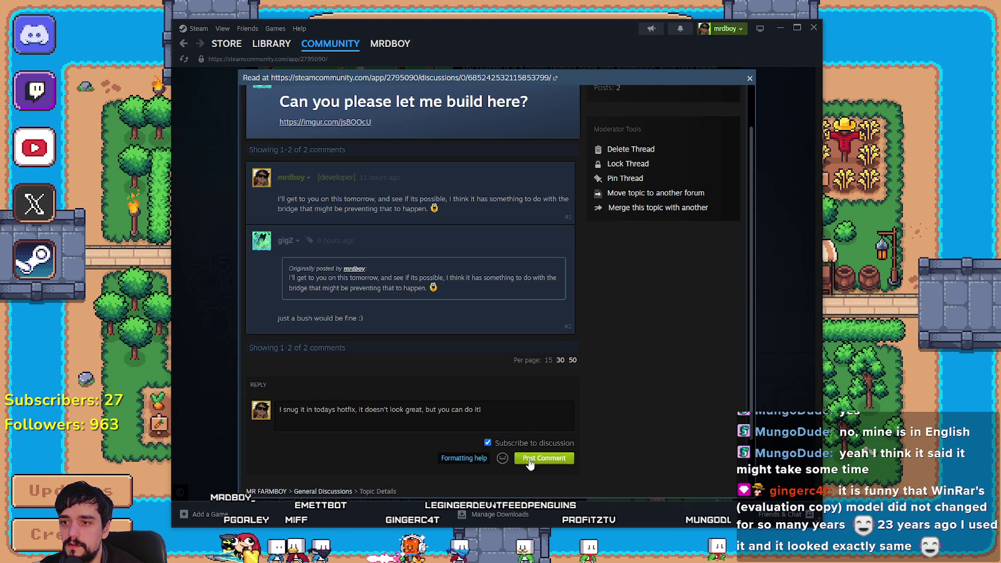
click(504, 460)
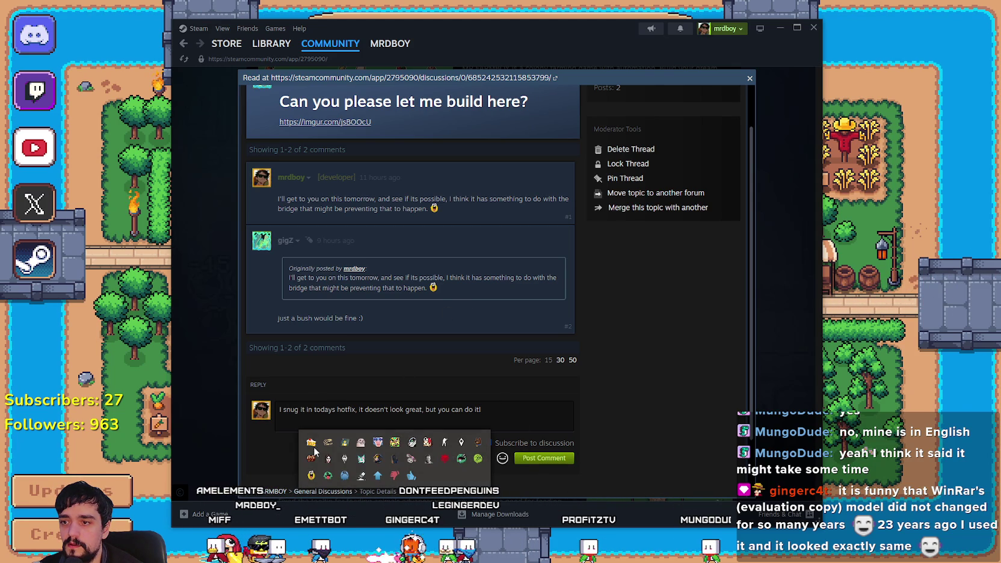
click(310, 476)
click(544, 458)
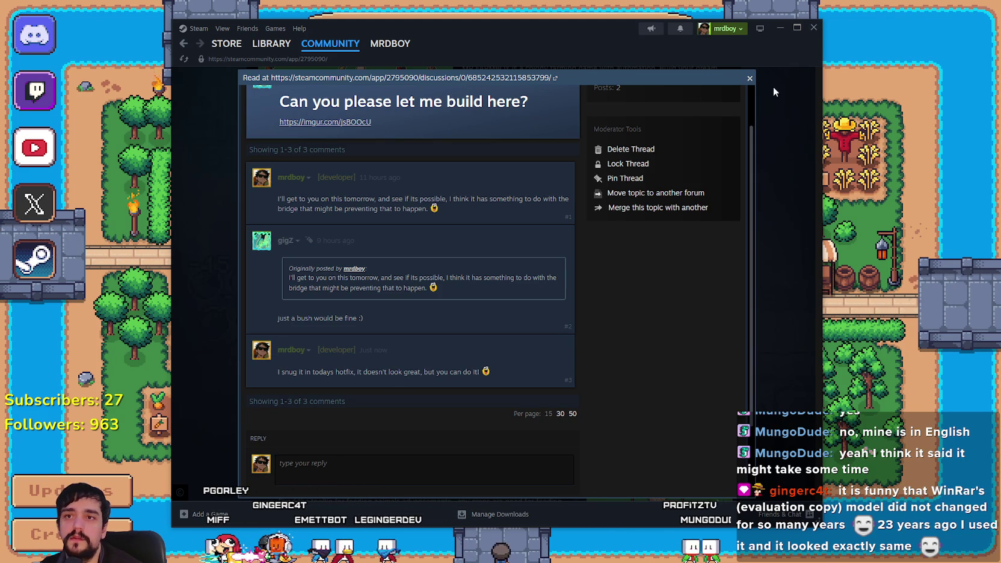
click(750, 79)
Step: Return the game to its main menu, then open the hub's Reviews tab in Steam
scroll(574, 322, up, 3)
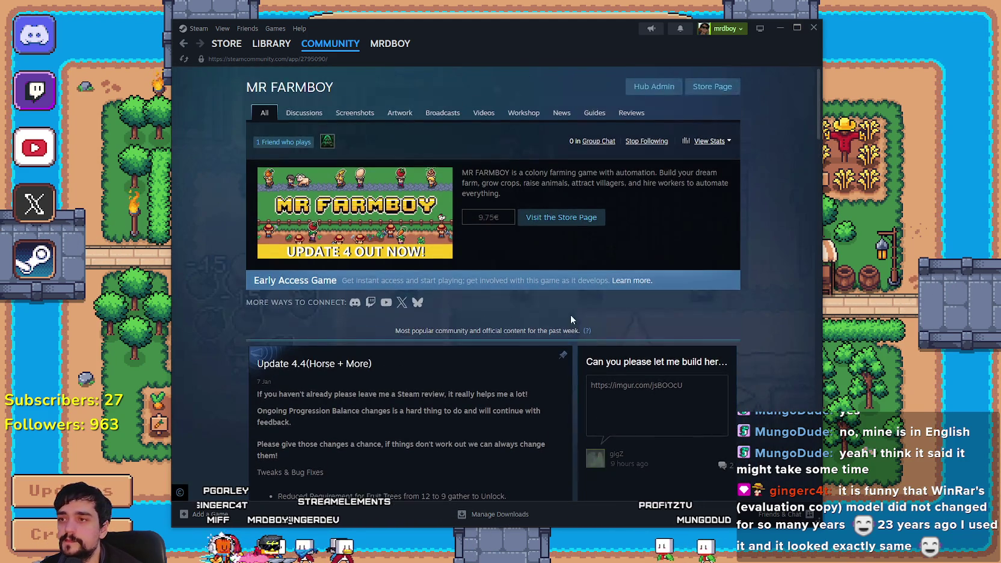
click(839, 334)
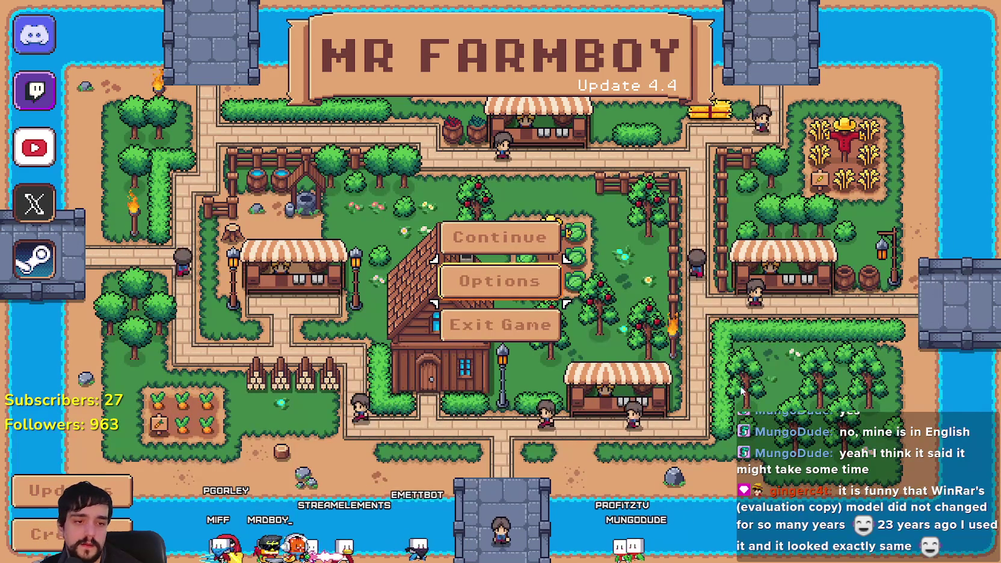
key(alt+Tab)
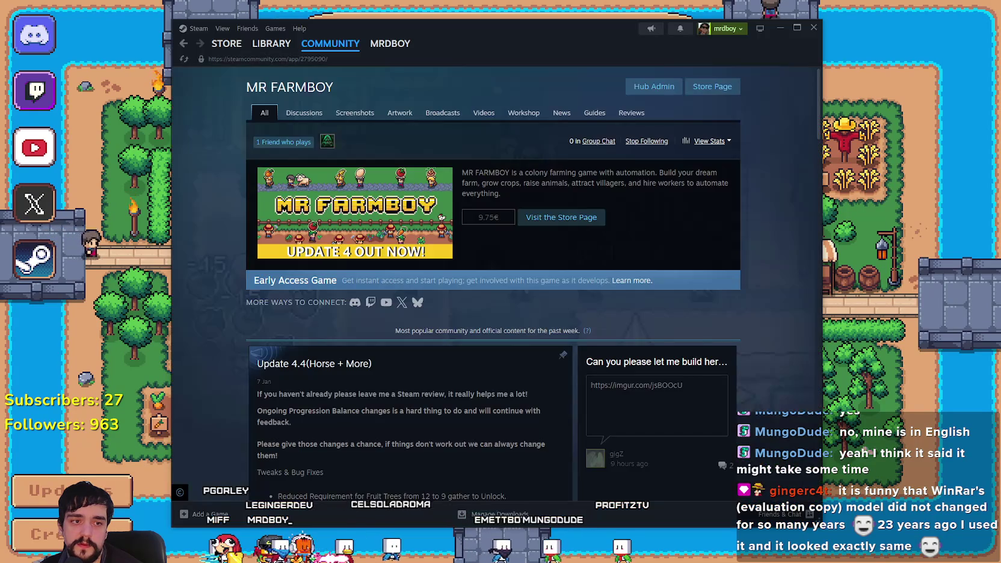
click(631, 113)
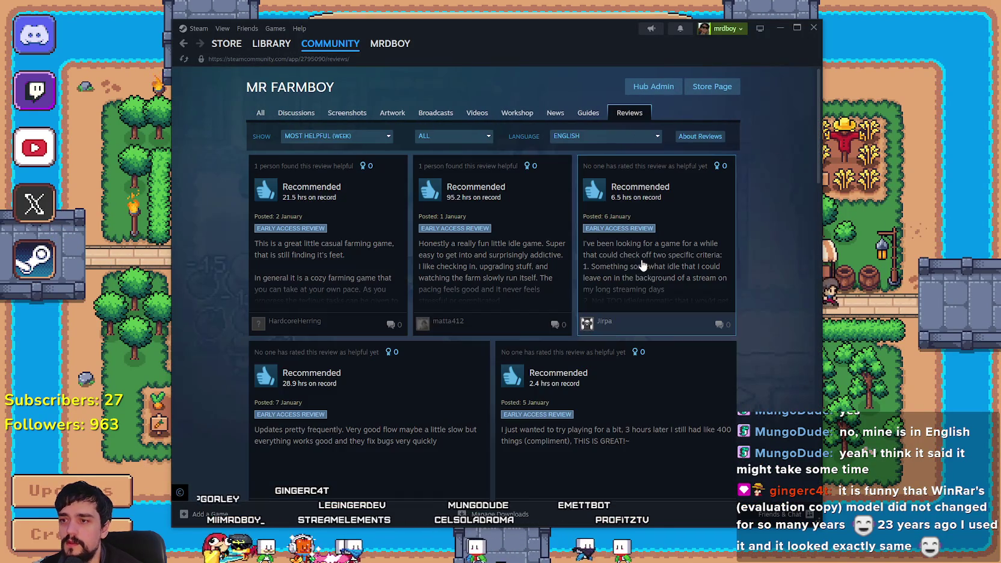
Step: Filter reviews to All Languages and sort them by Most Recent
click(593, 137)
click(575, 150)
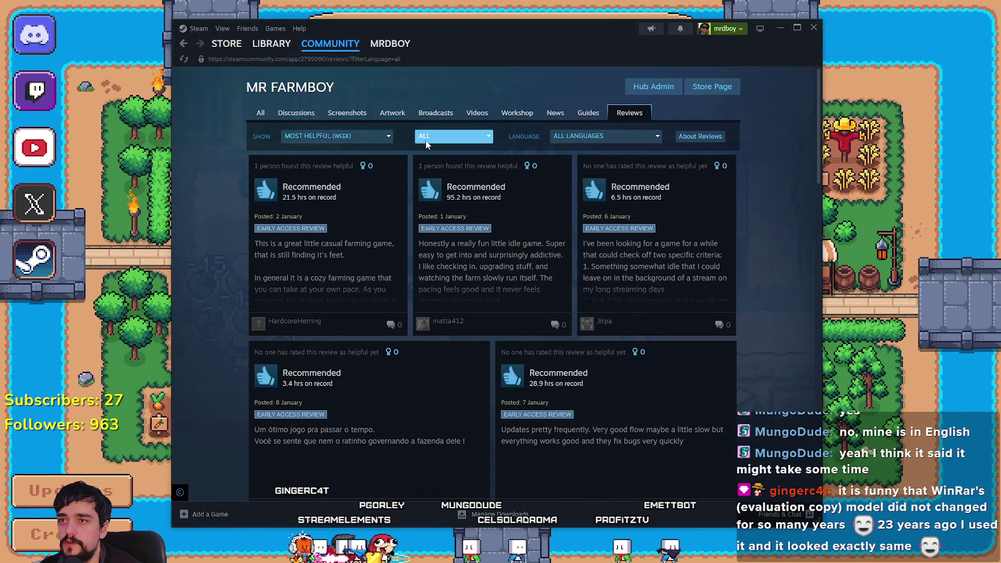
click(438, 138)
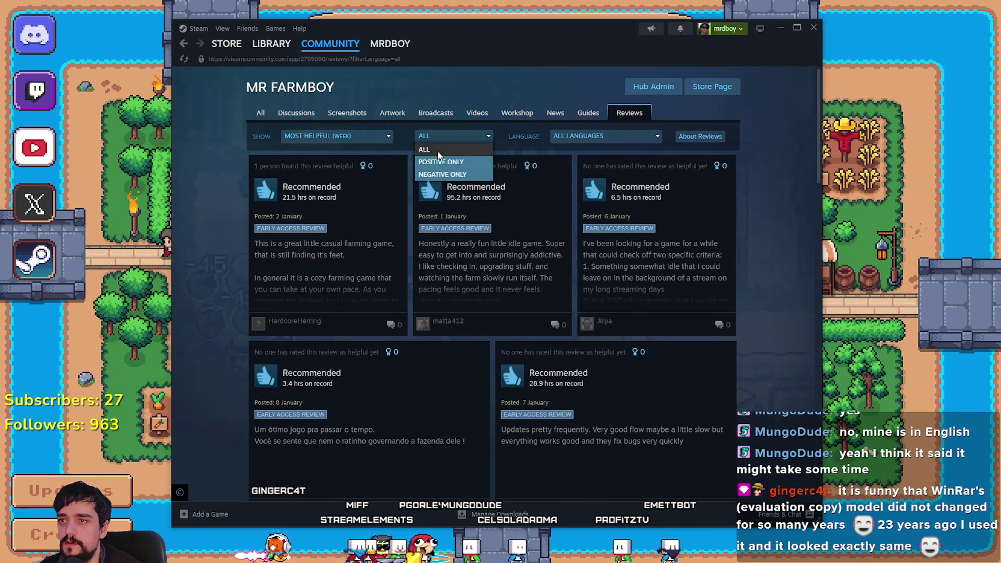
click(316, 137)
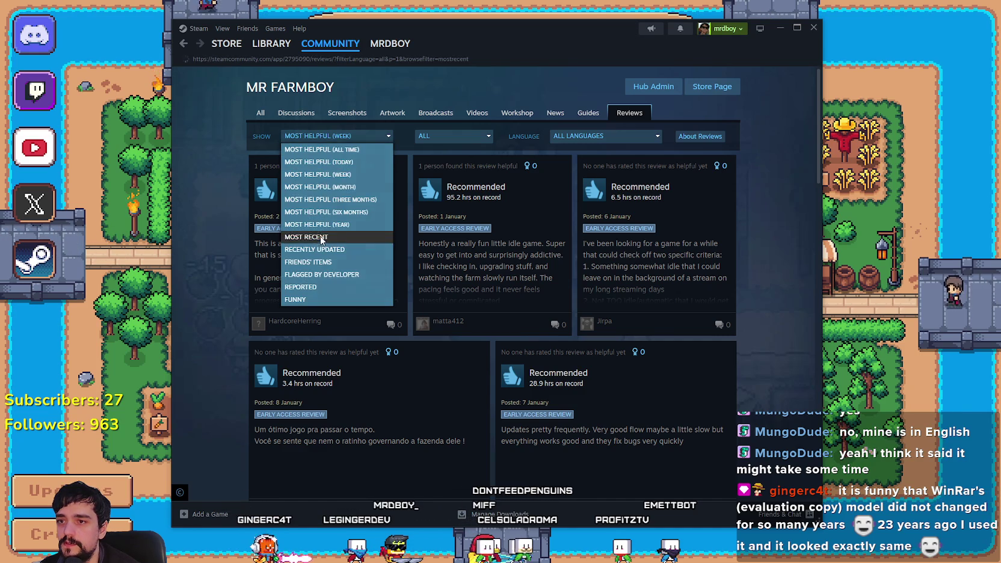
click(306, 237)
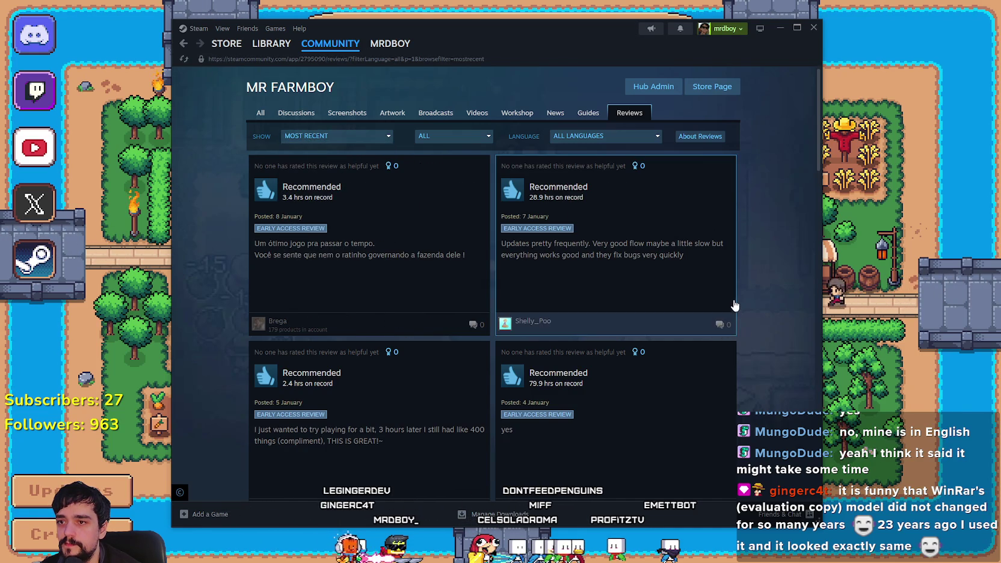
scroll(747, 337, down, 5)
scroll(749, 341, down, 2)
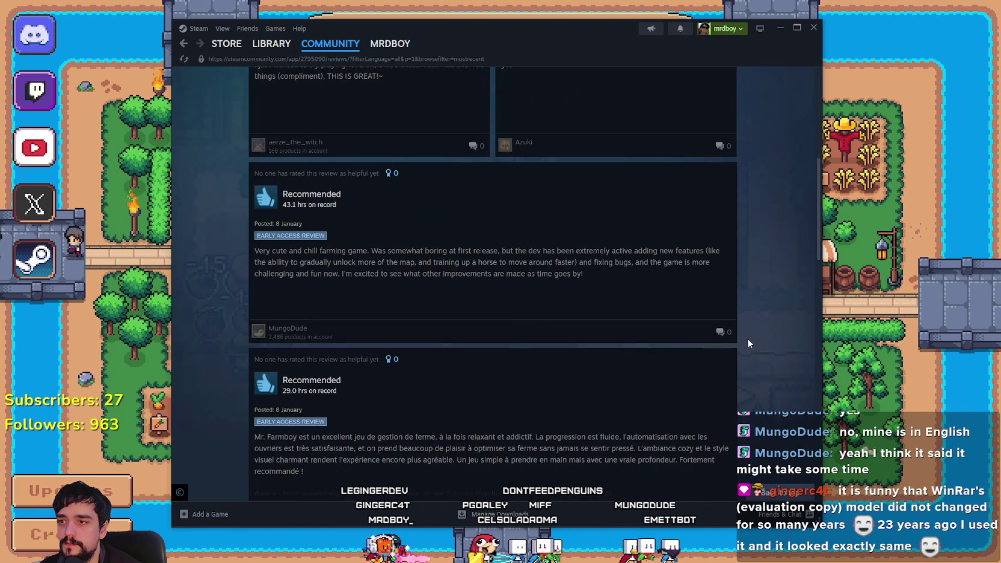
mouse_move(271, 337)
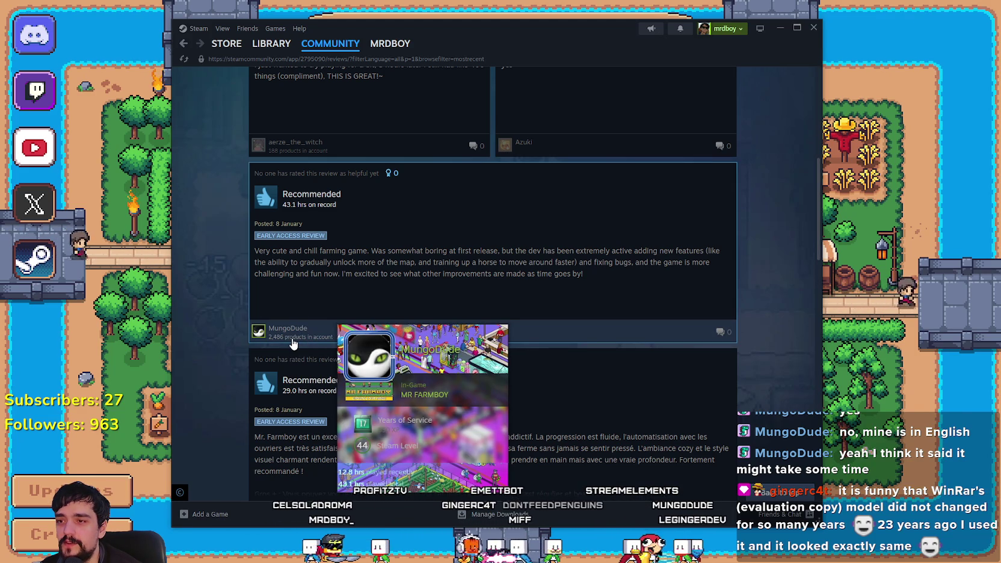
Step: Open the 43.1-hour review and highlight 'Very cute and chill farming game' and 'Was somewhat boring'
click(489, 258)
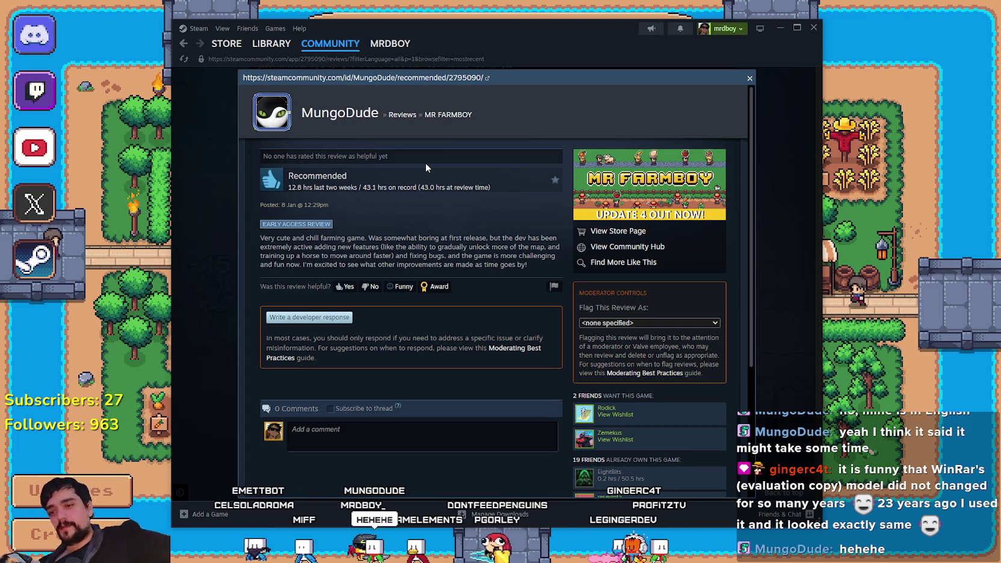
scroll(506, 290, down, 2)
scroll(507, 290, up, 2)
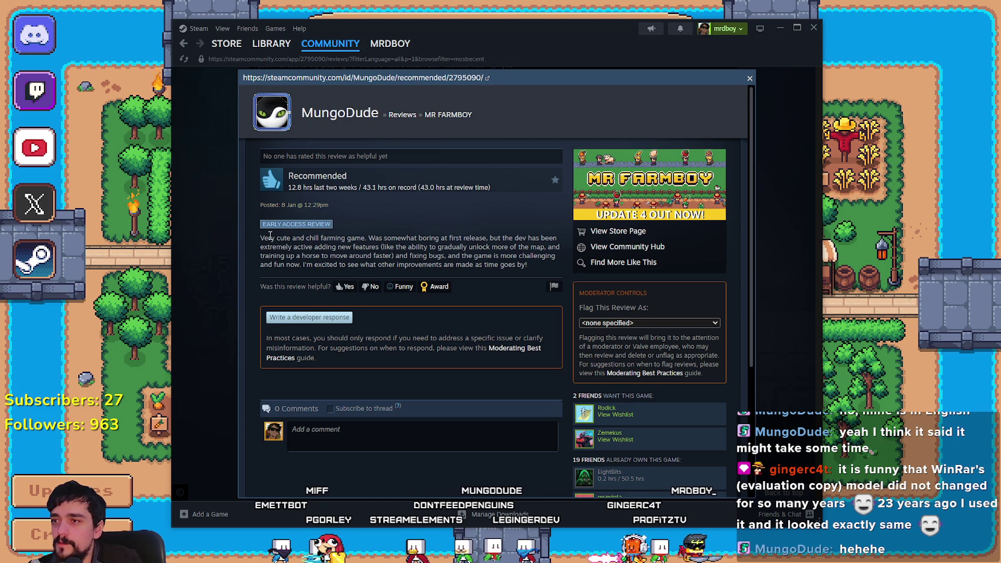
drag(274, 238, 348, 235)
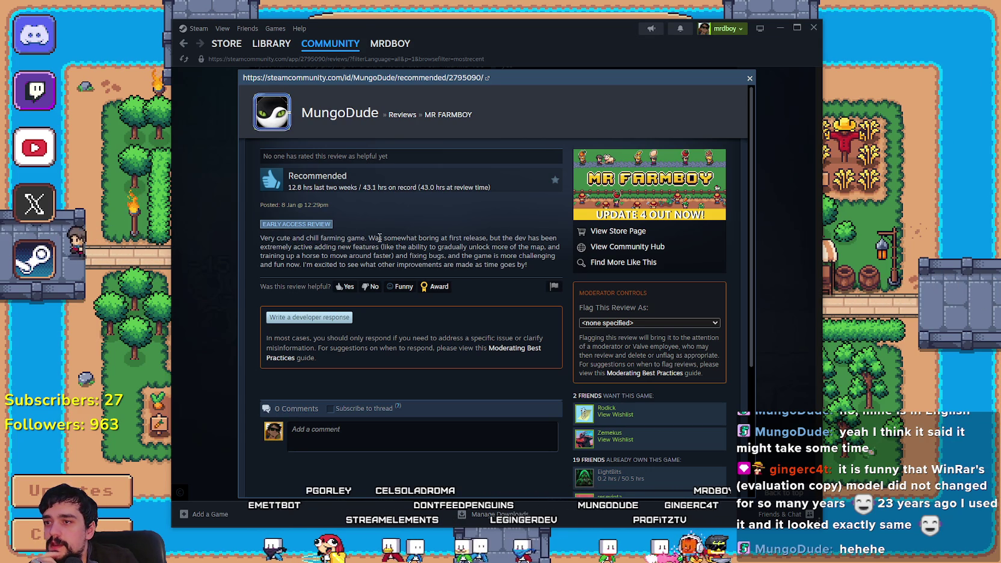
drag(368, 236, 488, 238)
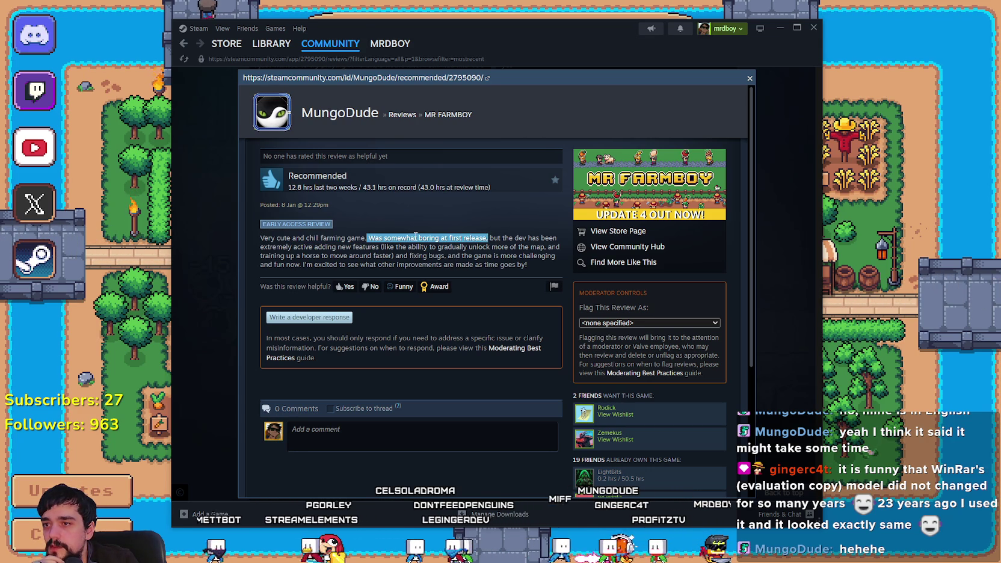
double_click(456, 237)
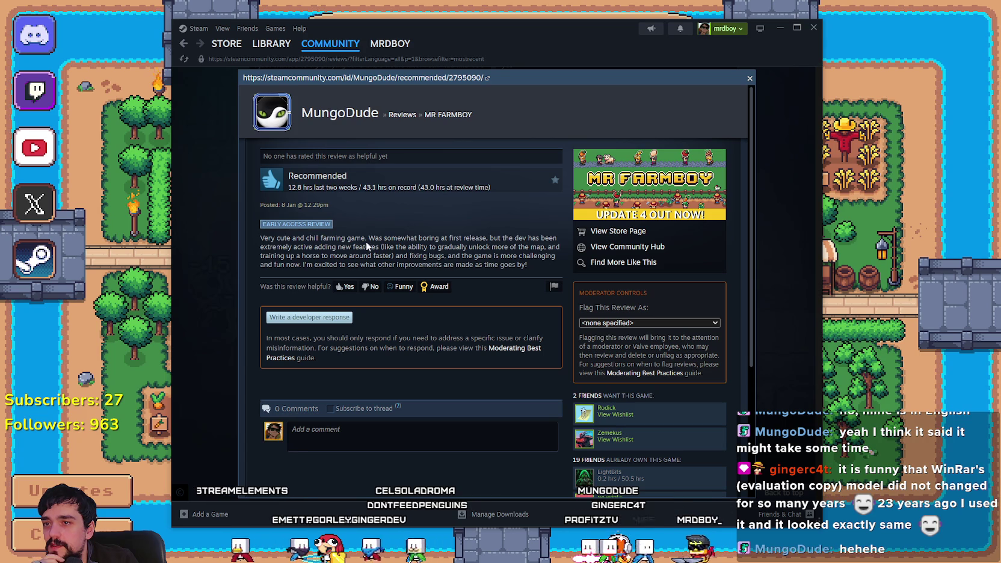
mouse_move(378, 246)
mouse_down()
mouse_move(413, 238)
mouse_move(547, 246)
mouse_up()
click(495, 253)
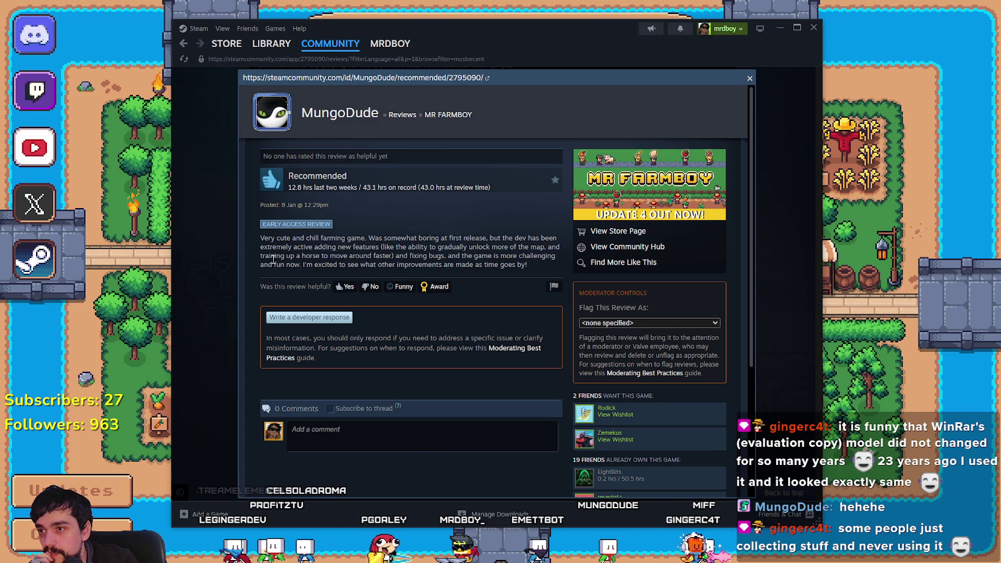
Step: Highlight the passages about more challenge and the closing sentence, then close the review
mouse_move(374, 256)
mouse_down()
mouse_move(384, 255)
mouse_move(288, 260)
mouse_move(348, 260)
mouse_up()
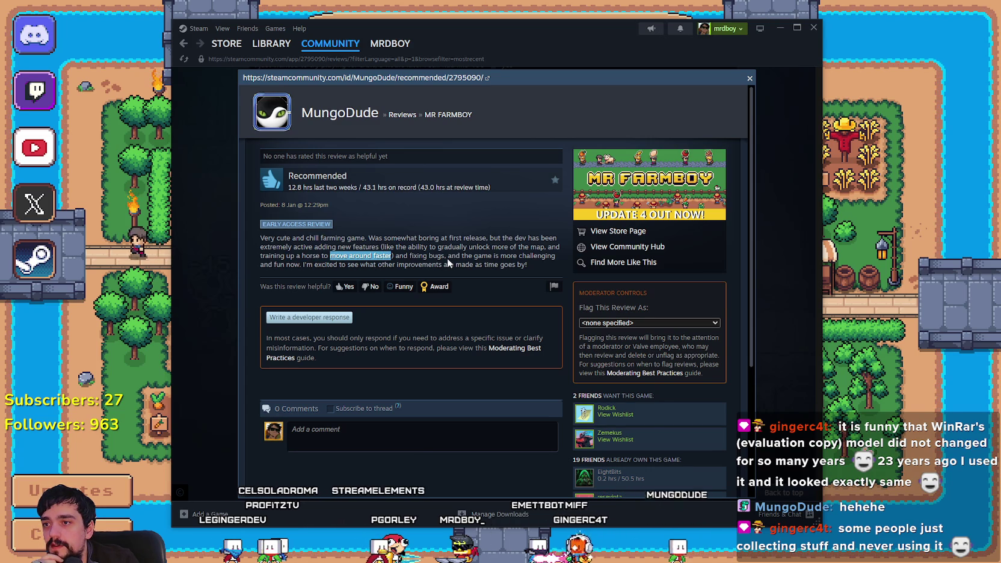
click(477, 254)
mouse_move(457, 256)
mouse_down()
mouse_move(540, 256)
mouse_move(311, 264)
mouse_up()
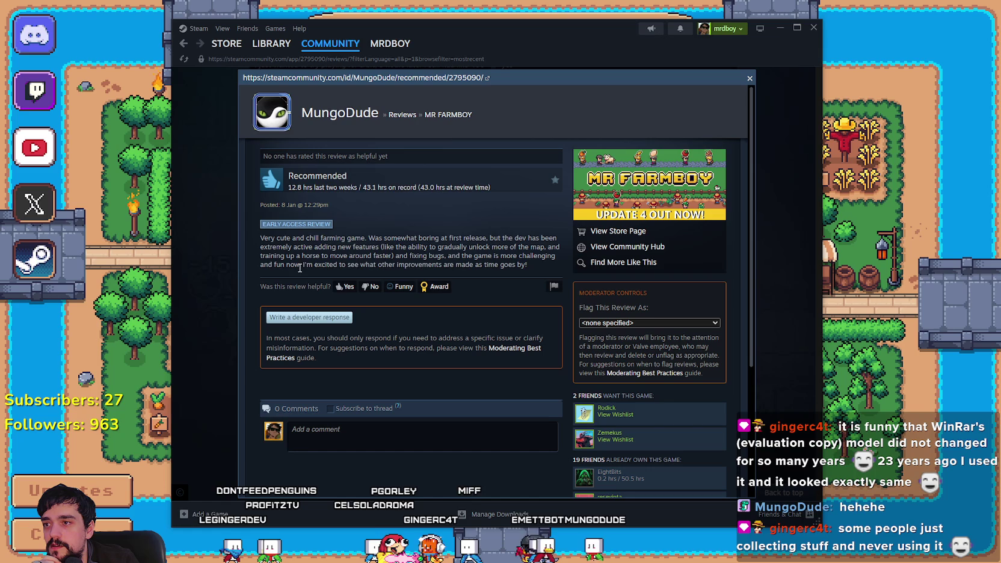
drag(395, 265, 537, 270)
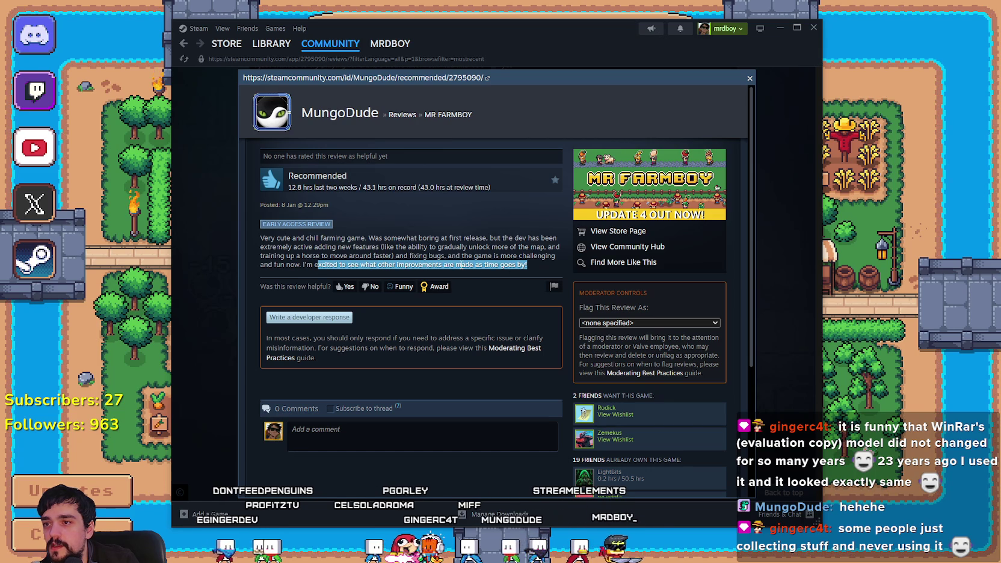
click(532, 269)
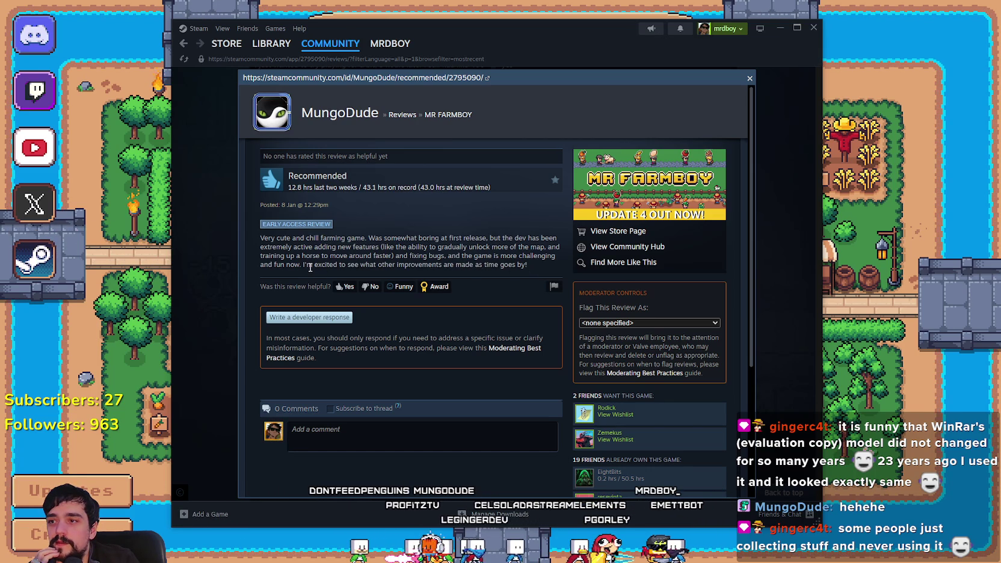
drag(308, 266, 459, 264)
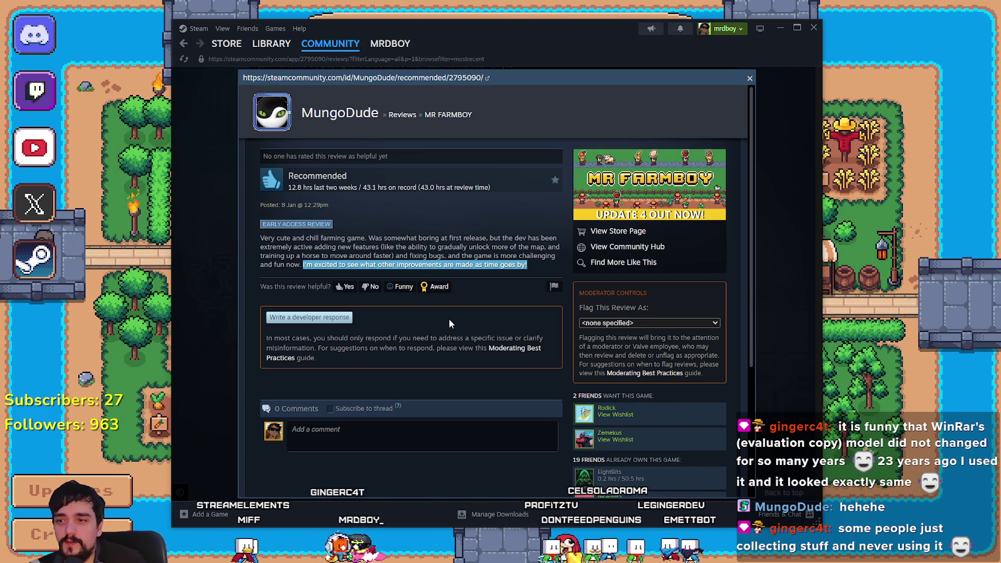
scroll(440, 361, down, 2)
scroll(463, 362, up, 2)
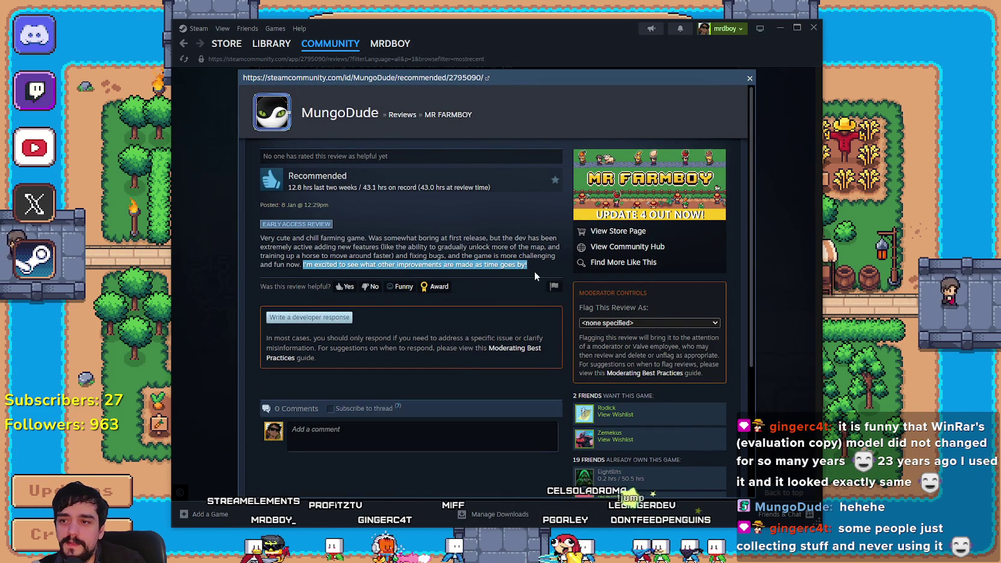
drag(521, 265, 346, 269)
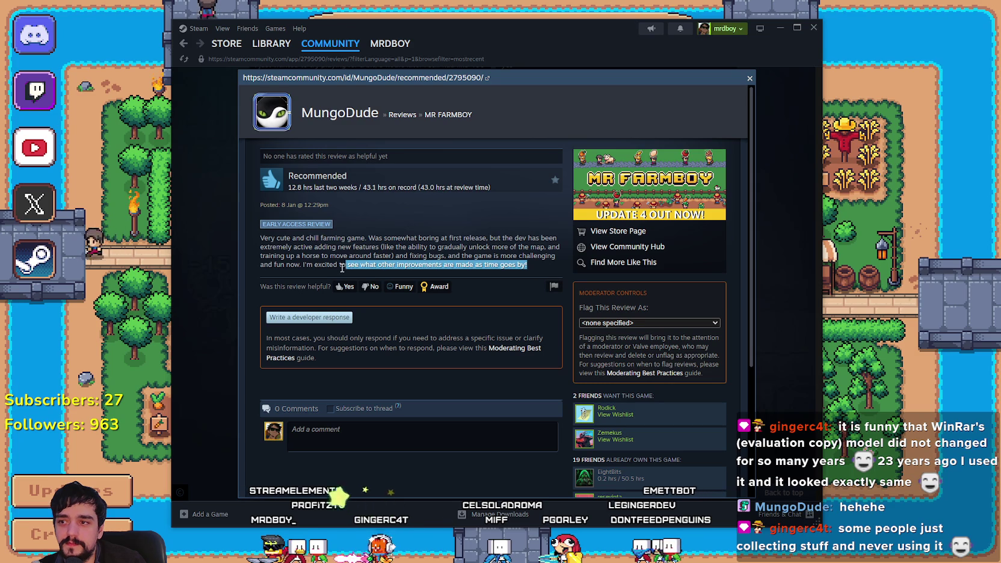
click(770, 325)
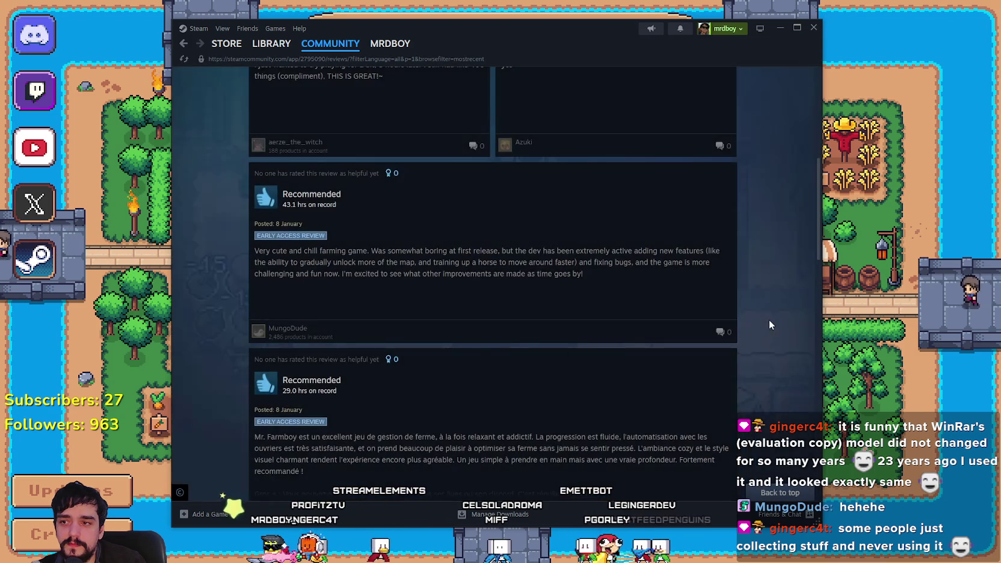
Step: Load Save 3 from the game's Continue menu
key(alt+Tab)
click(497, 235)
scroll(501, 331, down, 5)
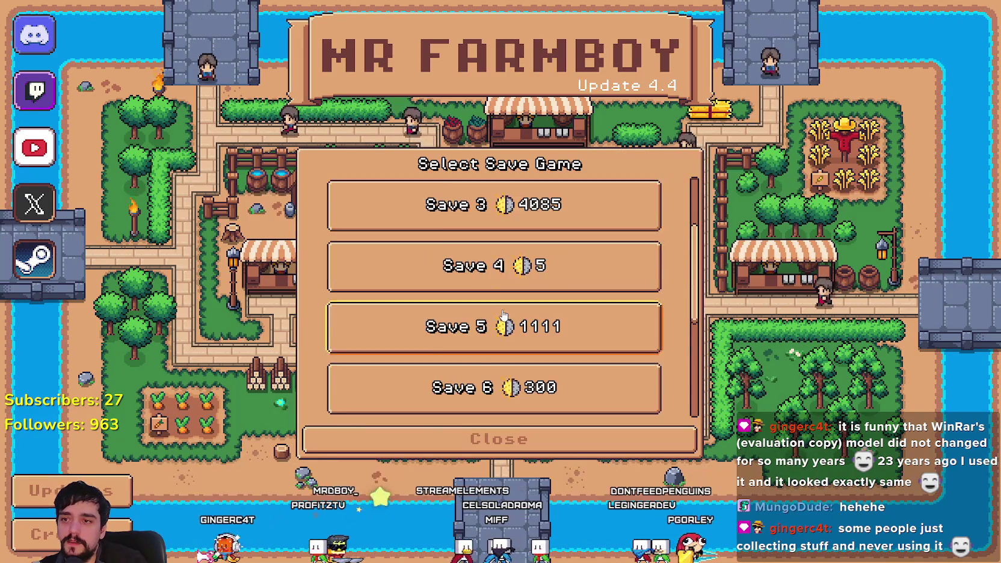
scroll(512, 325, up, 5)
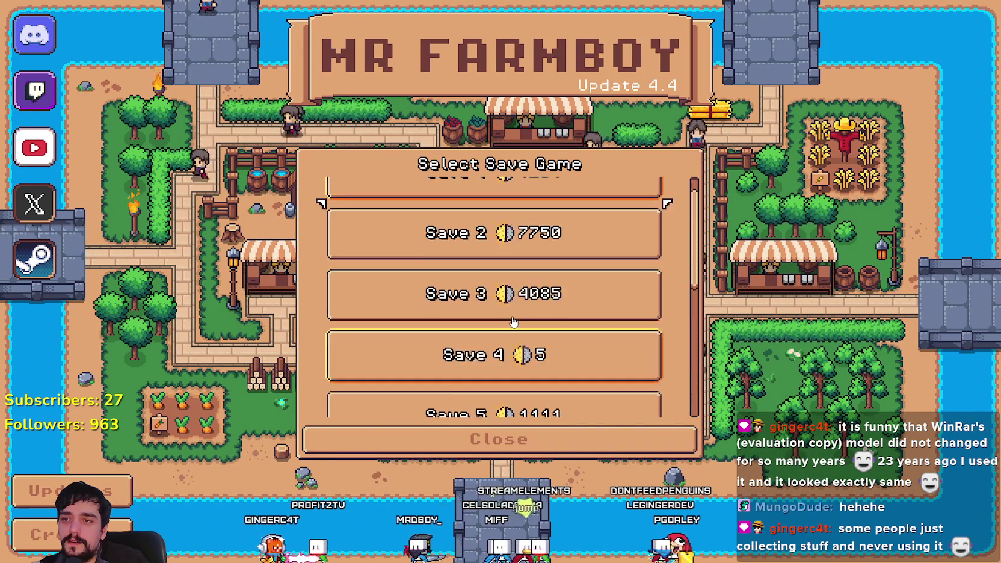
scroll(528, 355, down, 2)
scroll(527, 356, up, 2)
click(526, 346)
scroll(525, 358, down, 1)
scroll(526, 358, down, 5)
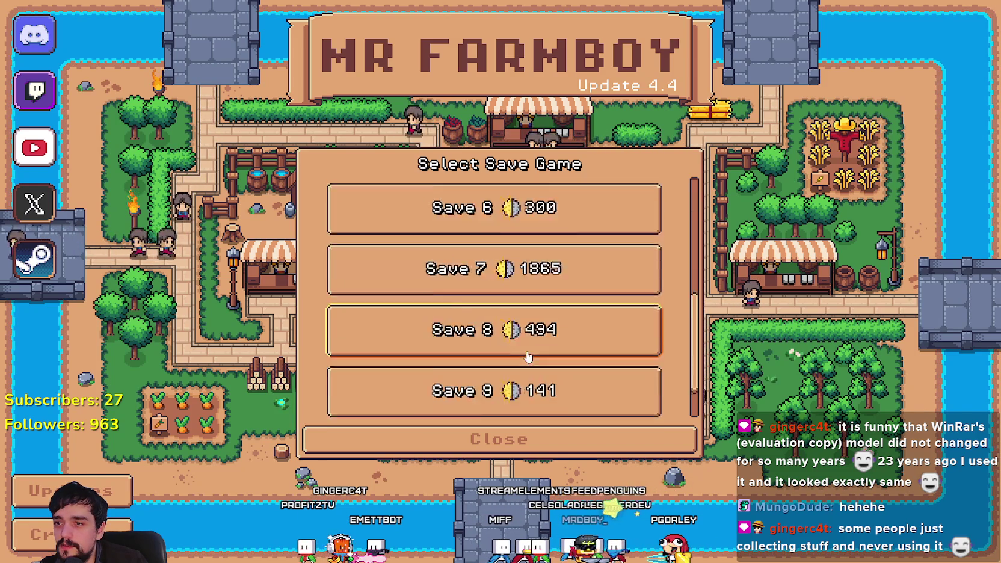
scroll(520, 385, up, 3)
scroll(518, 390, up, 3)
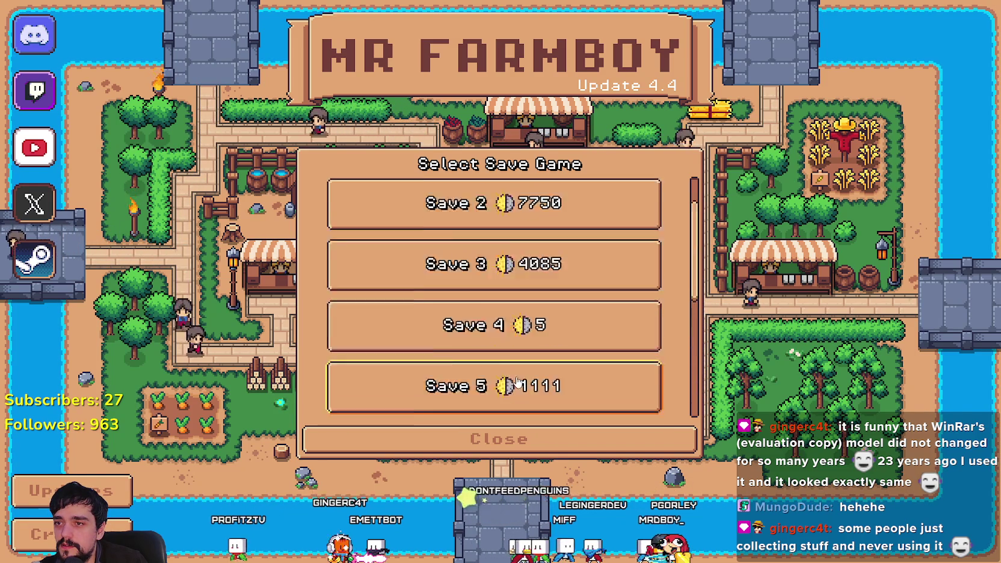
click(502, 294)
click(476, 309)
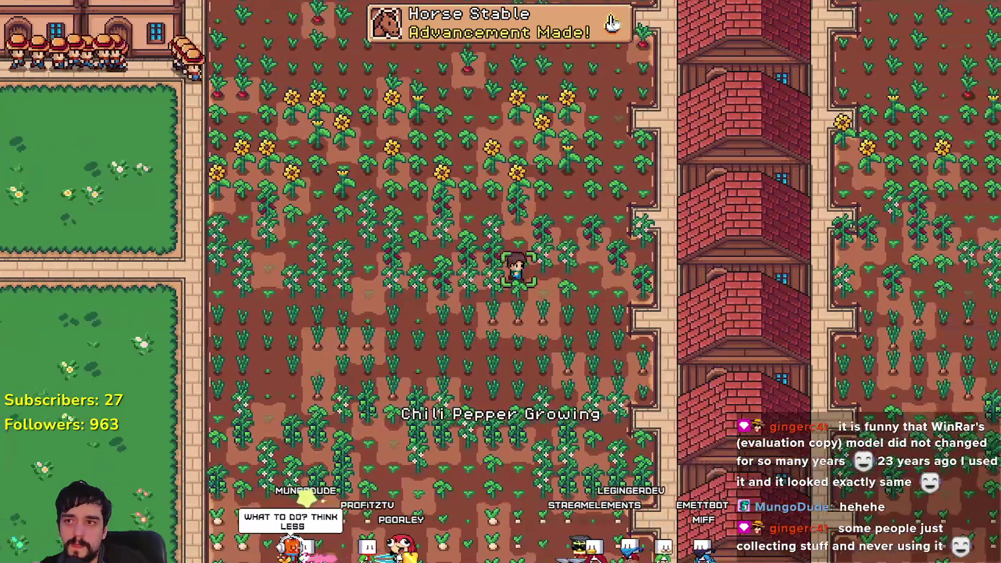
Step: Check the advancements overview and walk over to the horse stable
click(608, 24)
click(778, 65)
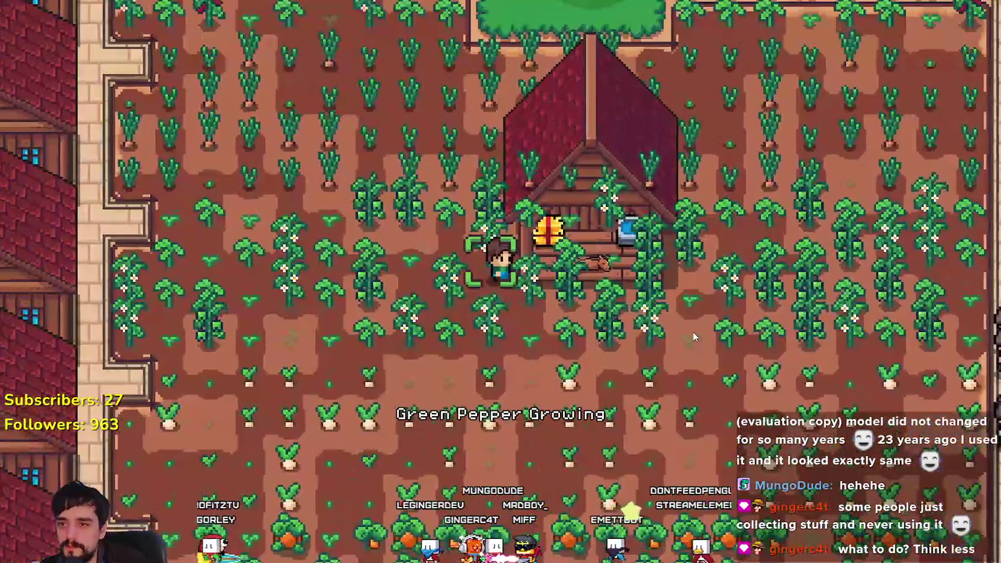
key(d)
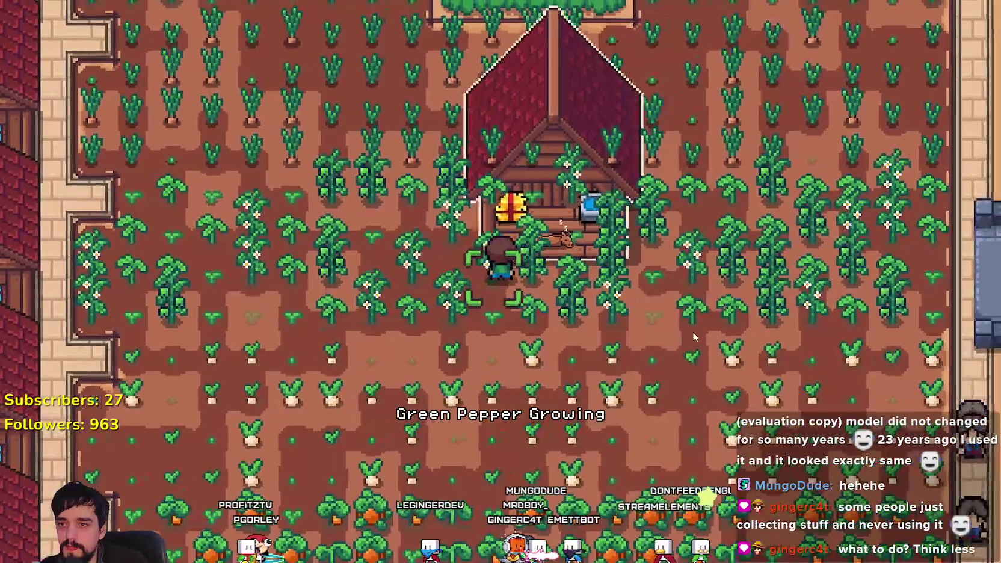
Step: Pick up the horse stable, slide it left off the crops, and place it on the grass
key(a)
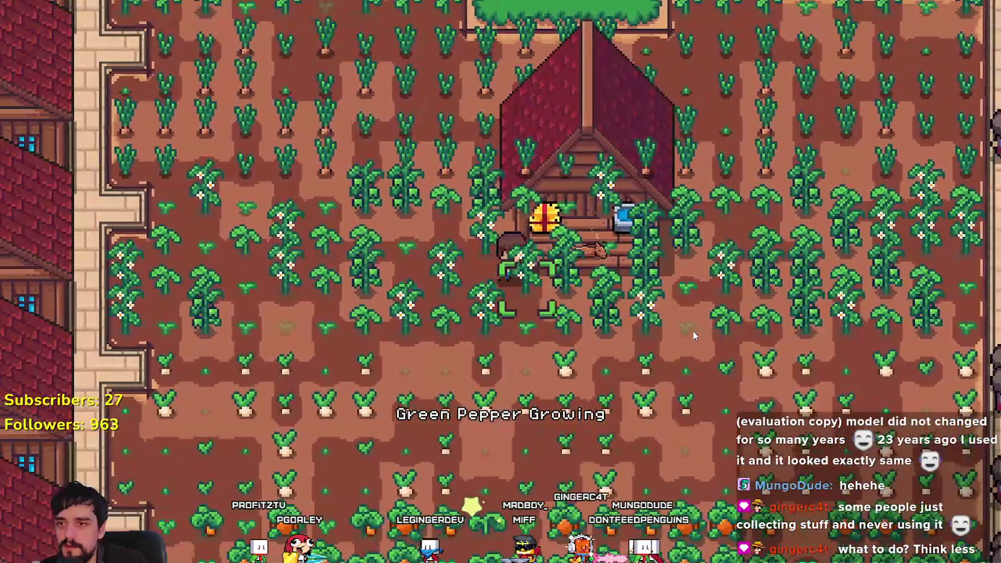
key(e)
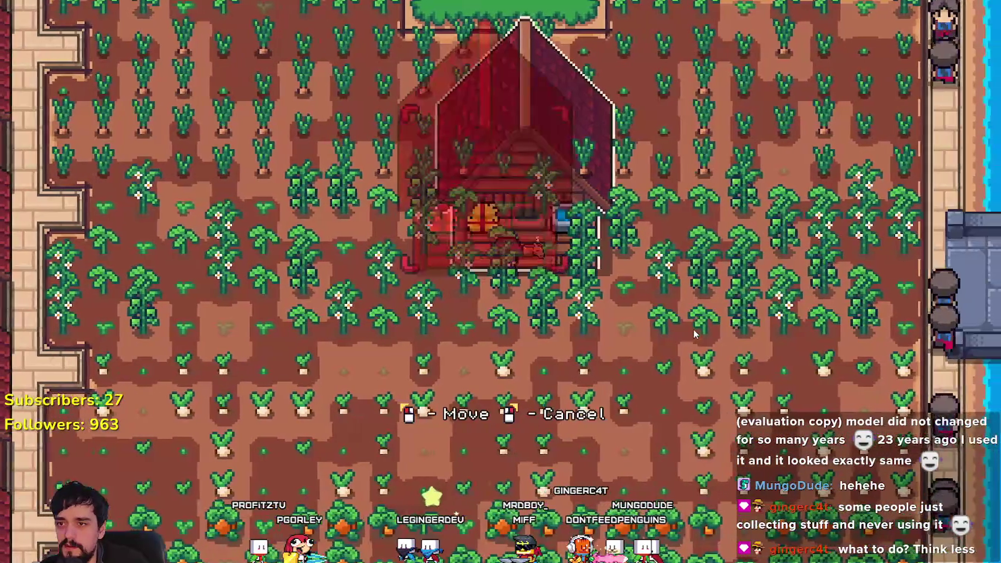
scroll(504, 309, down, 5)
key(a)
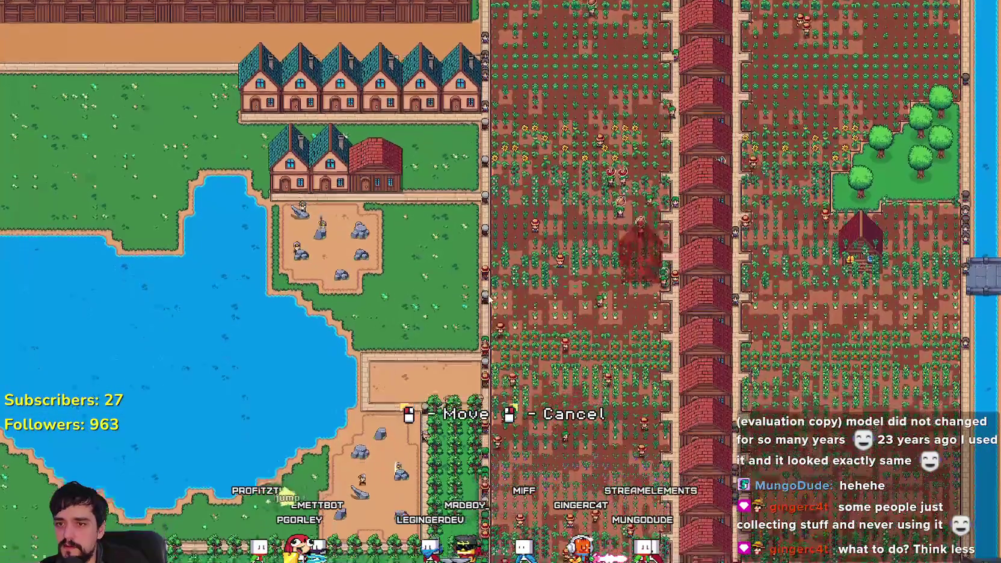
scroll(504, 309, up, 5)
key(a)
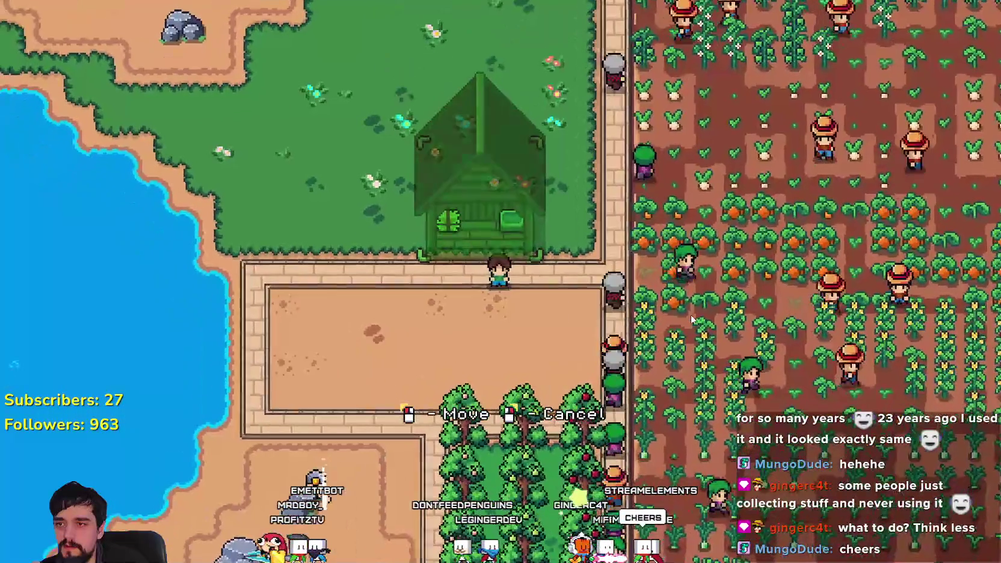
click(686, 312)
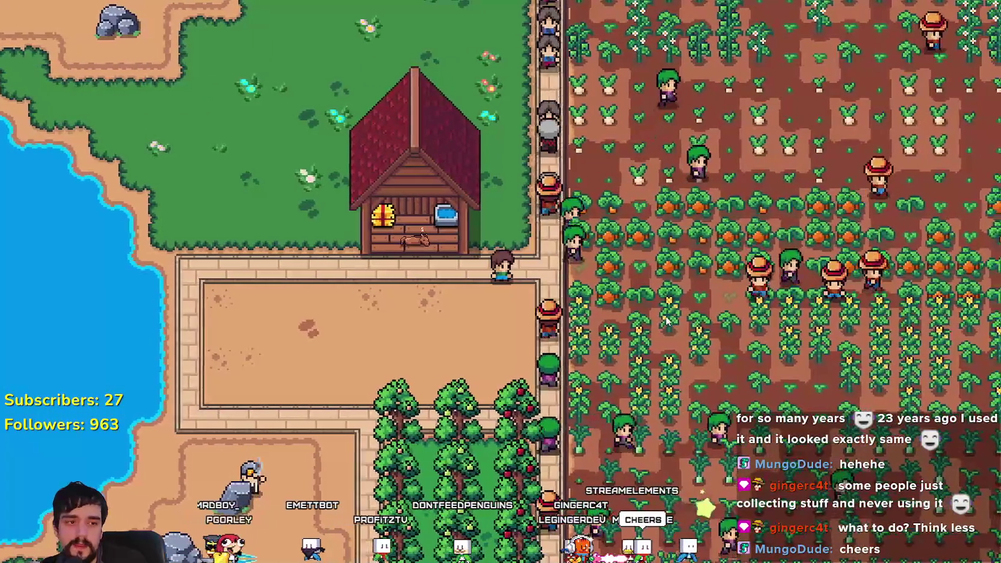
scroll(666, 316, up, 2)
key(w)
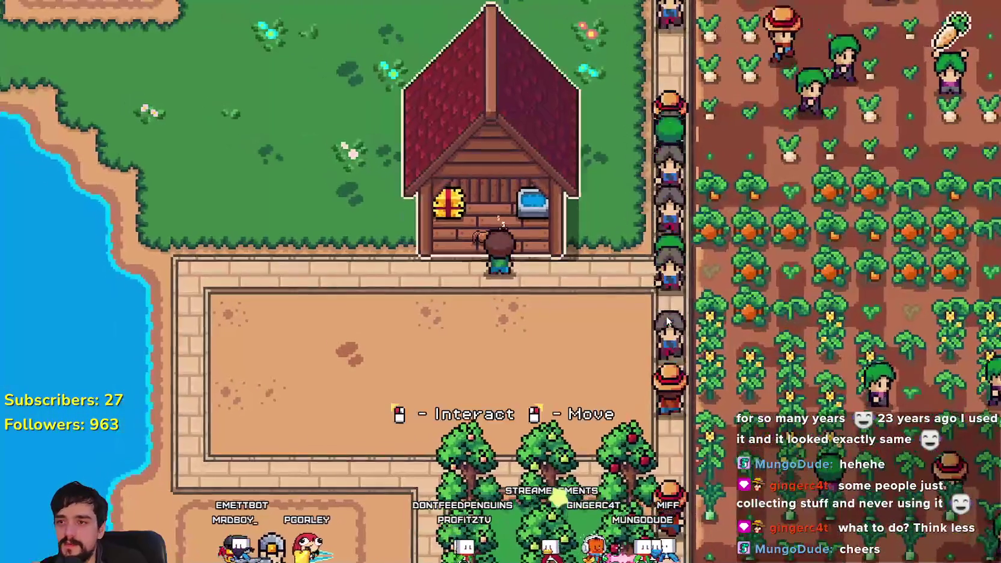
key(e)
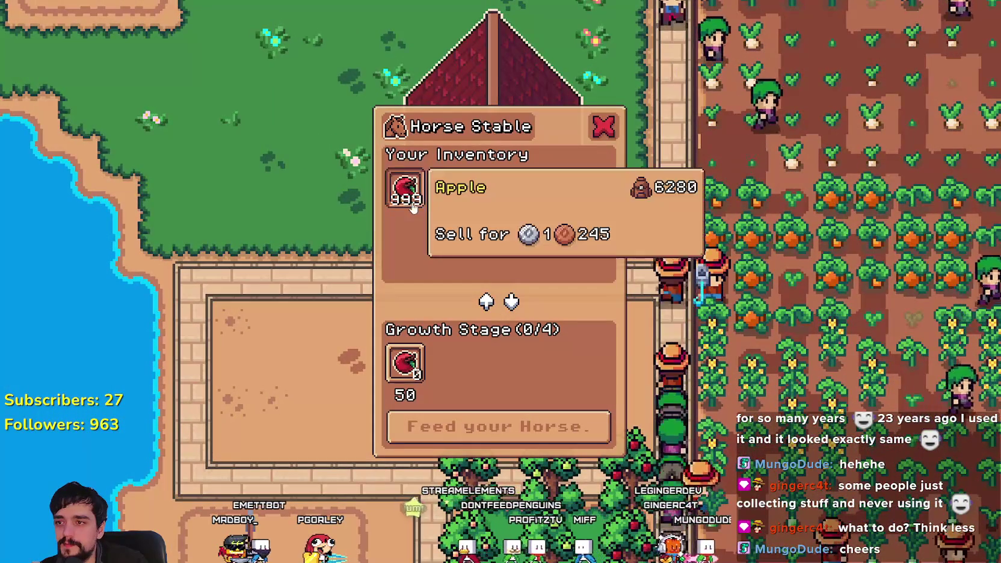
Step: Feed the horse apples, cherries, pears and peaches, then check the advancements list
click(498, 426)
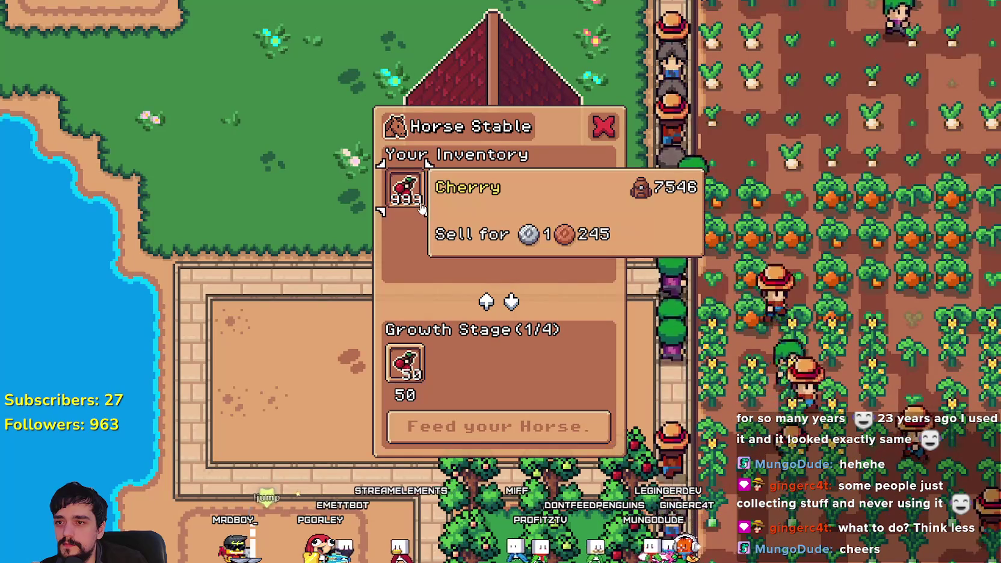
click(399, 426)
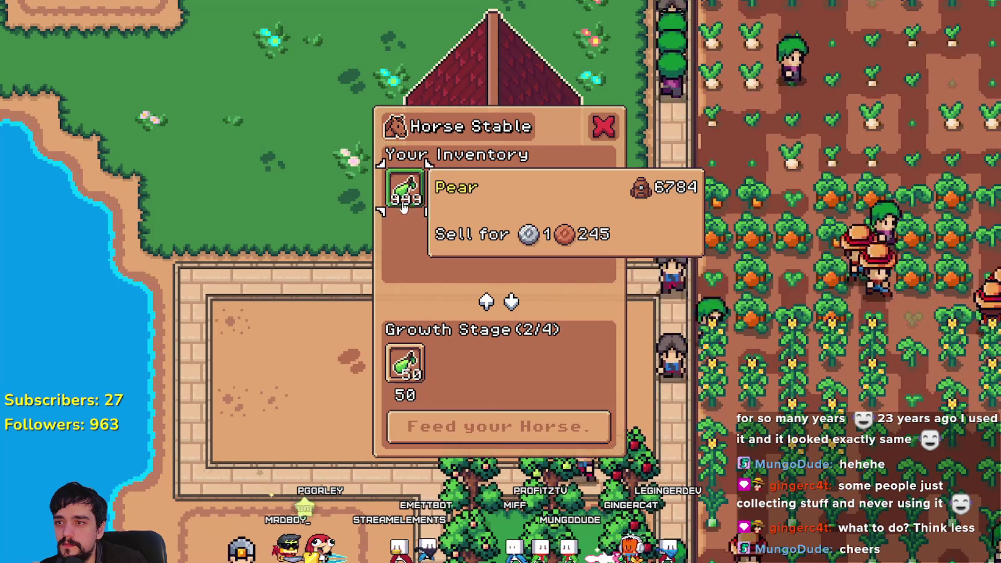
click(410, 208)
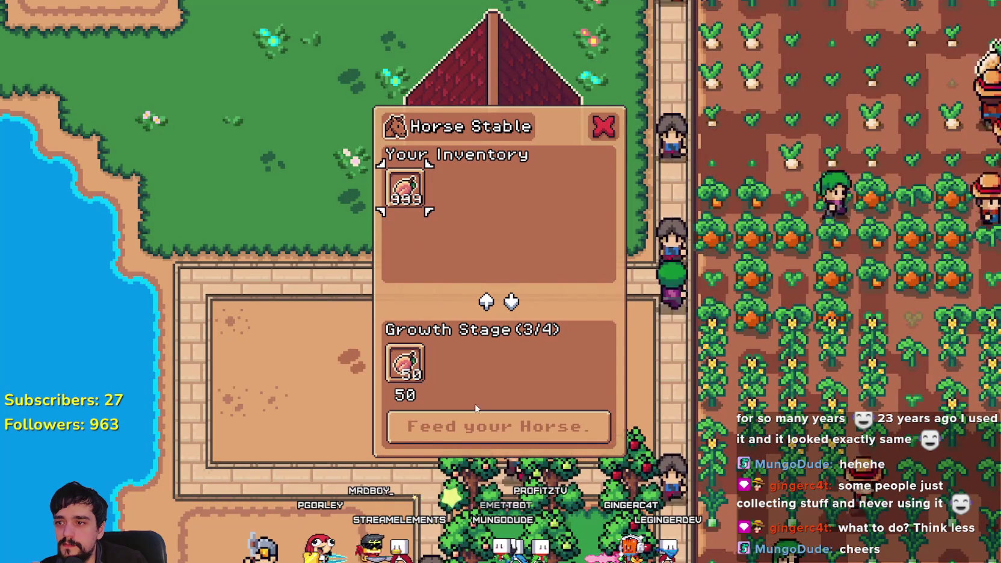
click(476, 426)
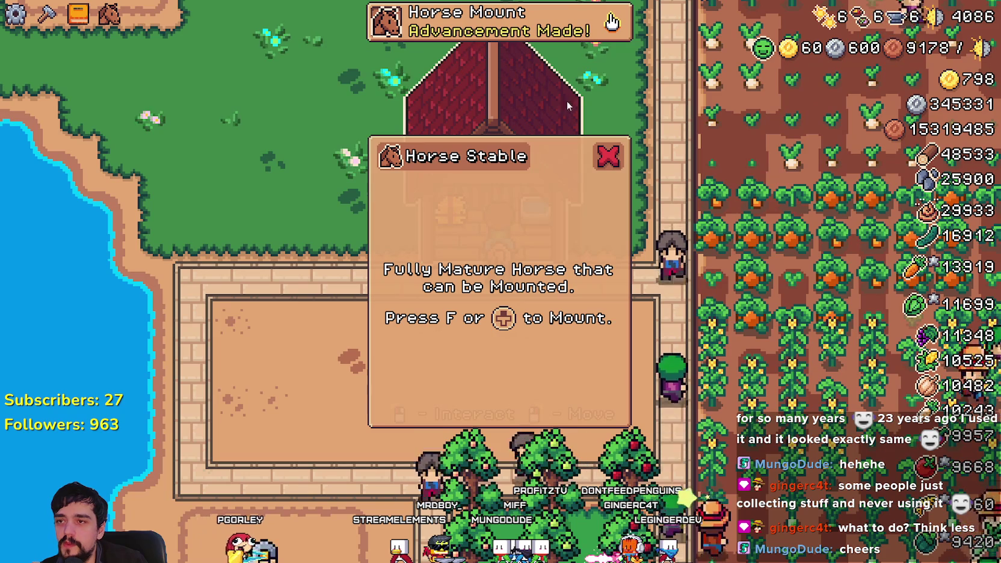
click(613, 157)
click(611, 22)
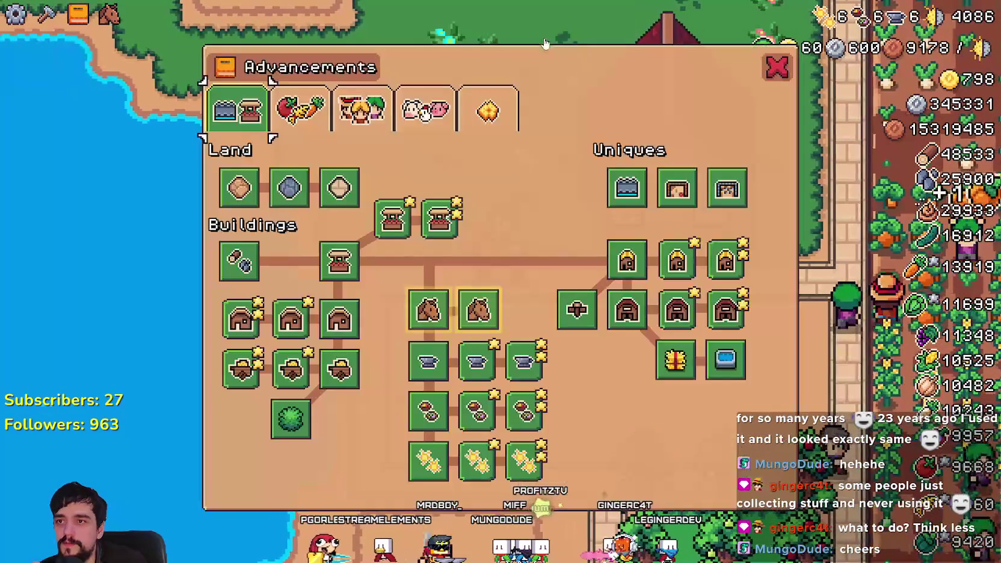
click(777, 68)
Step: Mount the horse, ride north past the houses, then head west across the farm
key(w)
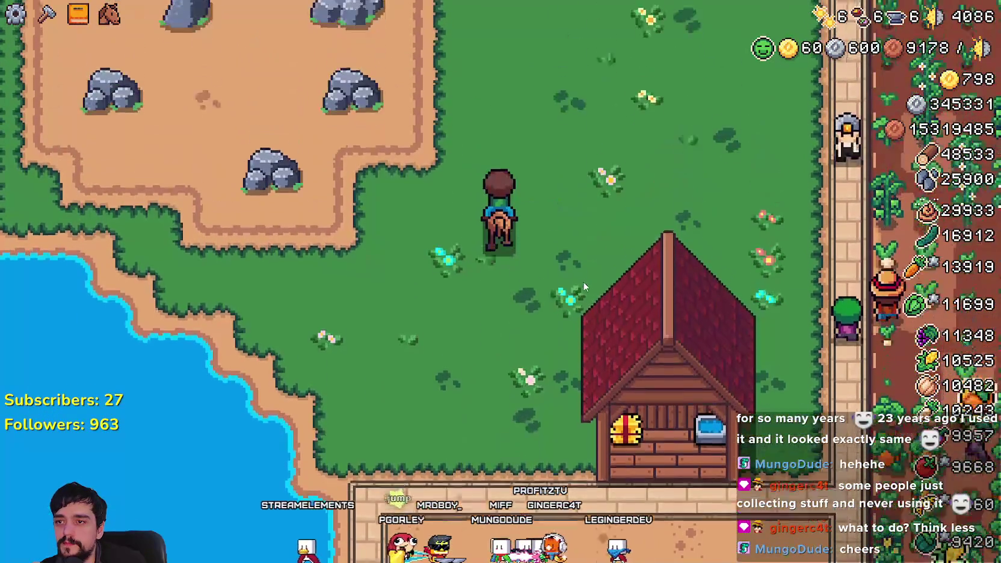
scroll(585, 279, down, 5)
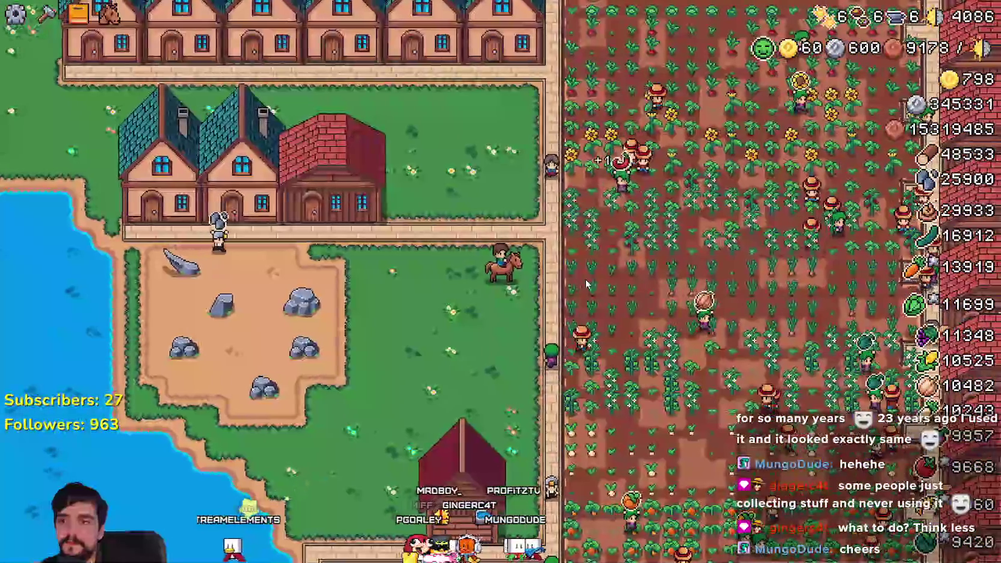
key(w)
scroll(586, 283, up, 4)
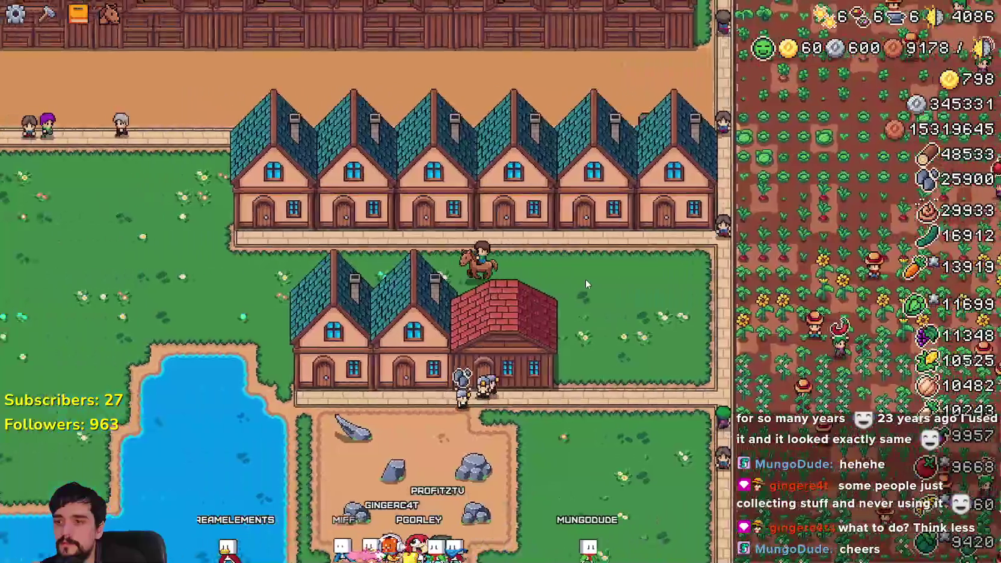
key(a)
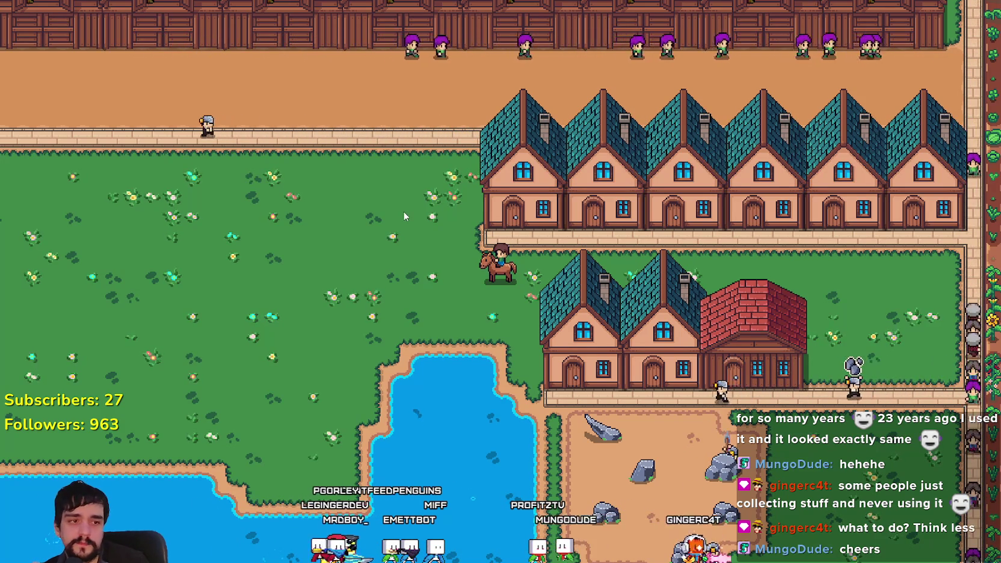
Step: Ride past the barns and chicken pens and on into the pine-tree grove
key(w)
key(a)
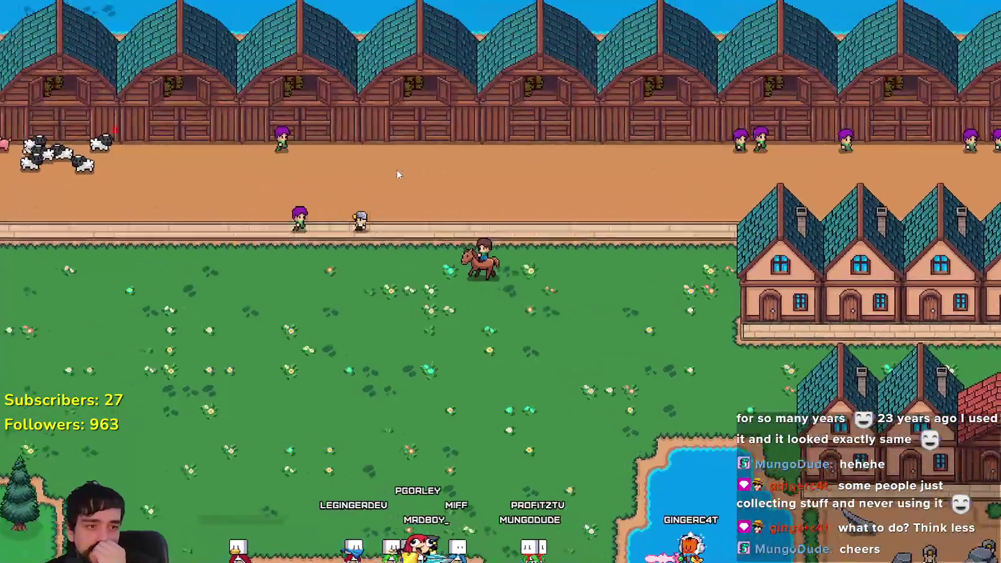
key(a)
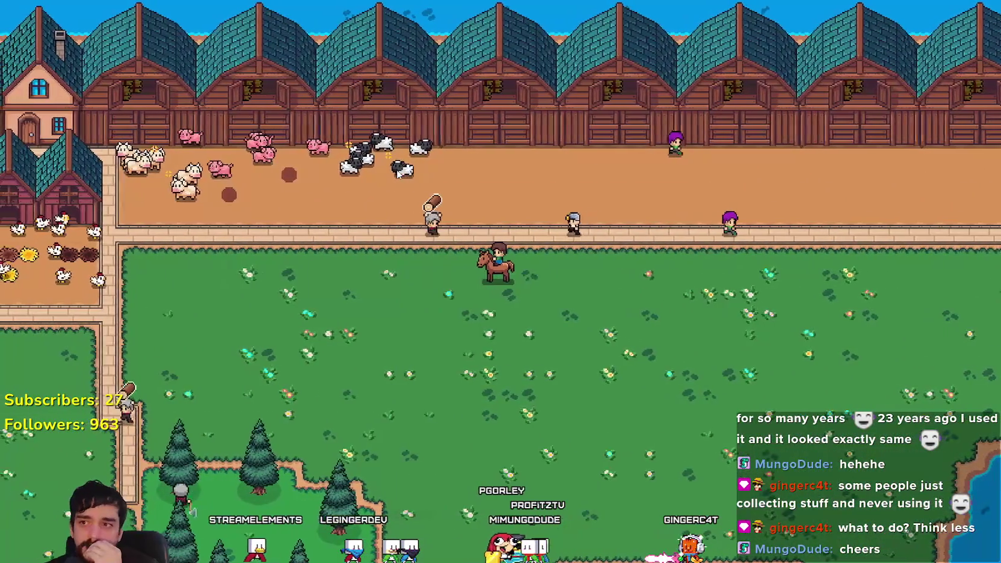
key(a)
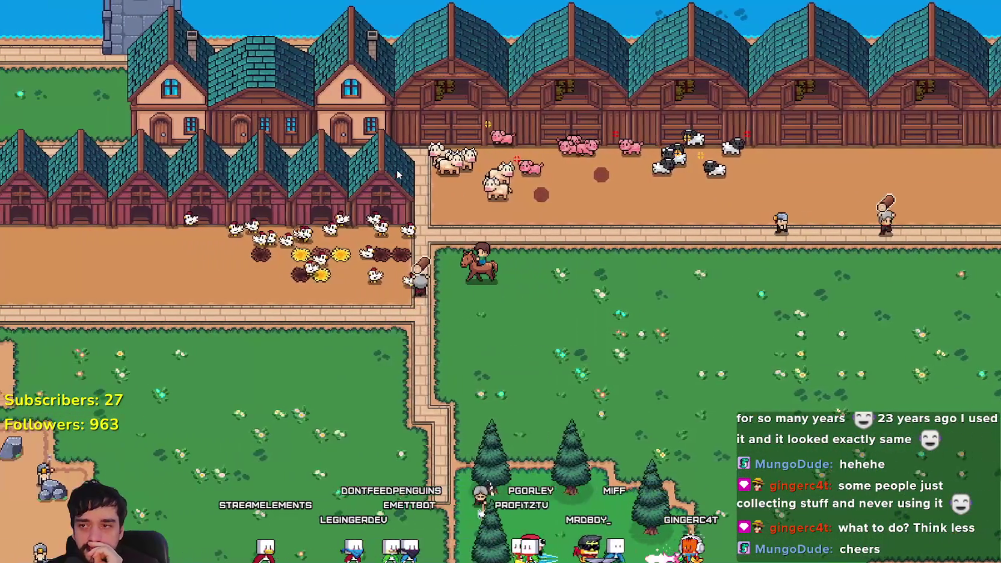
key(a)
key(s)
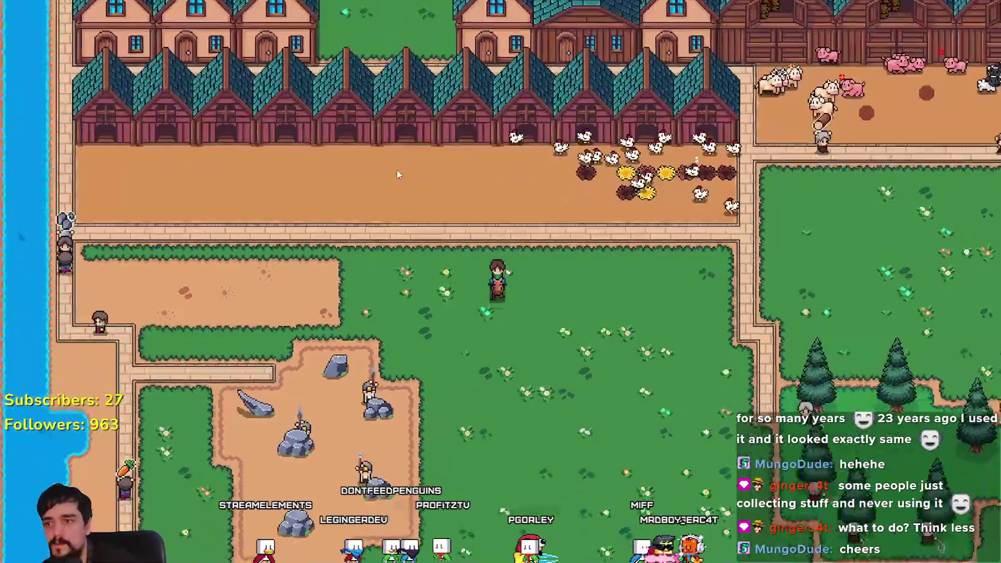
key(s)
key(d)
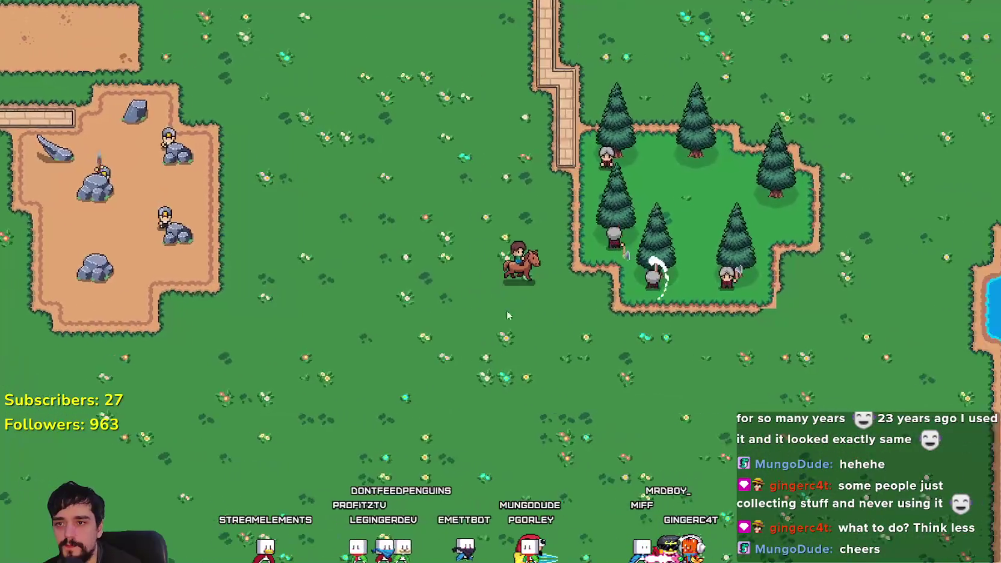
key(d)
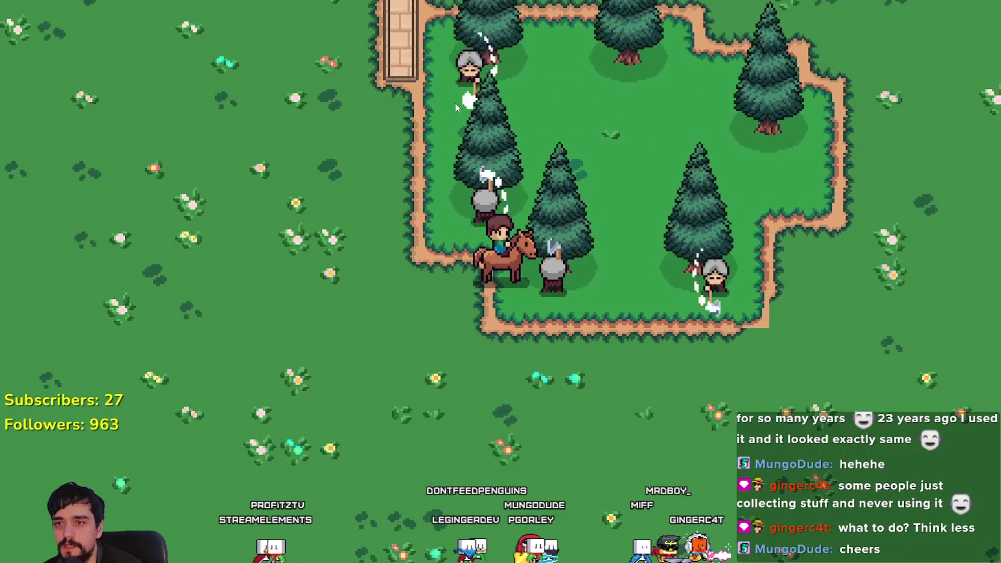
key(w)
key(d)
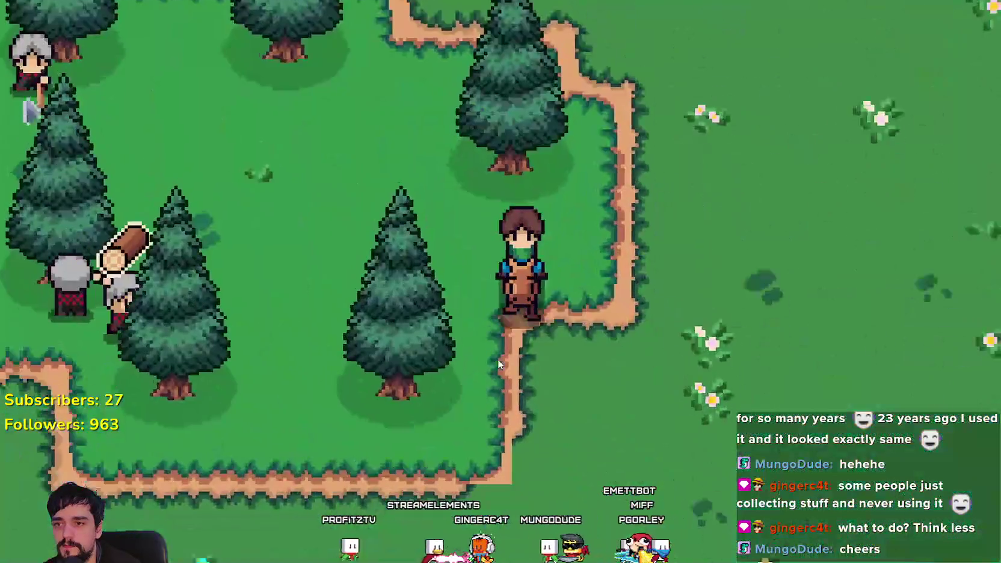
Step: Craft a Sand Tile below the grove, turn it back into grass, then switch to Godot
key(c)
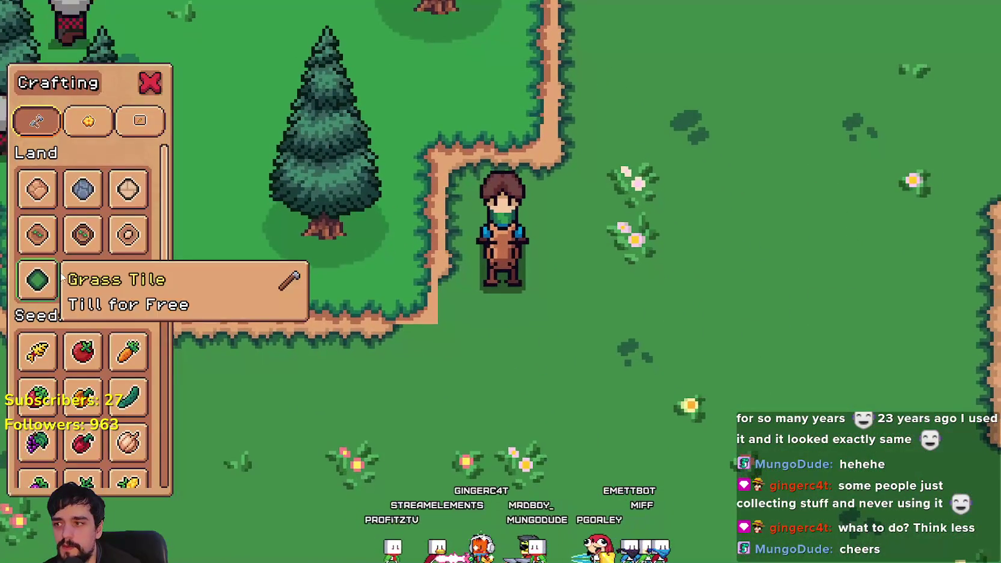
click(37, 280)
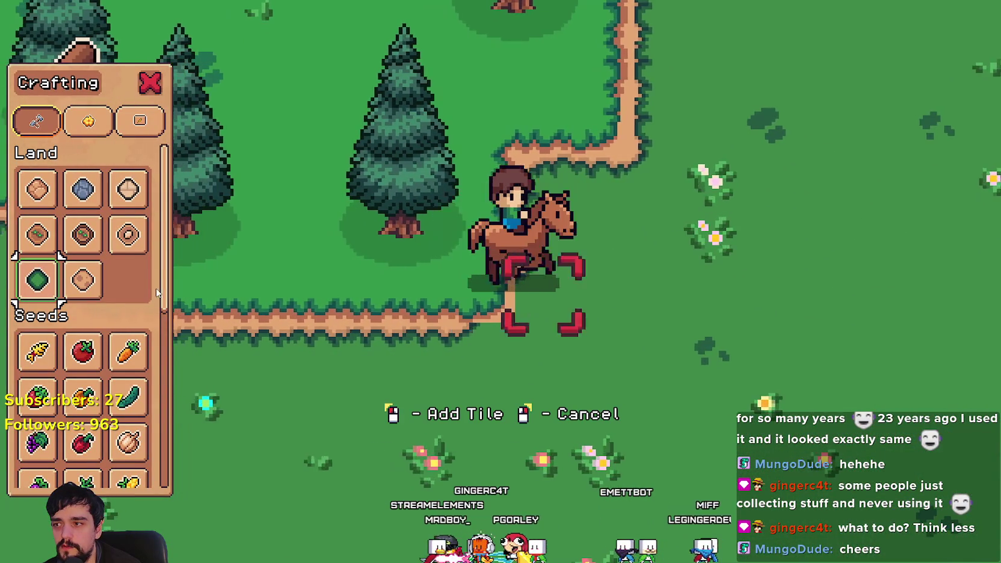
click(83, 280)
key(s)
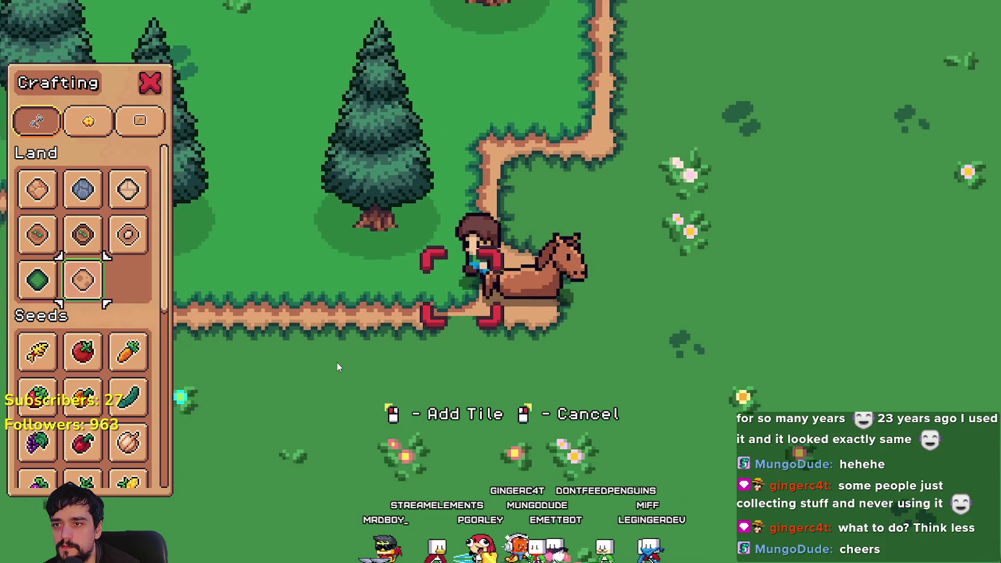
click(337, 367)
scroll(337, 366, up, 1)
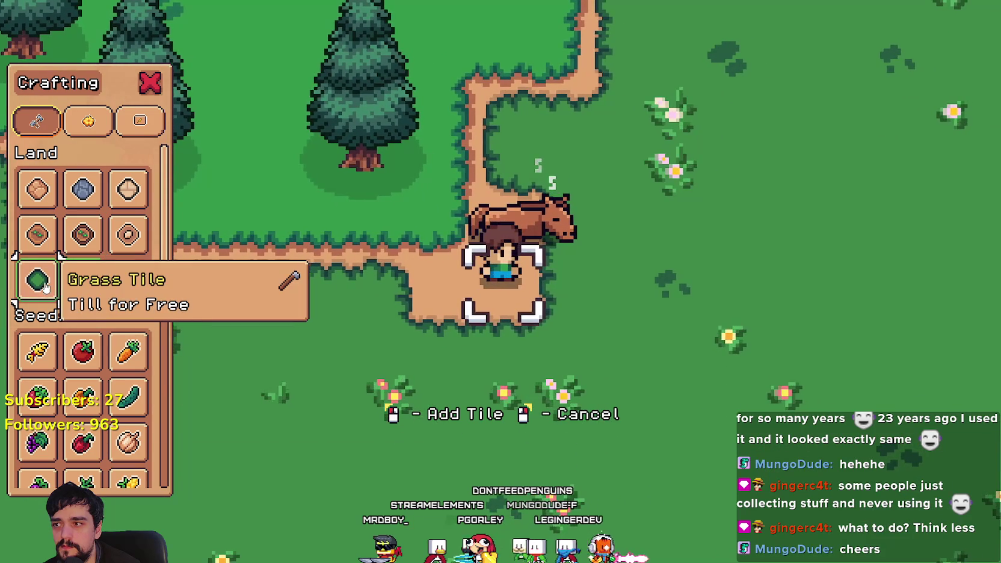
click(340, 362)
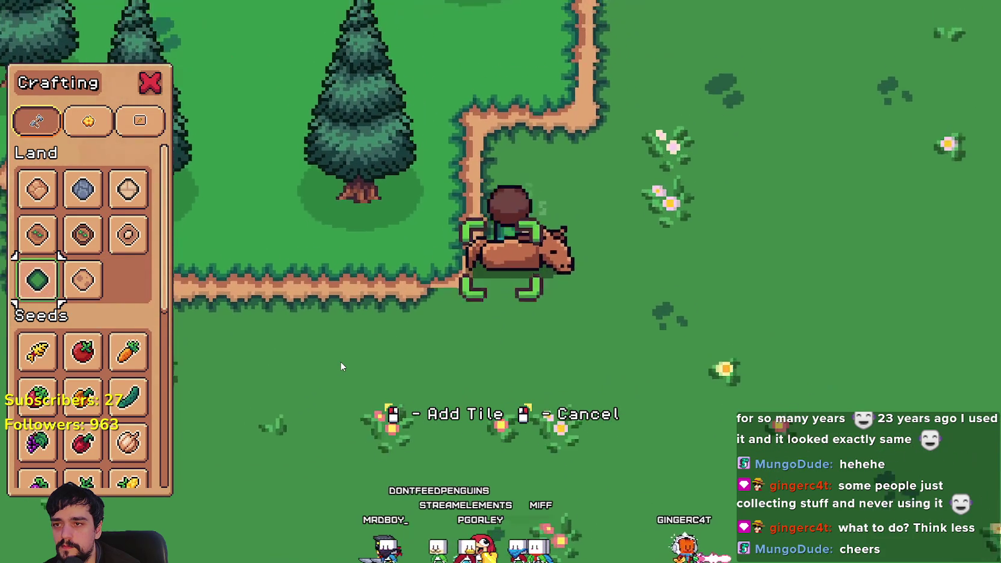
key(alt+Tab)
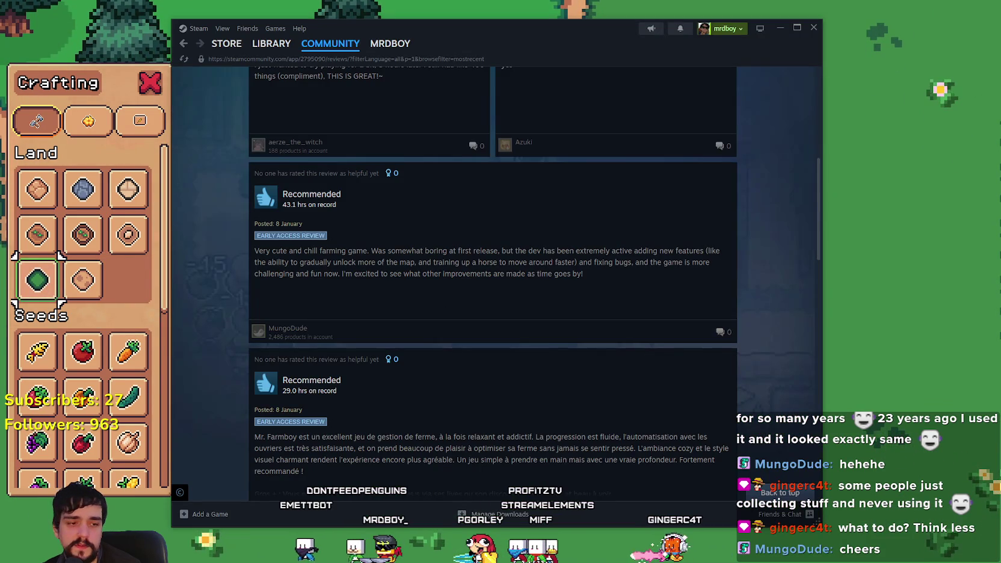
key(alt+Tab)
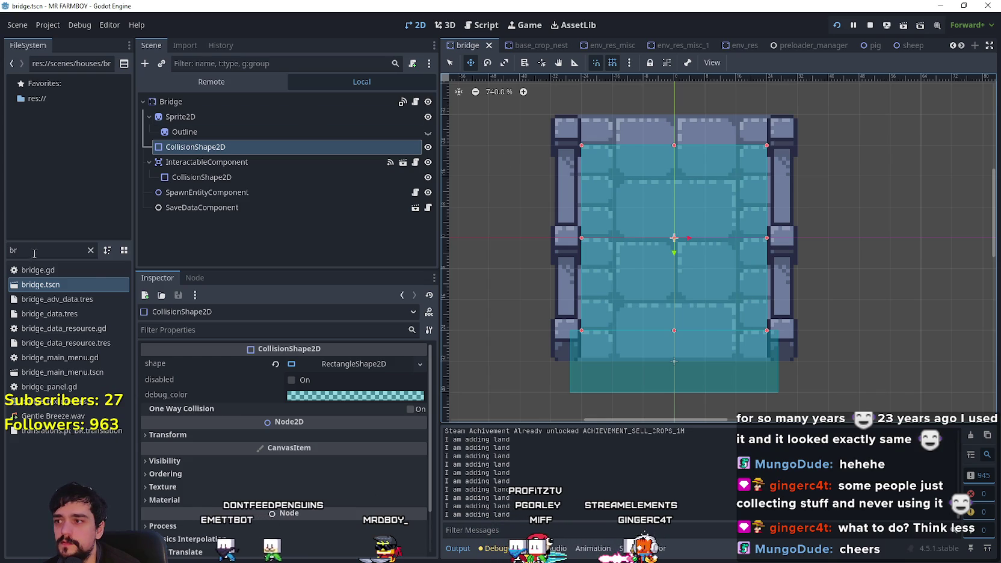
Step: Filter the FileSystem dock for 'test' and open test_scene_everything.tscn
text(test)
click(54, 286)
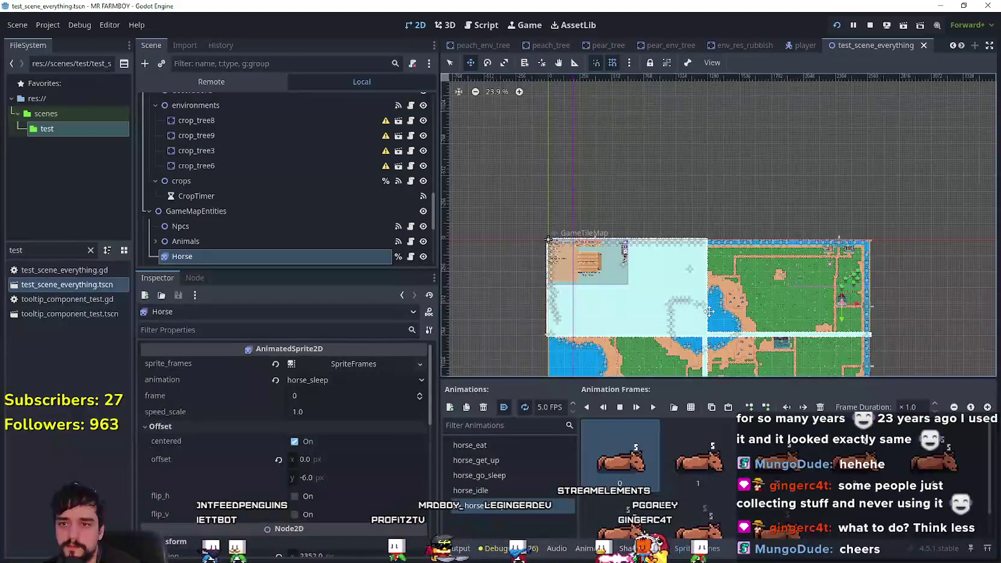
scroll(601, 264, up, 3)
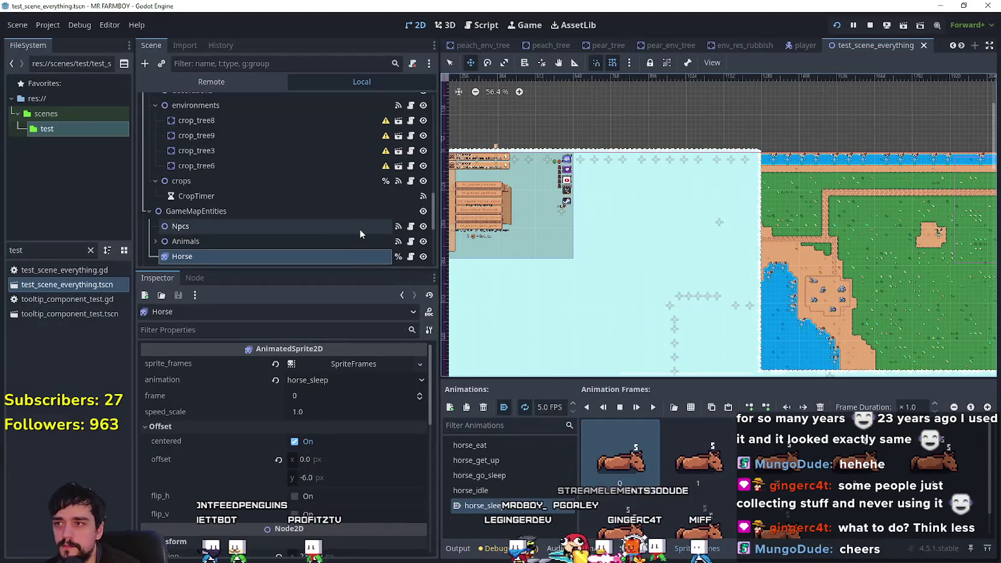
scroll(362, 228, up, 10)
scroll(373, 221, up, 5)
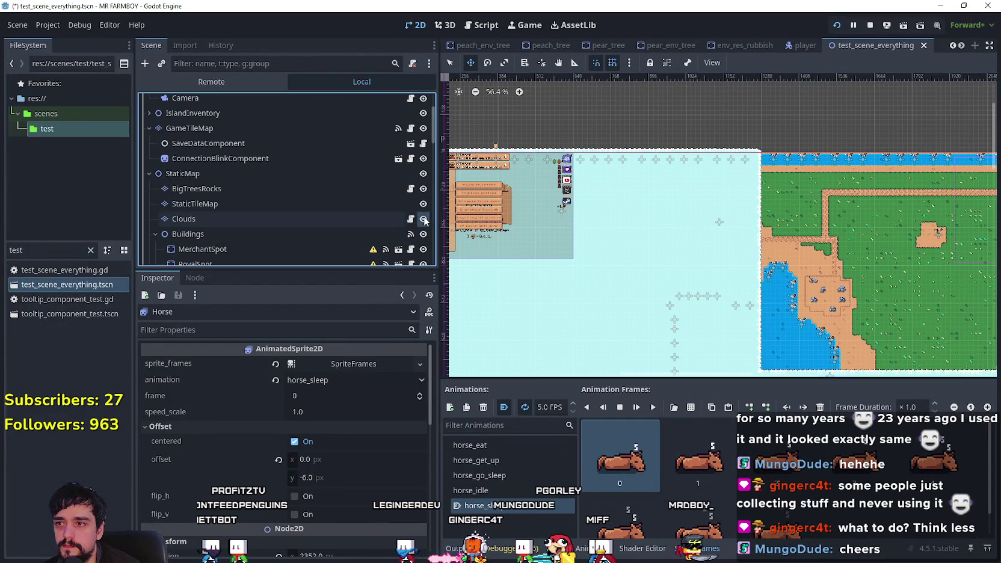
Step: Hide the Clouds layer in the Scene tree and look over the uncovered map
click(424, 219)
scroll(614, 300, up, 9)
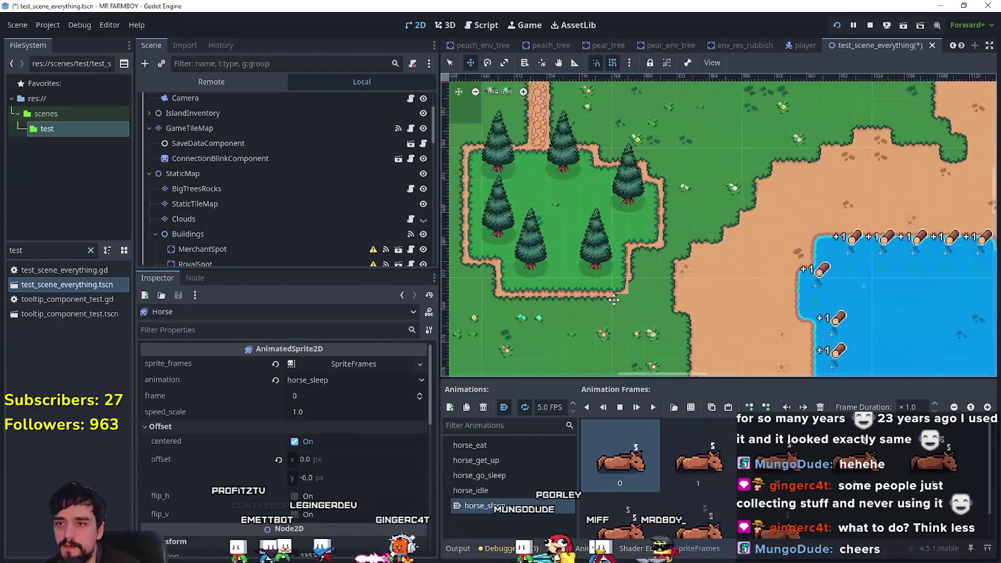
scroll(622, 300, down, 12)
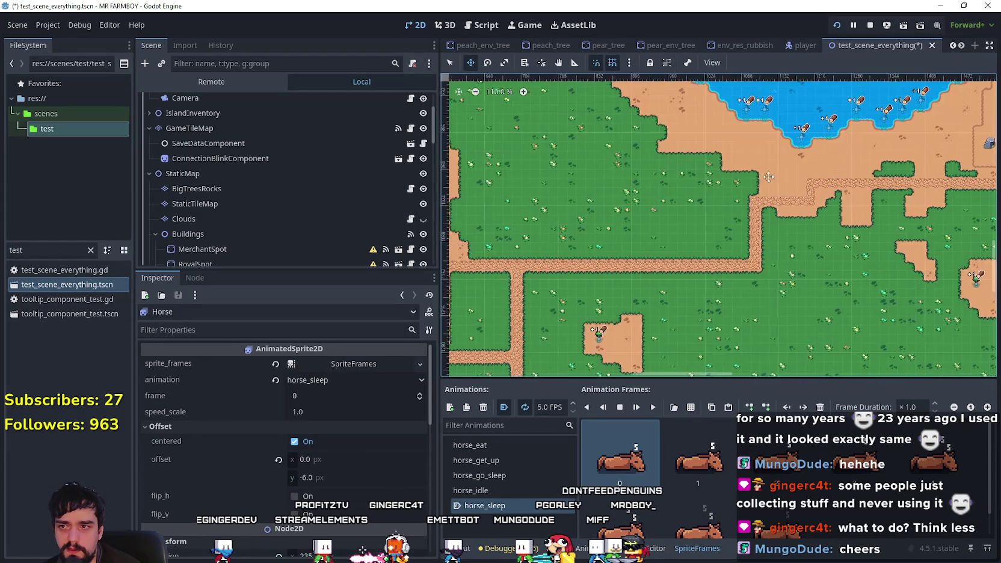
scroll(643, 182, down, 2)
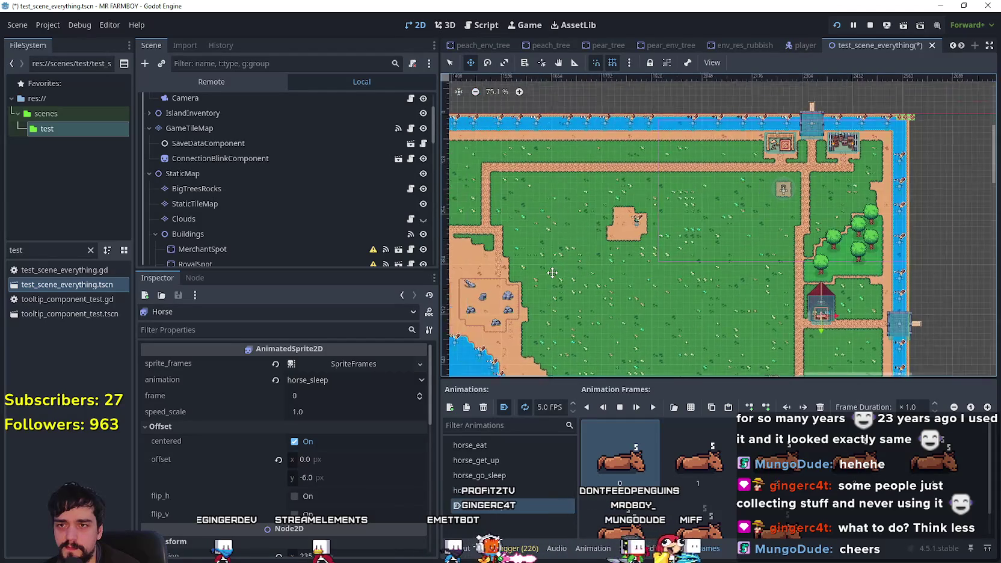
scroll(560, 268, up, 2)
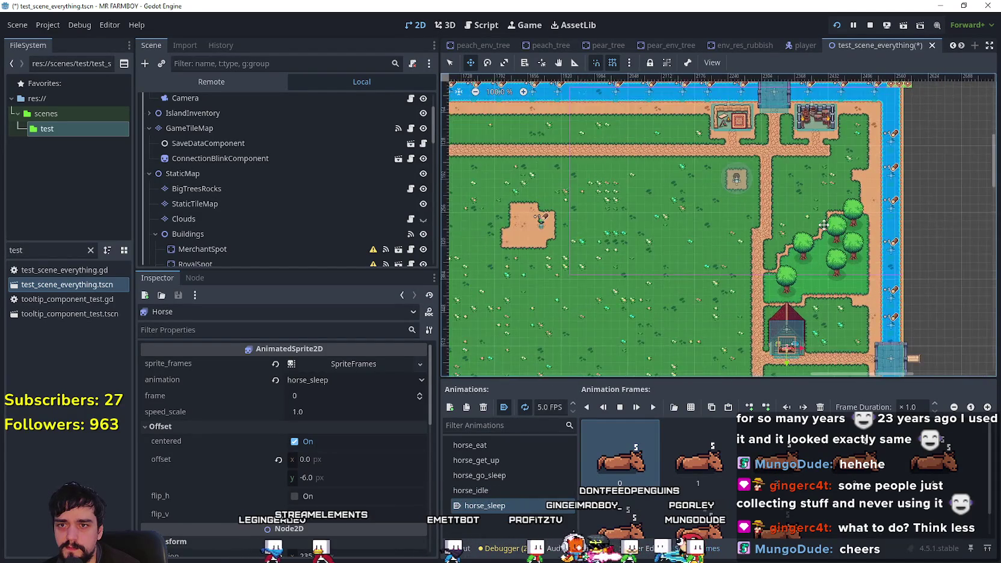
scroll(568, 264, down, 2)
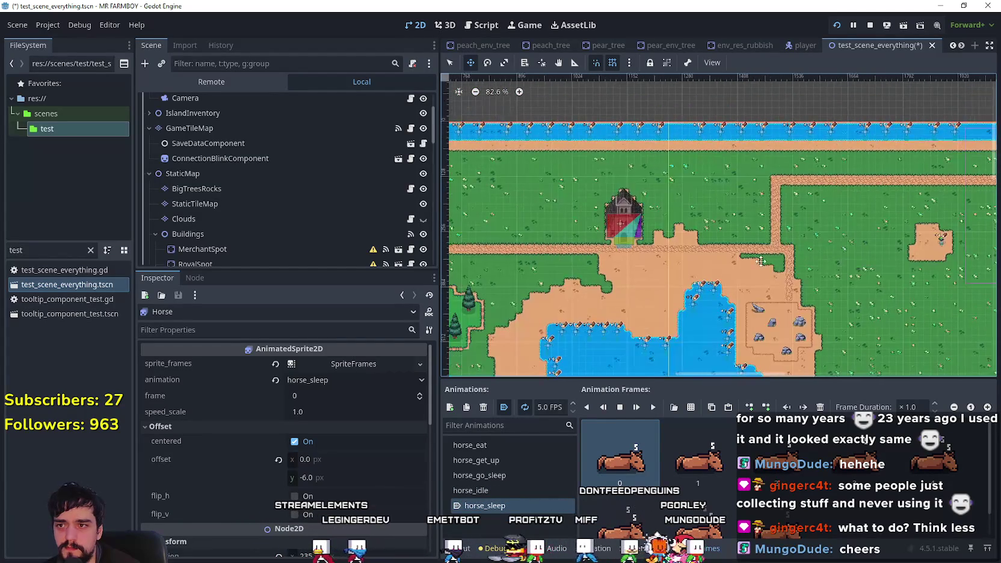
scroll(753, 324, up, 3)
scroll(752, 324, up, 7)
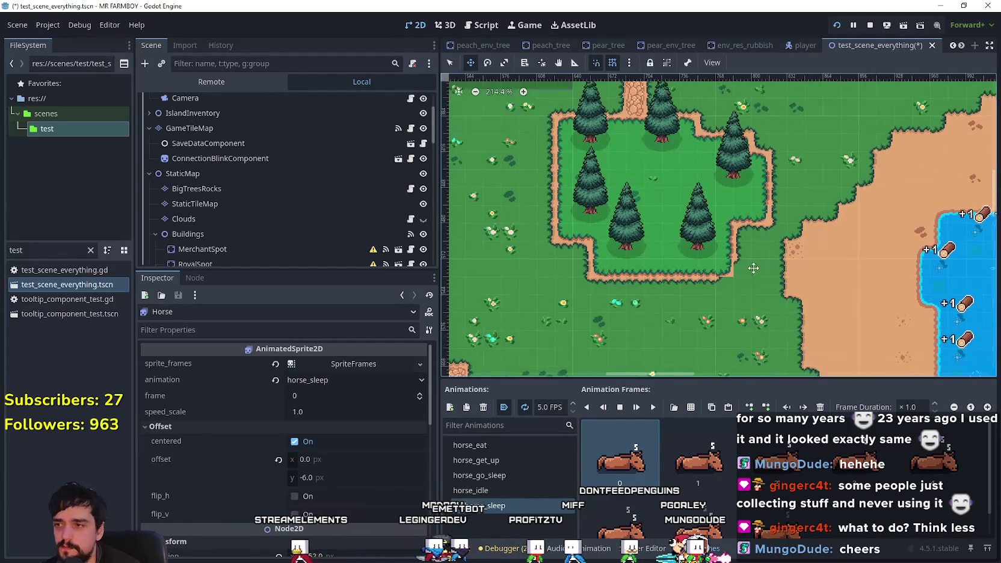
scroll(265, 193, down, 1)
scroll(280, 225, down, 5)
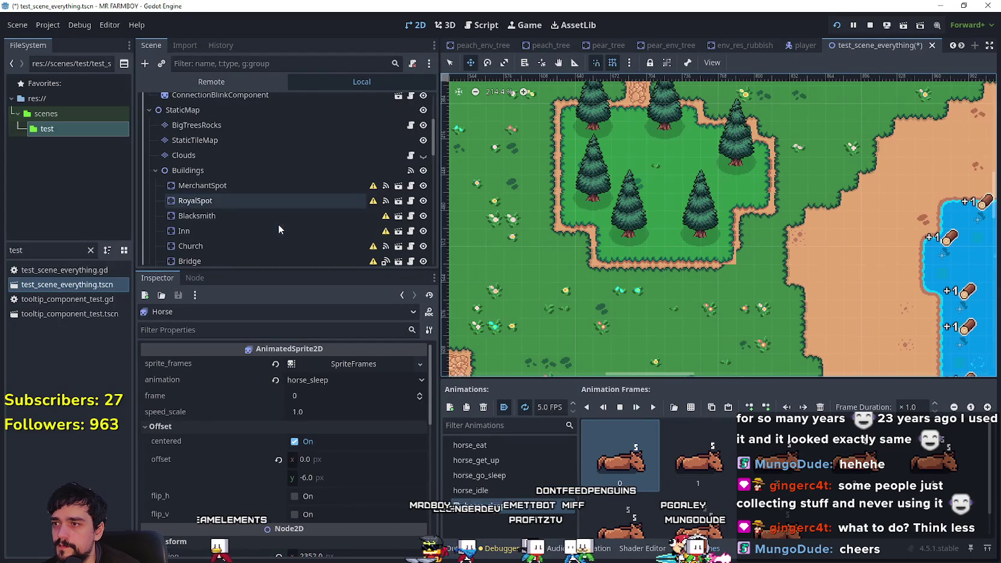
scroll(270, 222, down, 2)
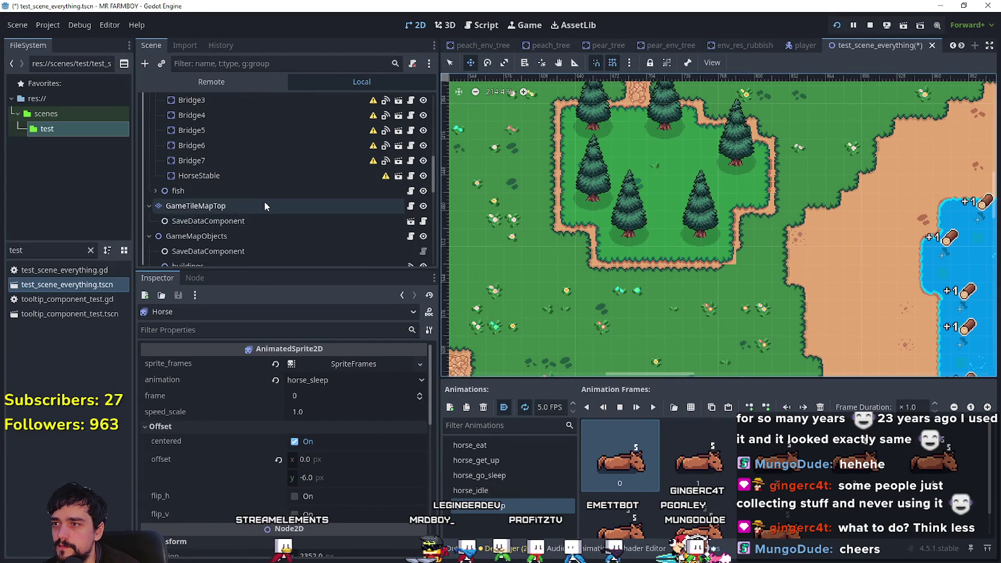
scroll(253, 238, up, 2)
scroll(254, 237, up, 6)
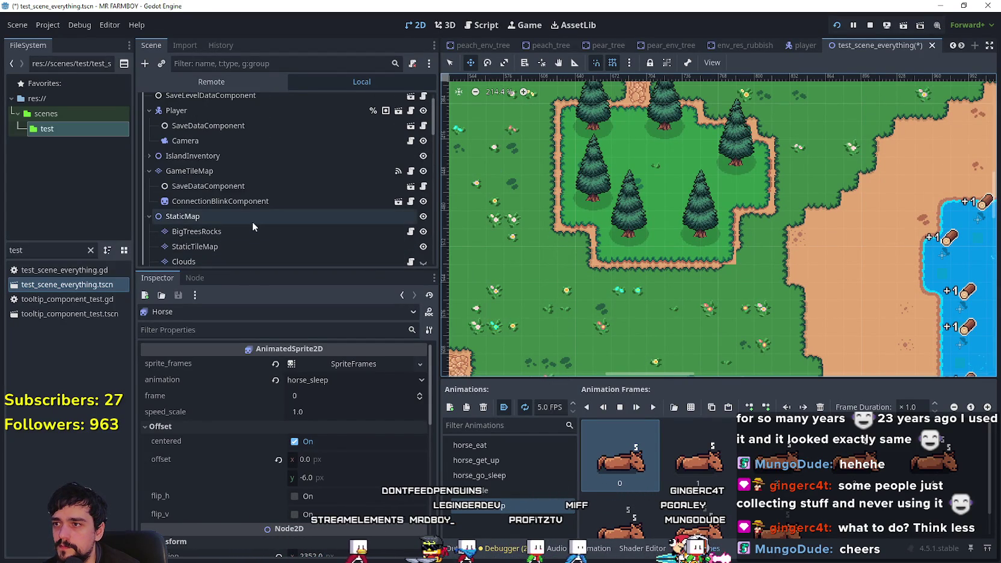
Step: Paint a patch of sand beside the path on GameTileMap and save the scene
click(226, 171)
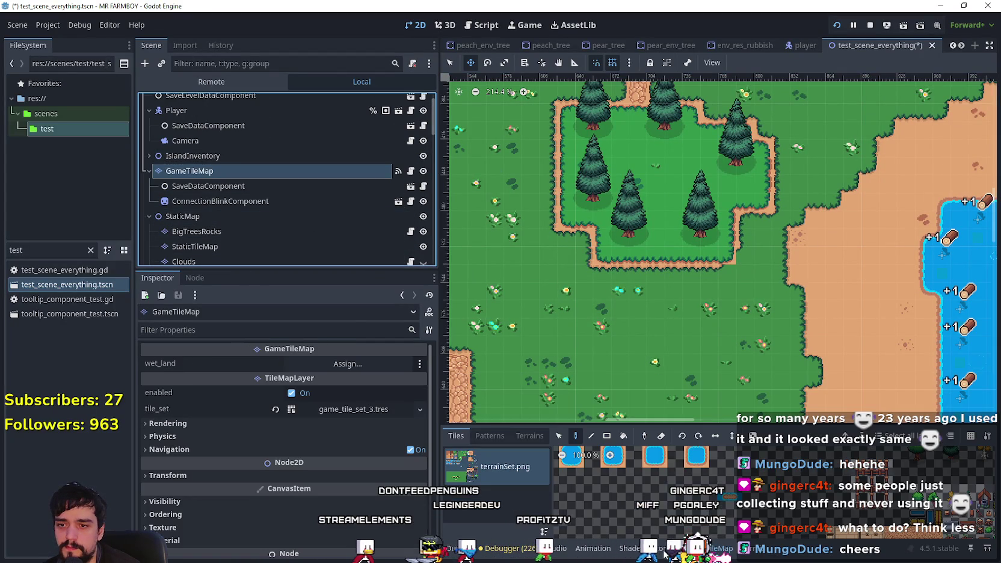
click(529, 436)
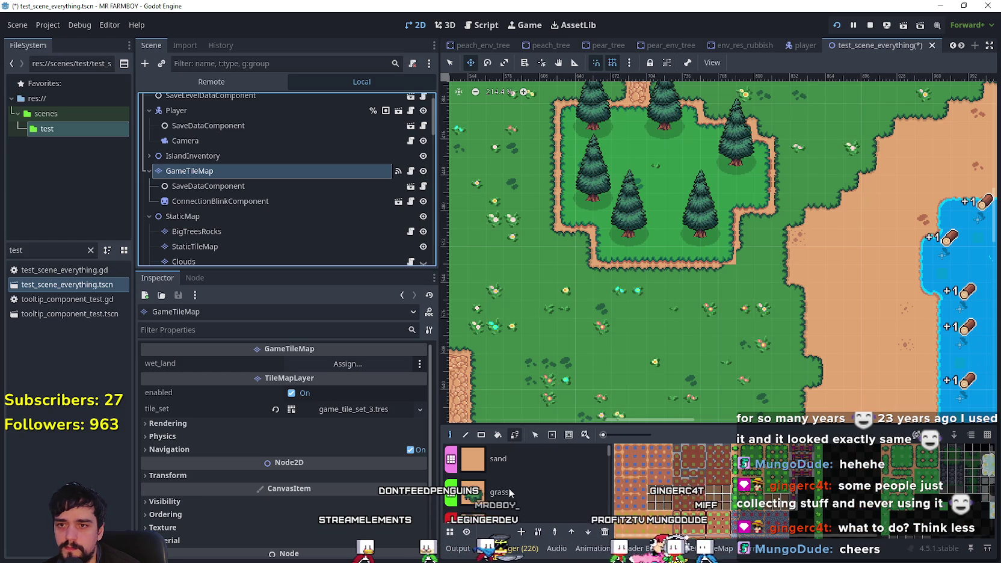
click(506, 489)
scroll(722, 240, up, 6)
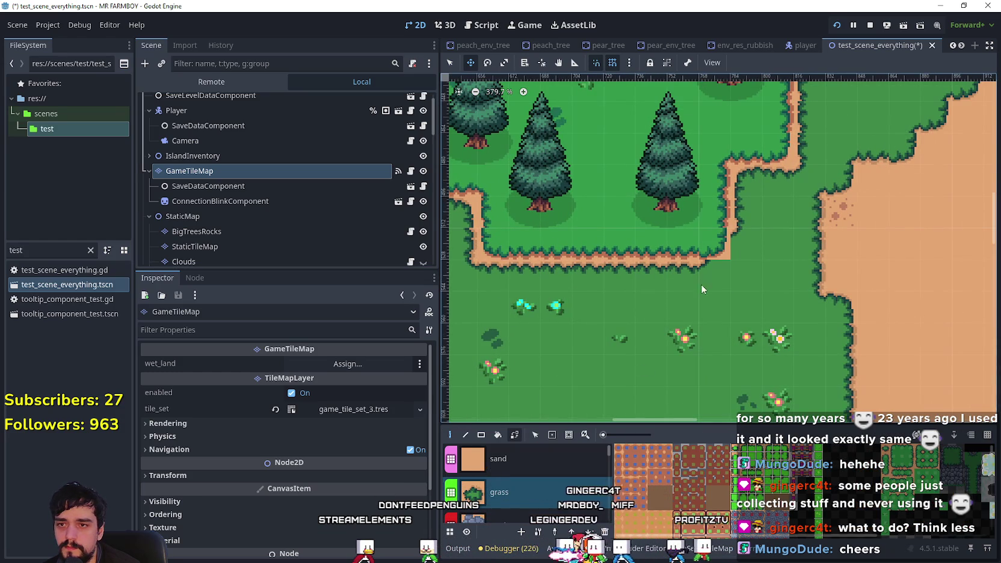
ctrl+click(720, 240)
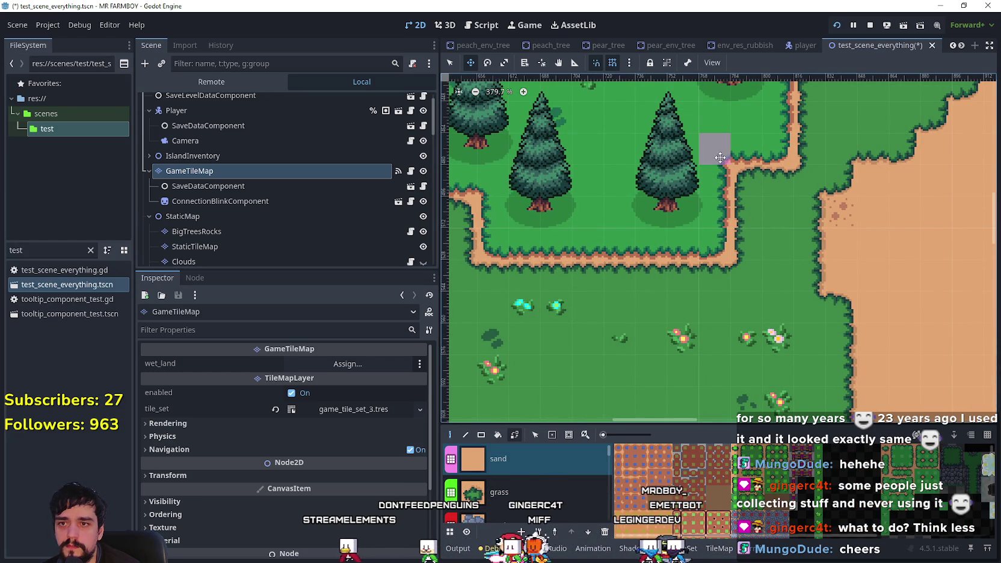
drag(755, 147, 788, 149)
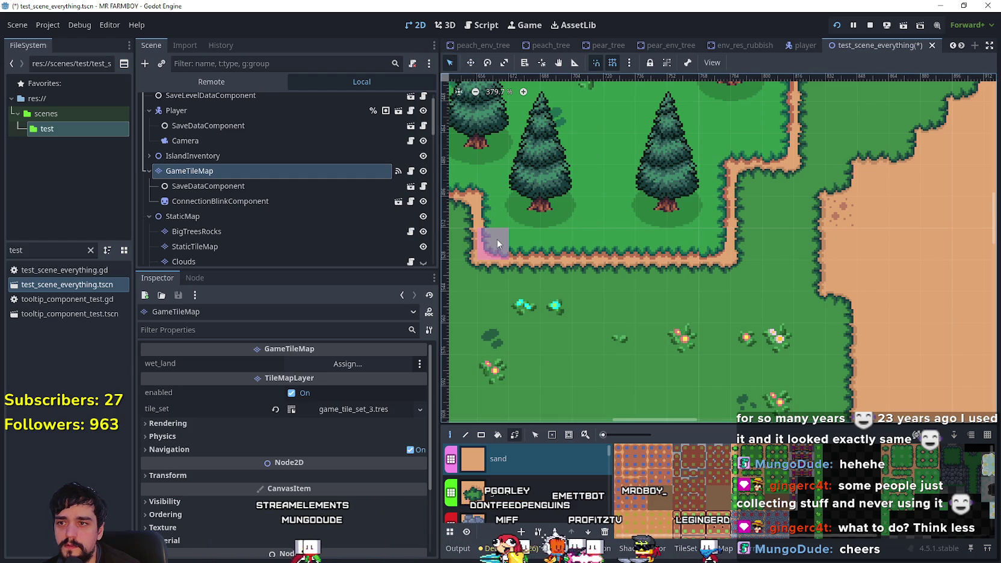
scroll(509, 239, down, 2)
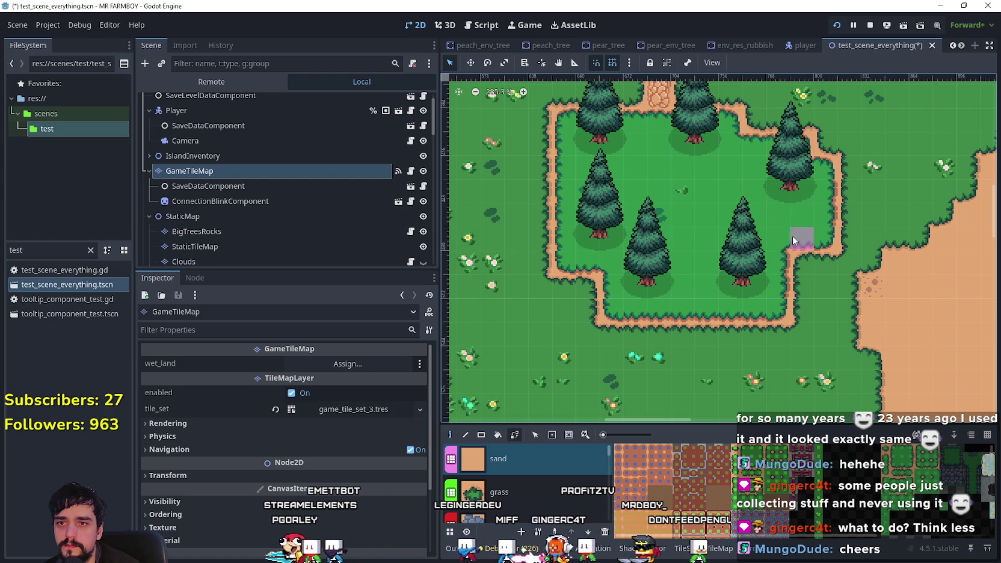
scroll(681, 269, down, 3)
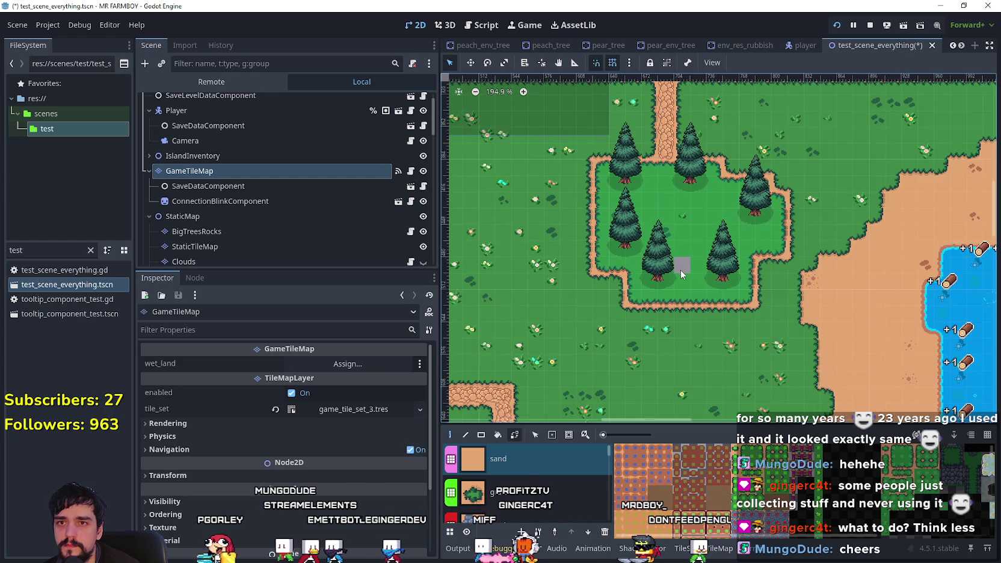
key(ctrl+s)
Step: Make the Clouds layer visible again and save the scene
scroll(680, 274, down, 8)
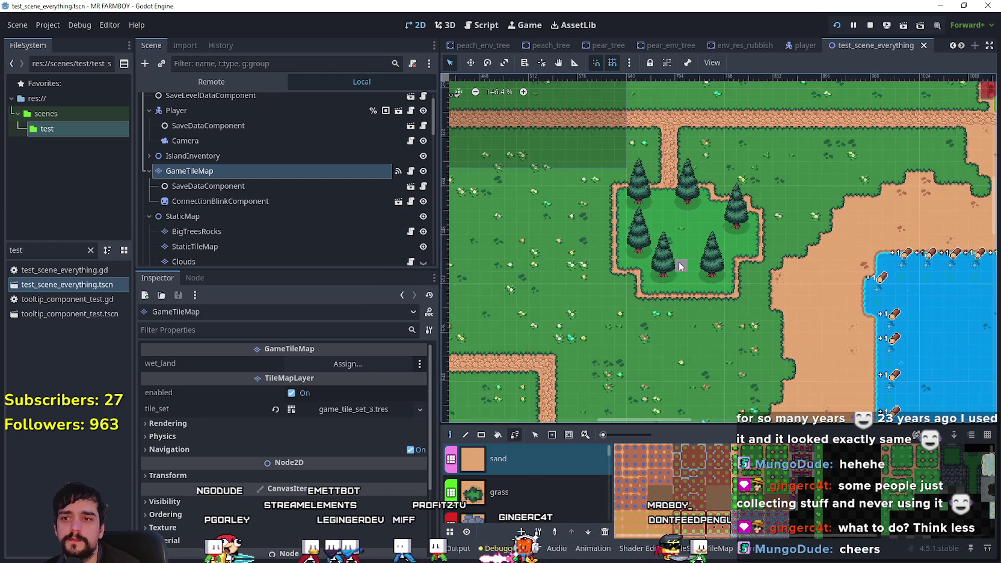
scroll(727, 314, down, 1)
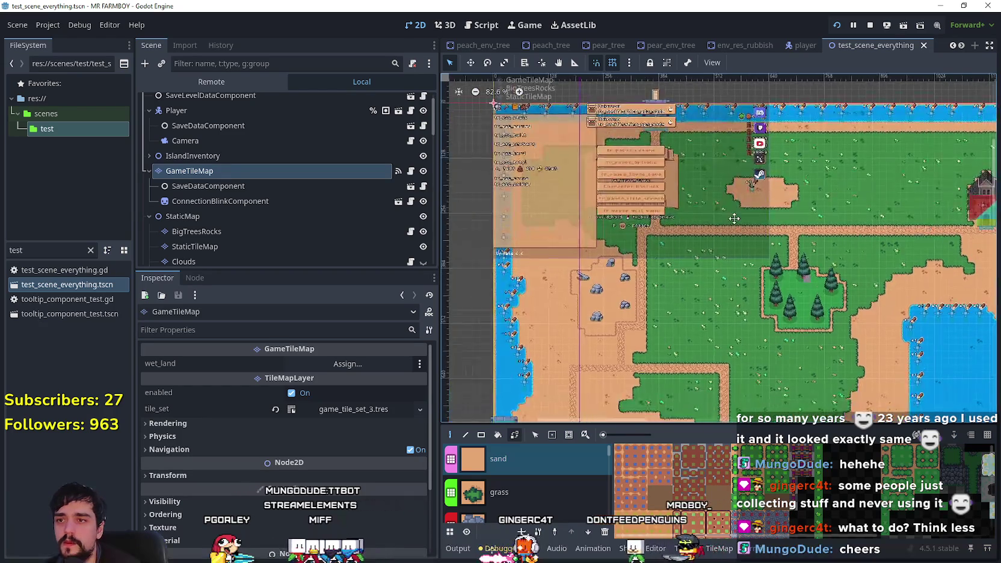
scroll(430, 193, down, 3)
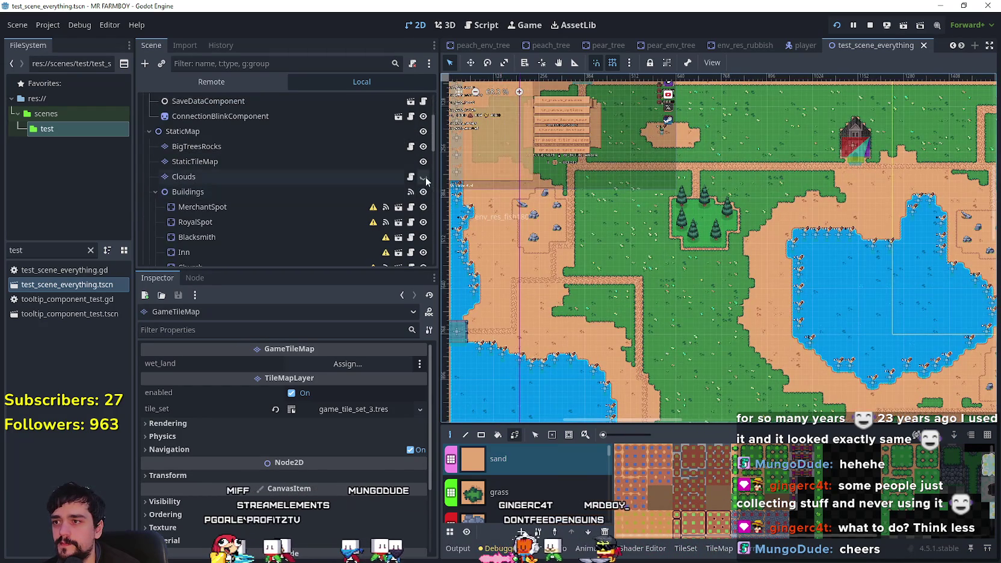
click(423, 177)
scroll(627, 215, down, 3)
key(ctrl+s)
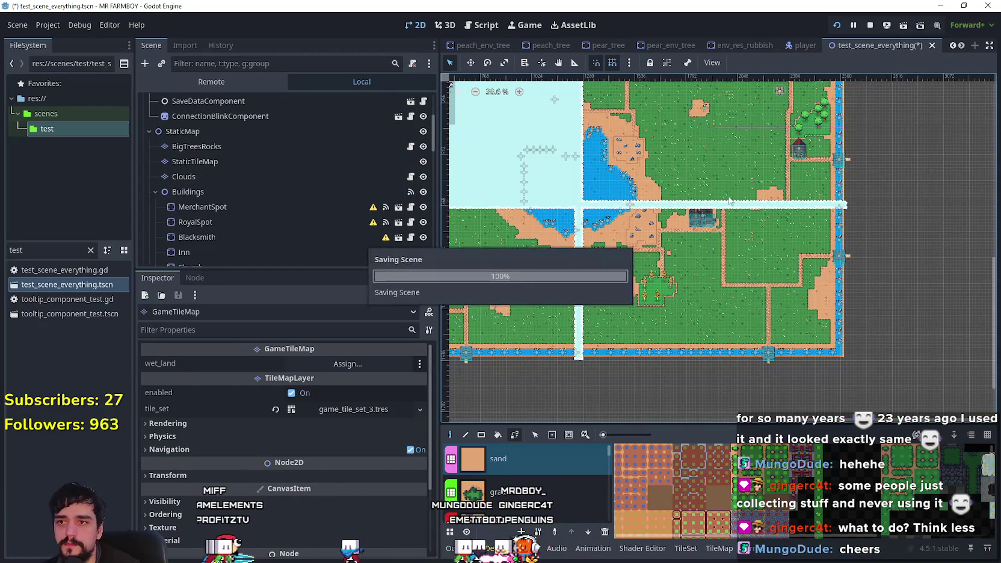
Step: Pan around another area of the map and save the scene once more
scroll(638, 144, up, 8)
drag(724, 146, 735, 267)
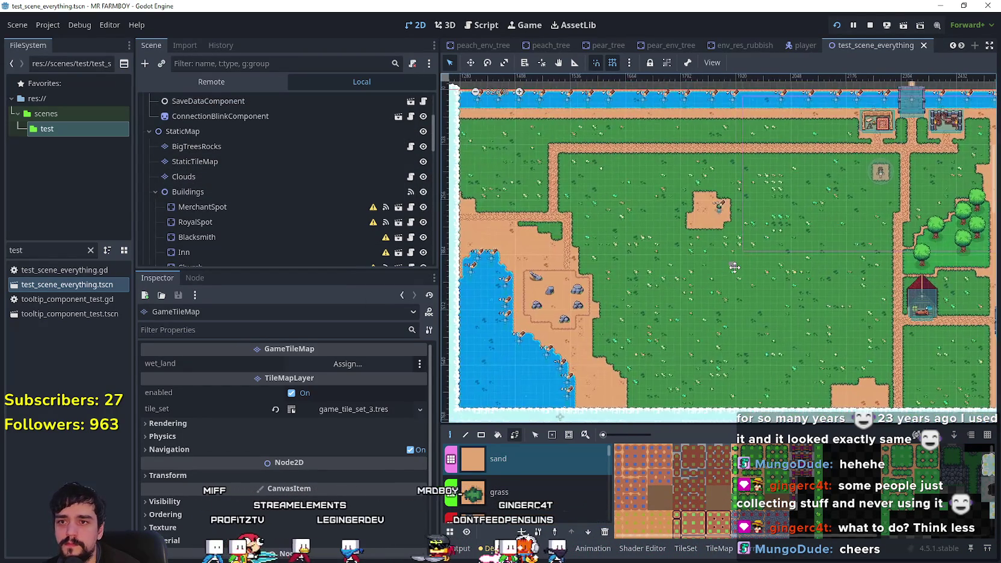
scroll(728, 230, down, 2)
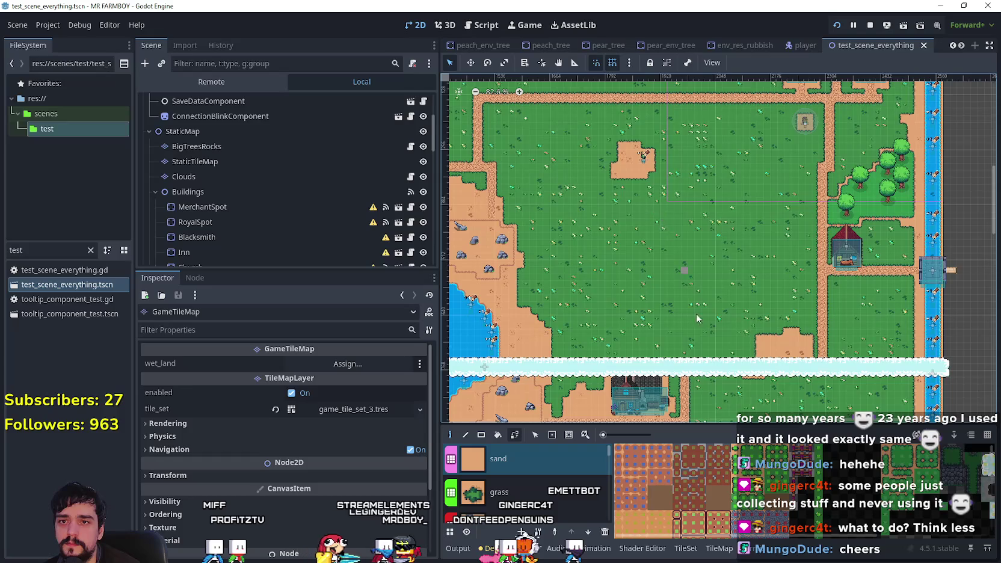
scroll(677, 359, left, 5)
scroll(722, 301, down, 1)
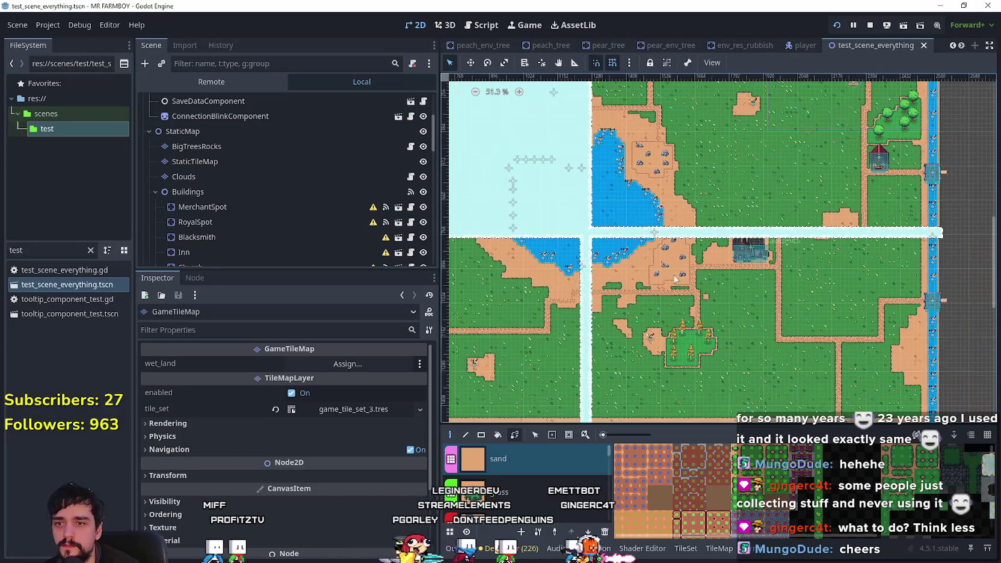
scroll(784, 260, left, 3)
scroll(632, 227, left, 3)
key(ctrl+s)
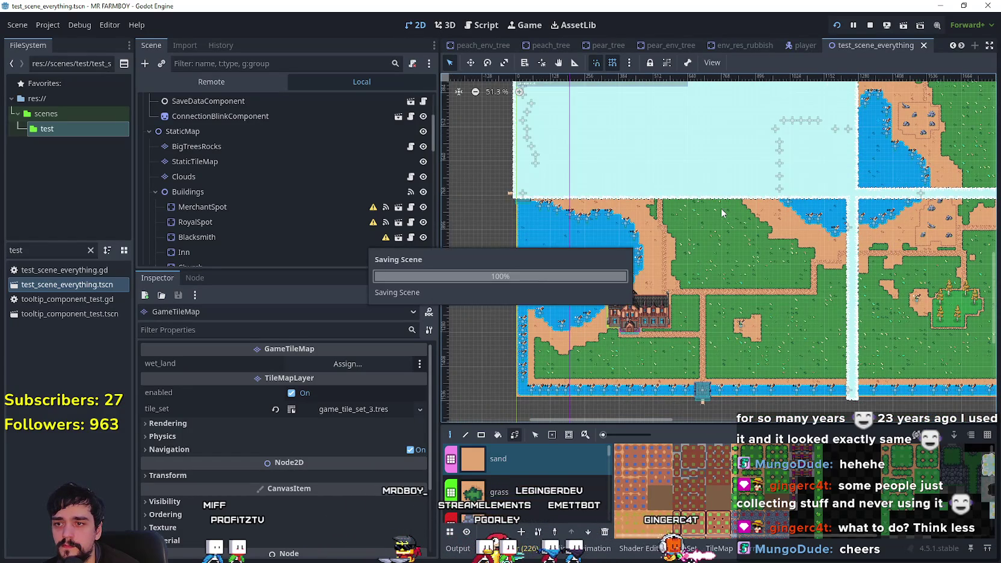
Step: Open and close the running game's pause menu, then leave the game
scroll(710, 133, up, 2)
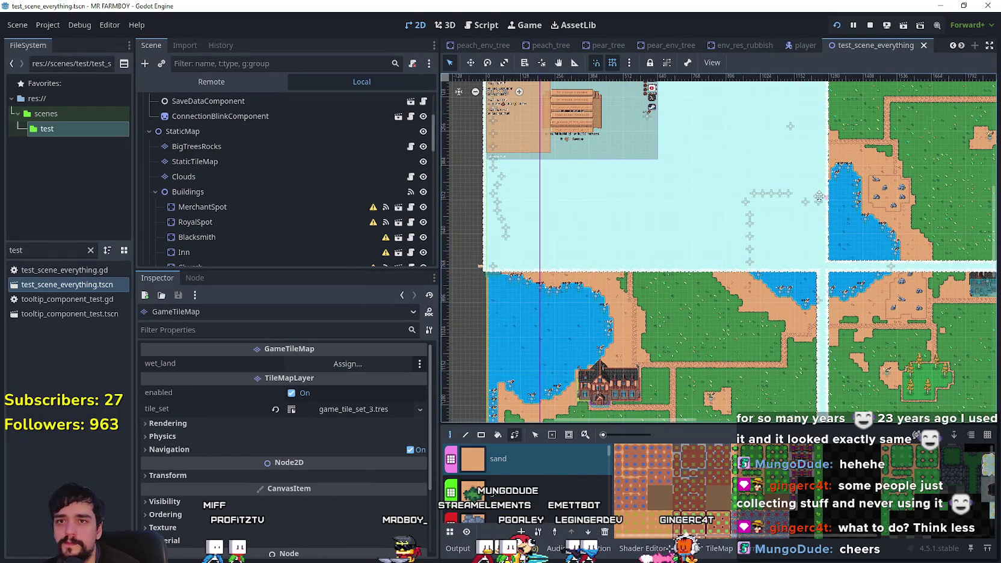
scroll(843, 174, right, 3)
key(Escape)
key(Escape)
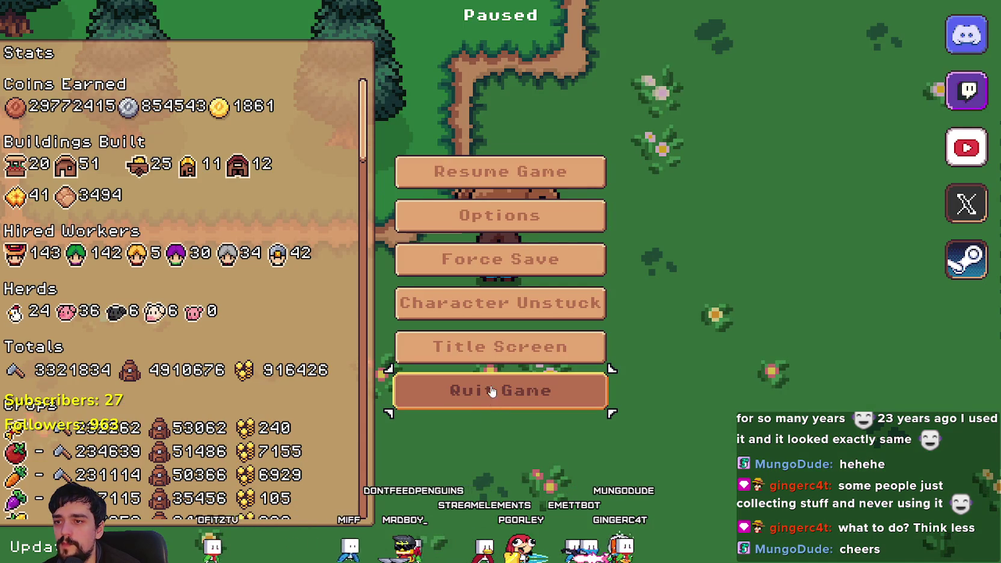
key(Escape)
key(alt+Tab)
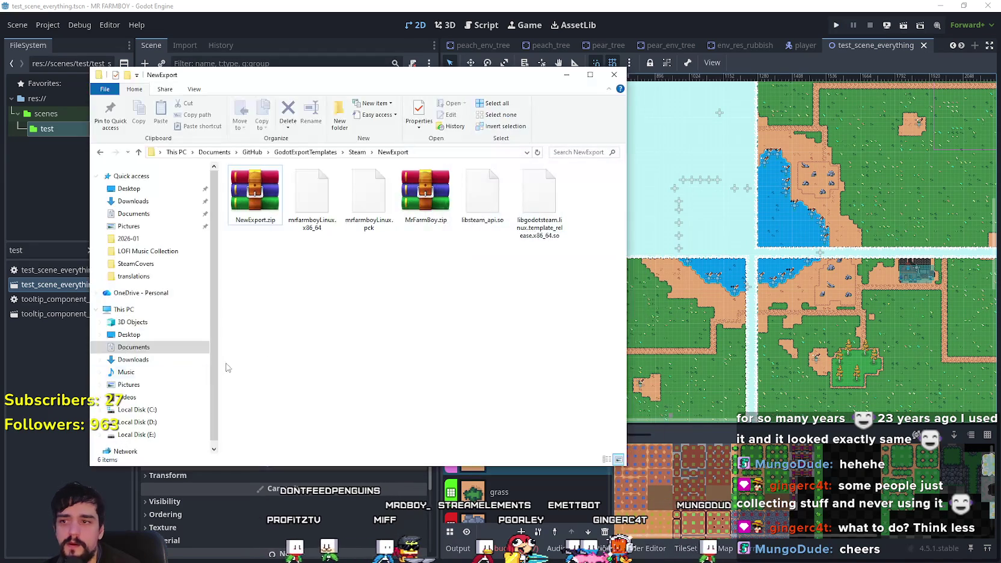
Step: Delete all the old export files from the NewExport folder
right_click(269, 190)
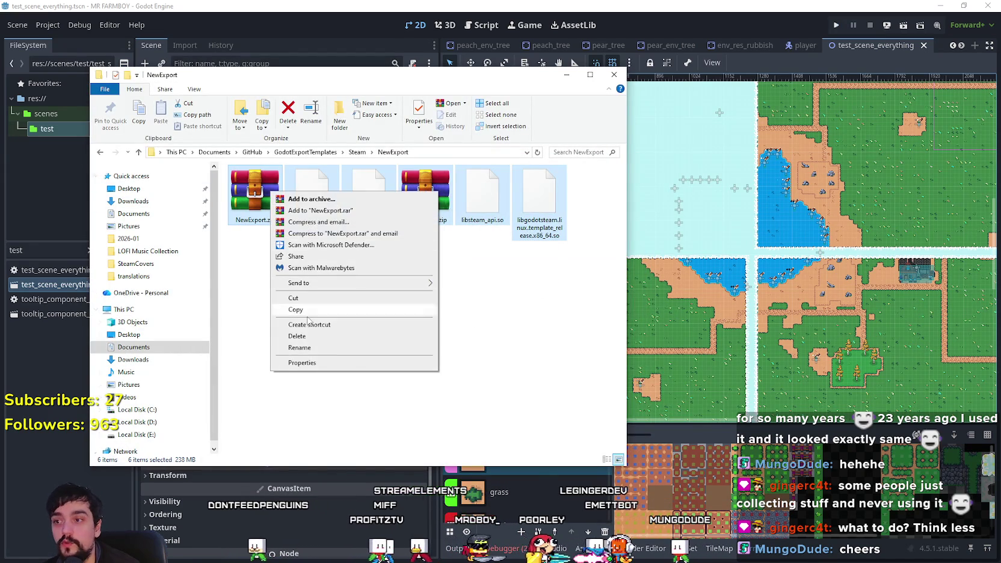
click(370, 328)
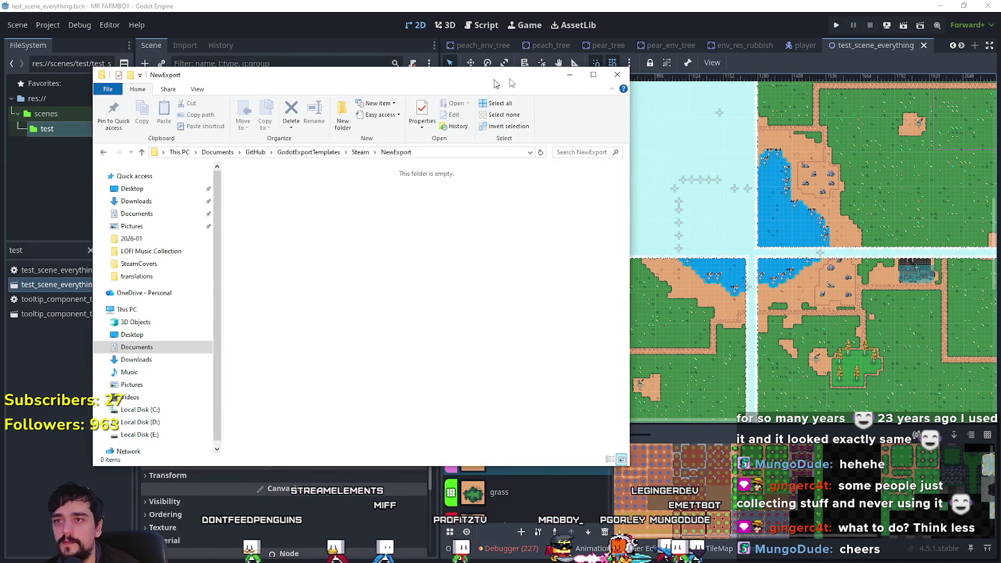
key(alt+Tab)
click(49, 26)
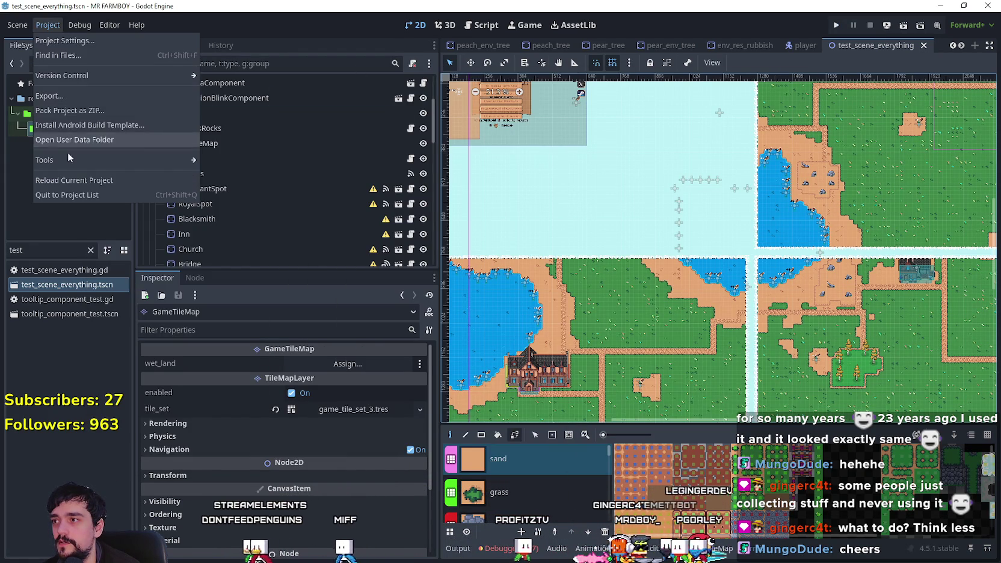
Step: Start a Windows Desktop export, cancel it, close Export and view script errors
click(71, 97)
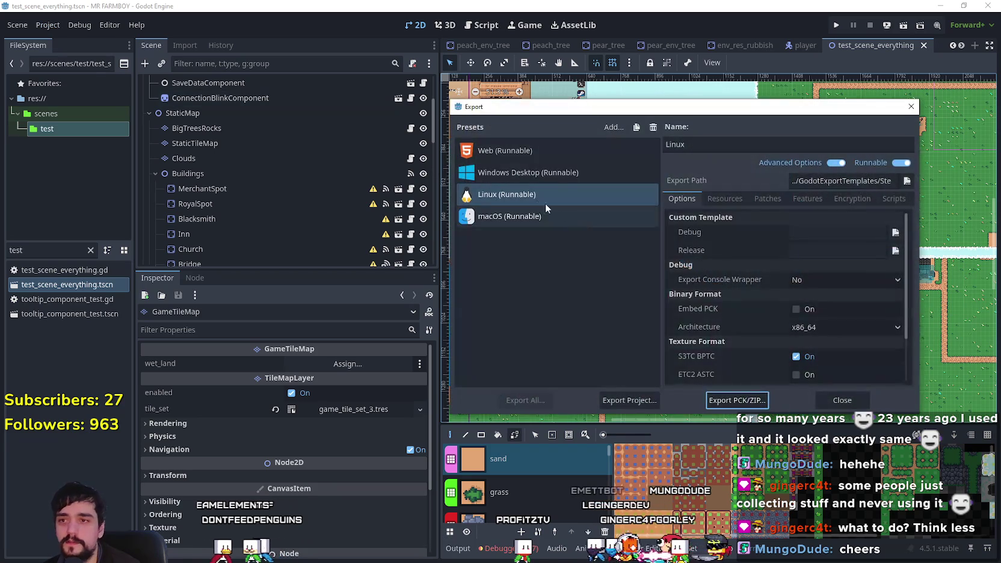
click(522, 174)
click(620, 401)
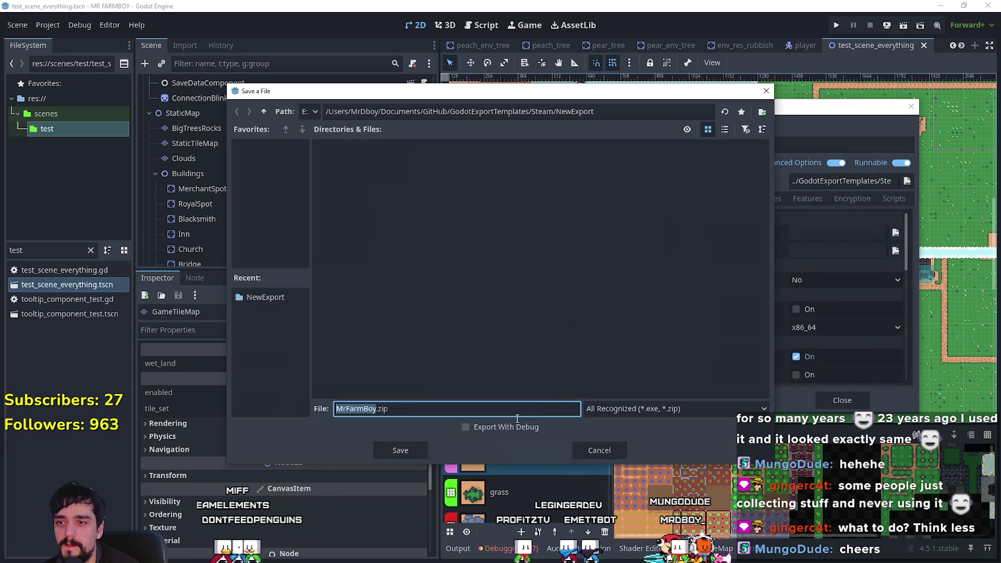
click(608, 455)
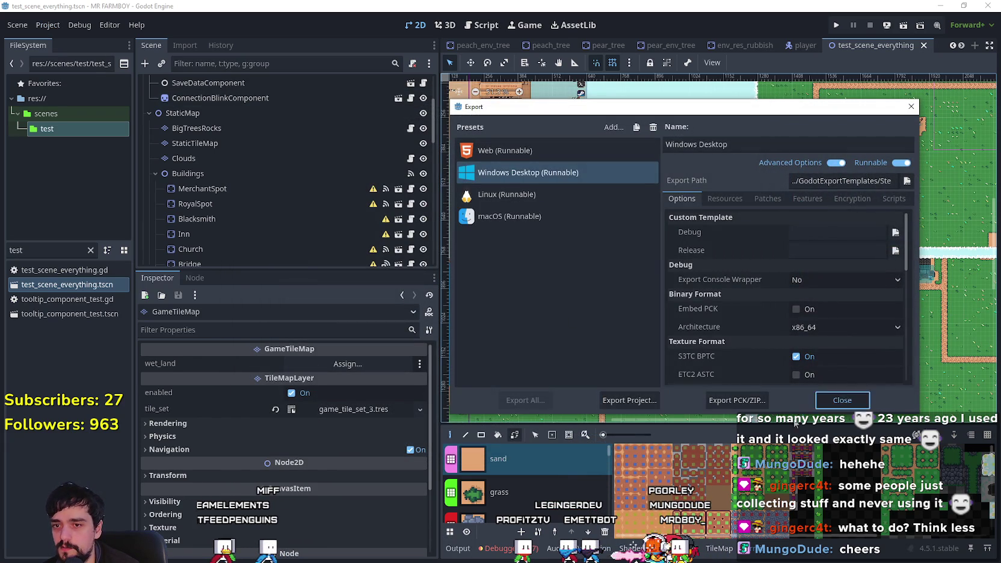
click(841, 400)
click(529, 546)
click(515, 419)
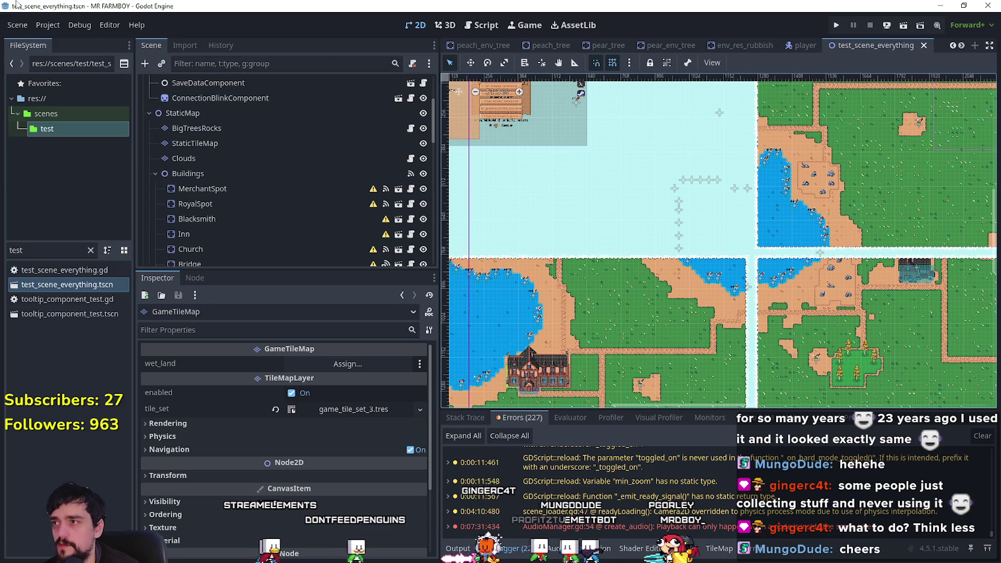
Step: Export the Windows Desktop build as MrFarmBoy.zip
click(48, 25)
click(75, 92)
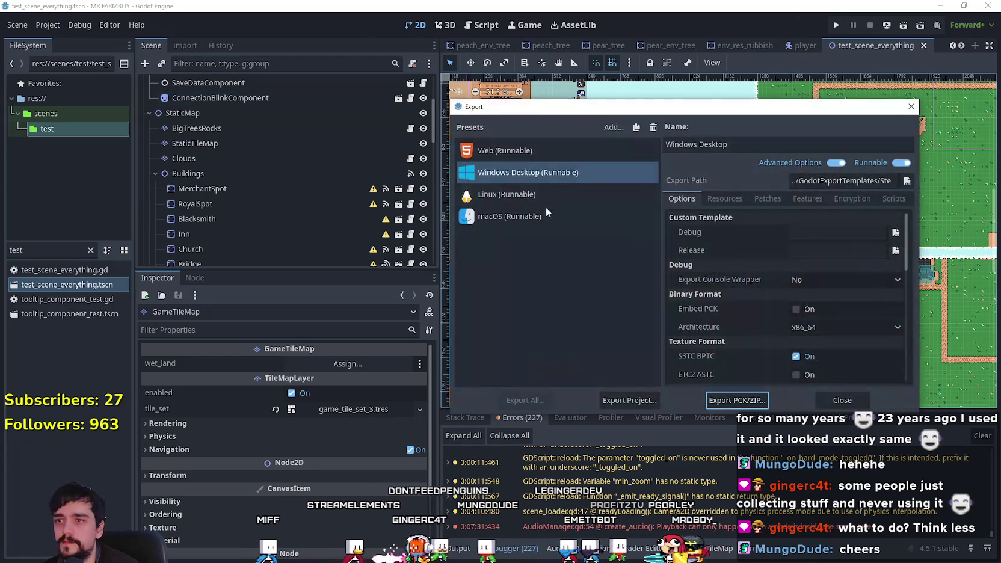
click(646, 405)
key(Return)
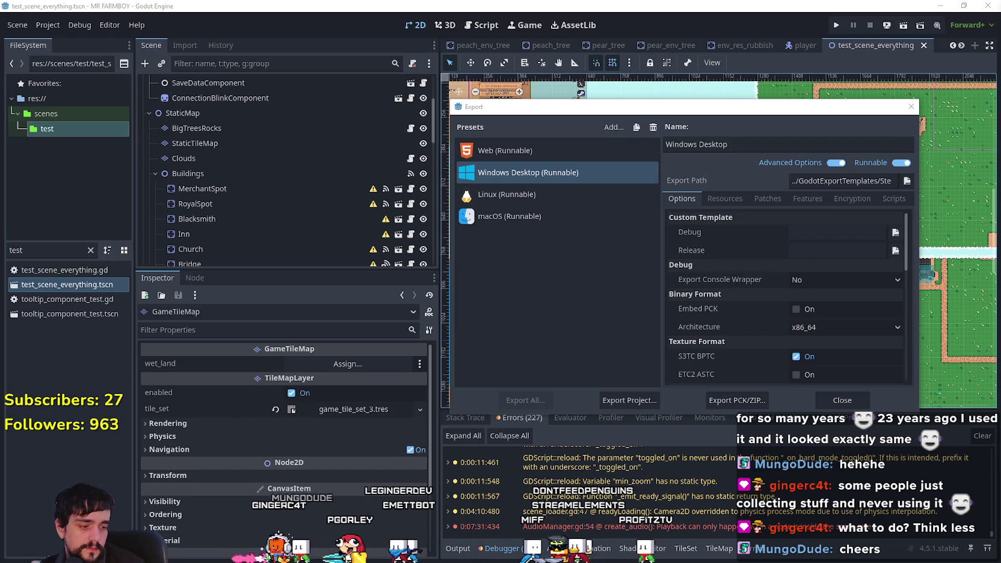
Step: Export the Linux build as mrfarmboyLinux.x86_64 into NewExport
click(530, 194)
click(626, 400)
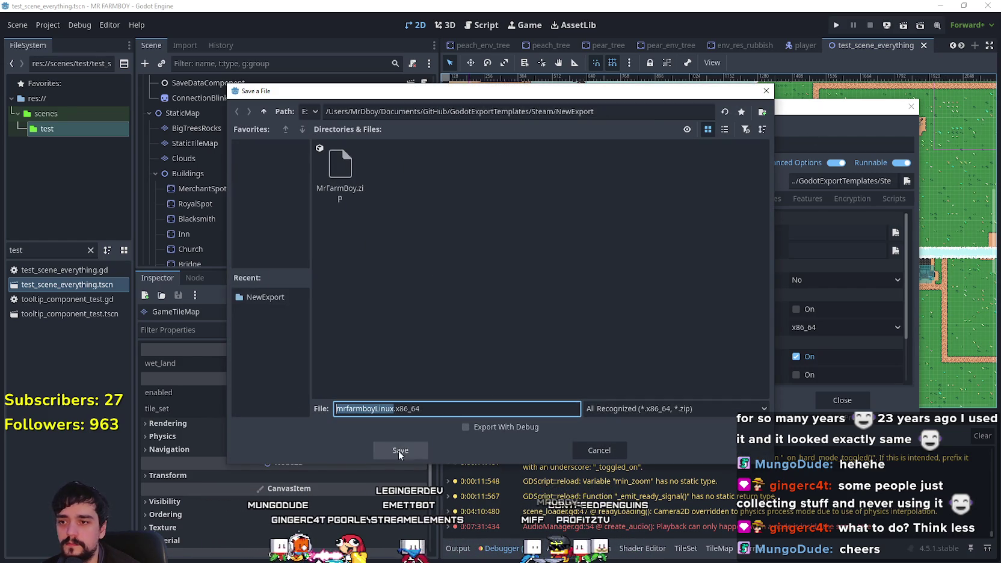
click(399, 451)
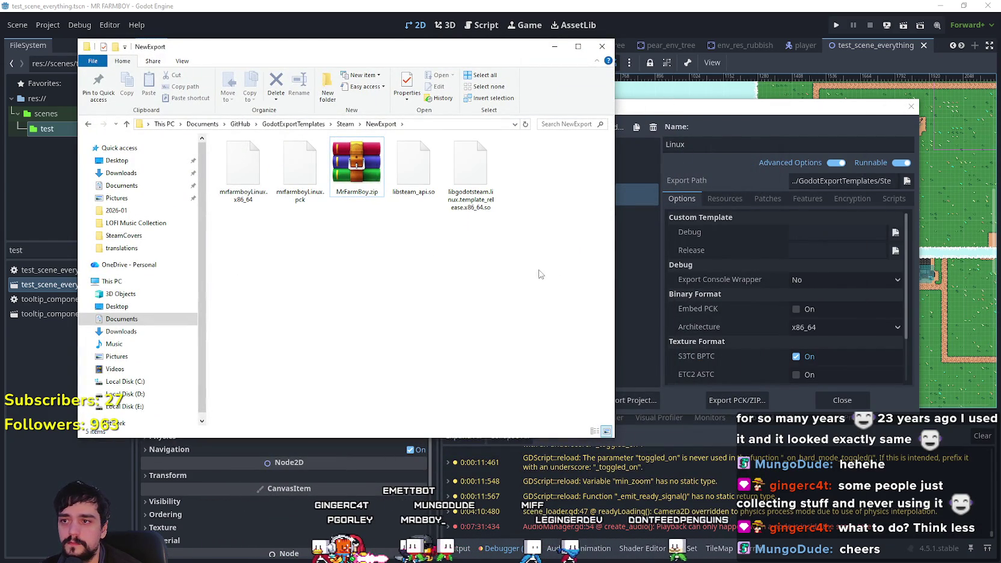
Step: Extract MrFarmBoy.zip into its own folder, then delete the extracted folder
drag(405, 48, 348, 48)
right_click(306, 164)
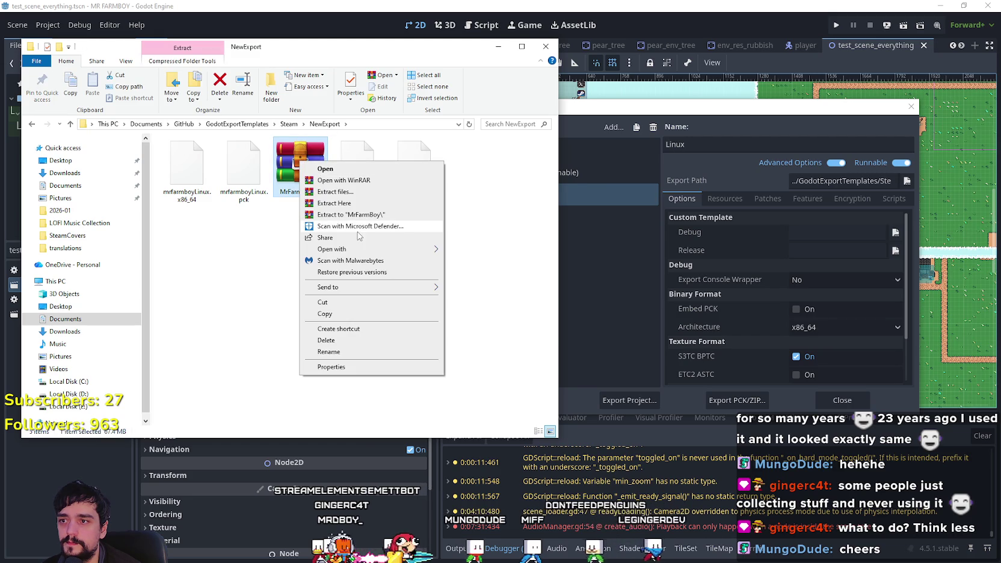
click(335, 207)
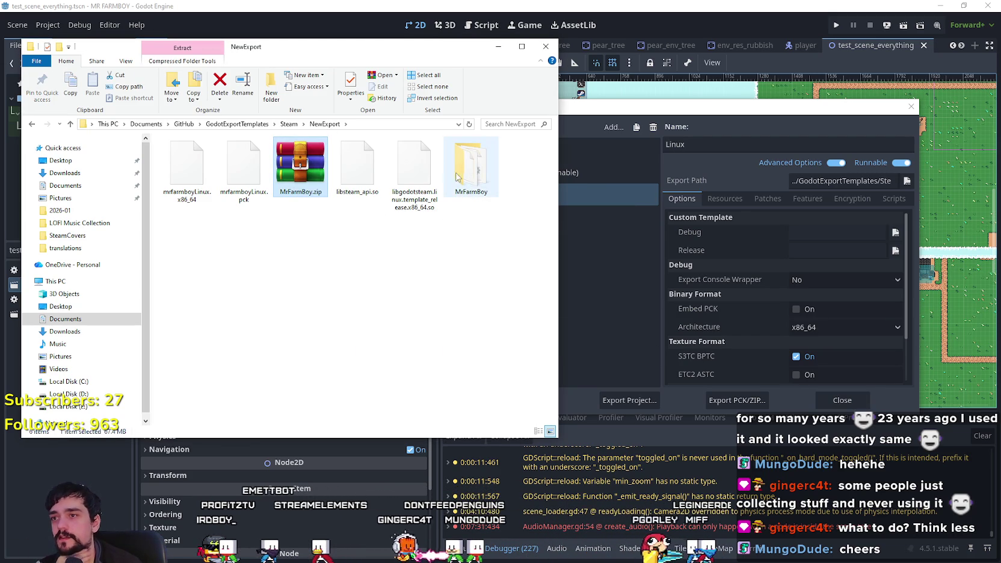
right_click(475, 175)
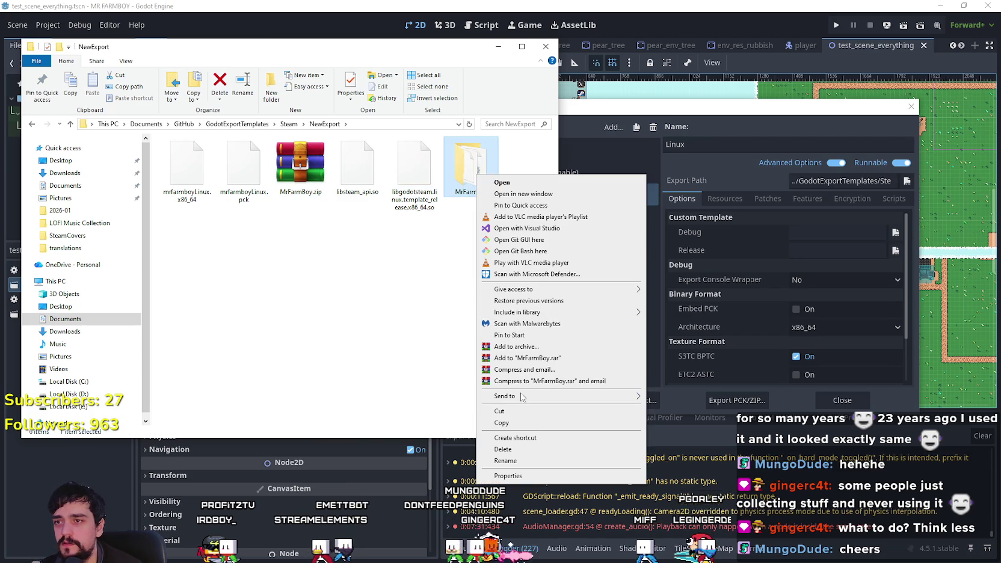
click(520, 453)
Step: In WinRAR, add the four mrfarmboyLinux files to a new ZIP, NewExport.zip
right_click(308, 176)
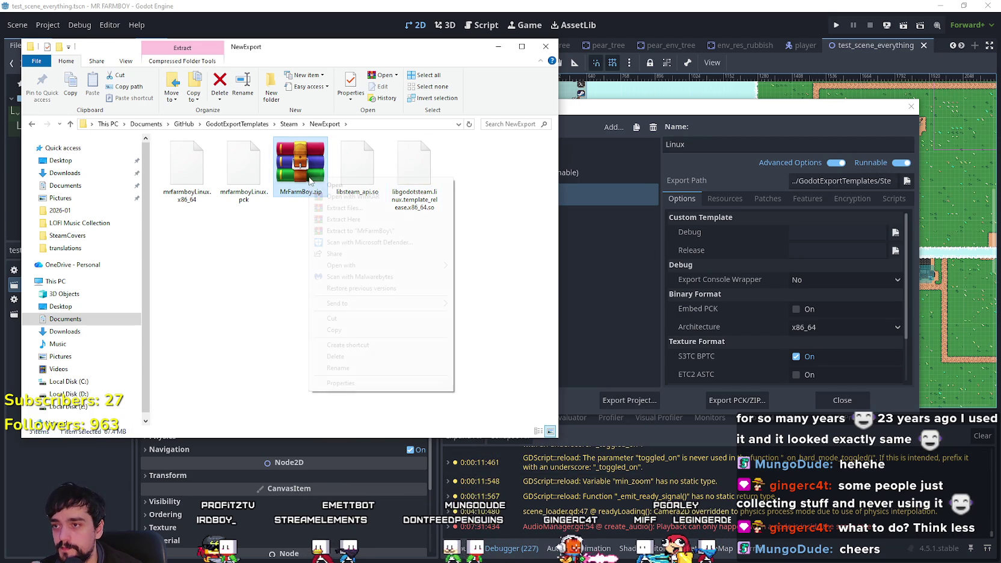
click(353, 196)
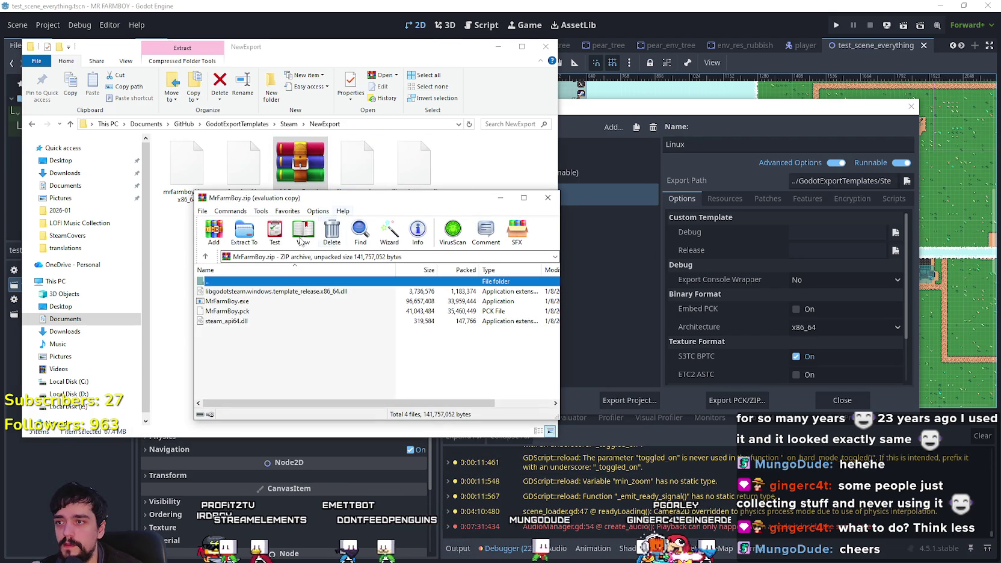
double_click(275, 282)
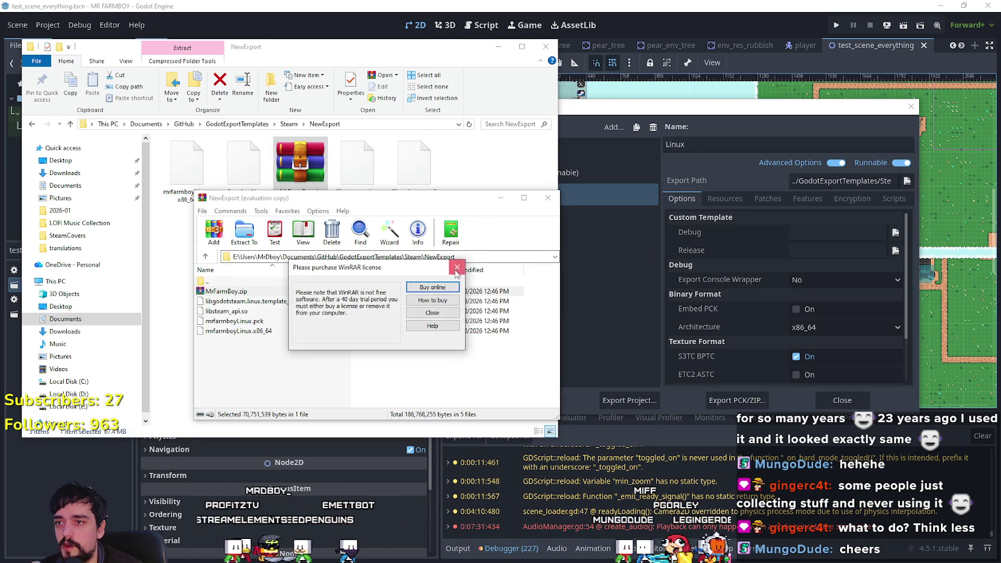
click(429, 319)
mouse_move(441, 360)
mouse_down()
mouse_move(337, 313)
mouse_move(328, 298)
mouse_up()
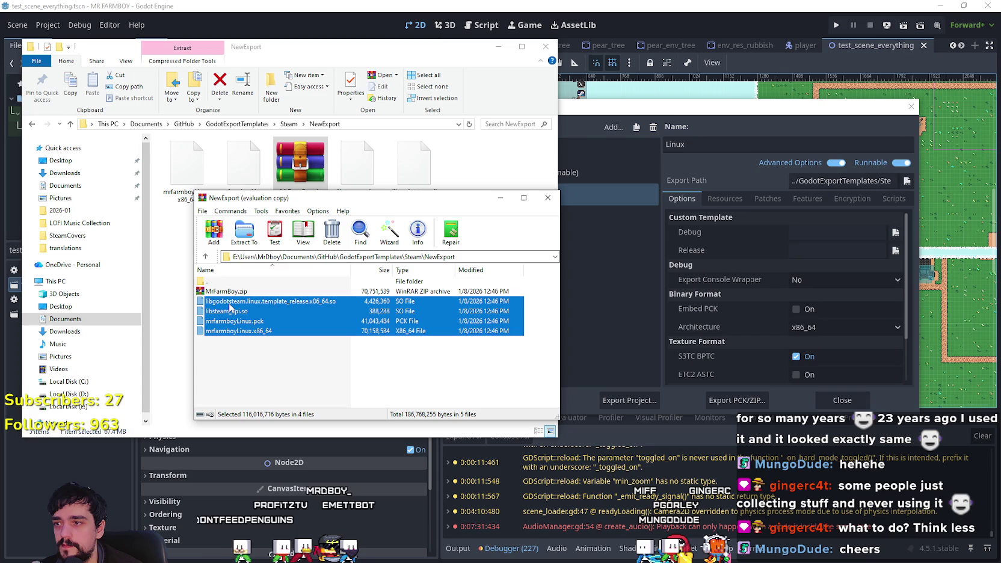
click(214, 231)
click(333, 298)
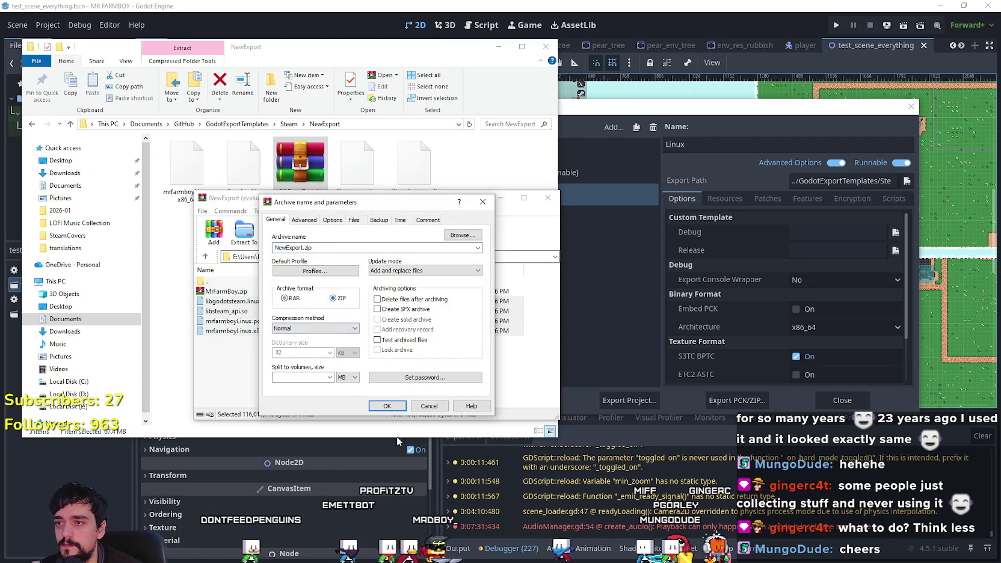
click(387, 406)
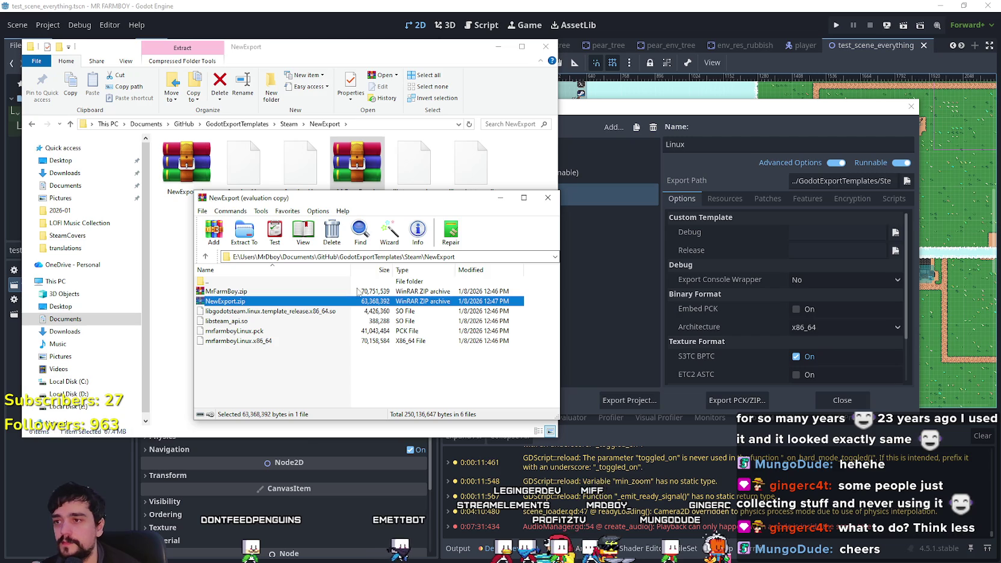
click(545, 199)
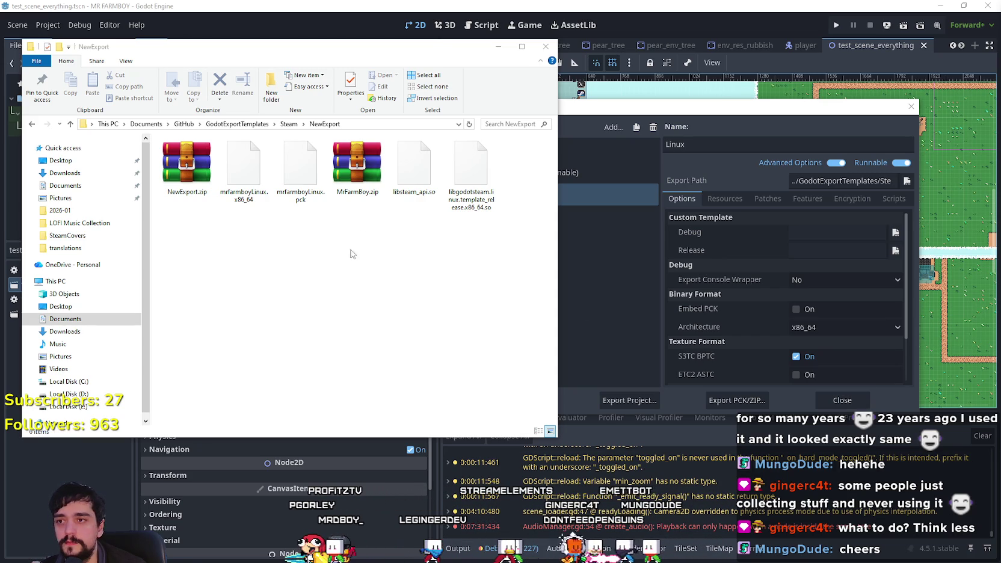
drag(357, 165, 436, 265)
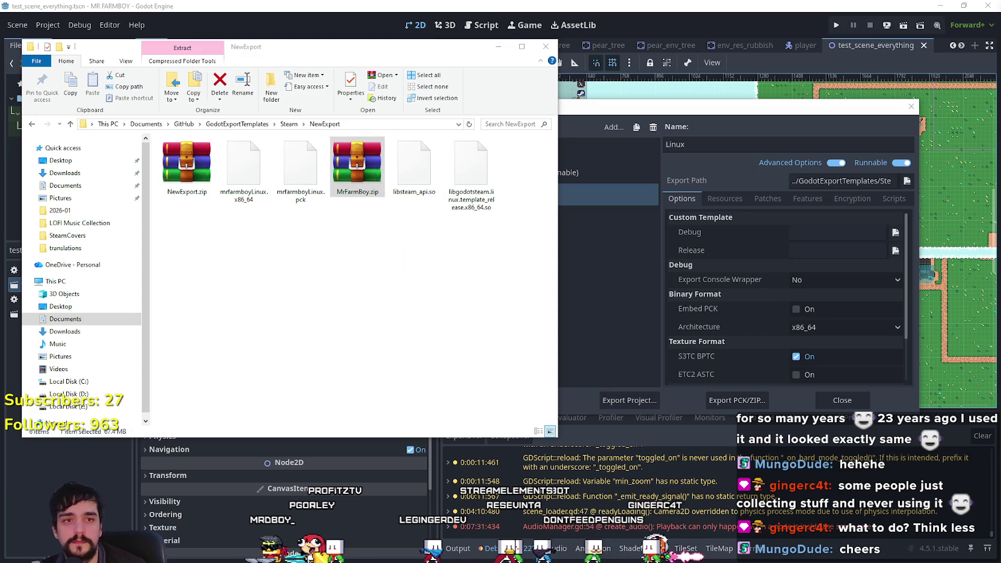
drag(187, 166, 313, 316)
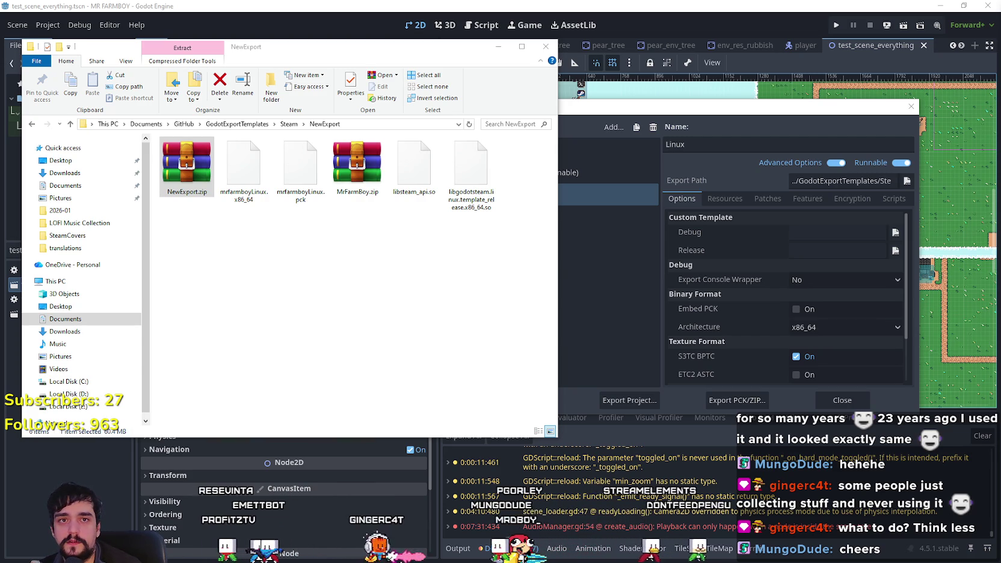
Step: Delete every file in the NewExport folder
click(431, 259)
key(ctrl+a)
right_click(194, 167)
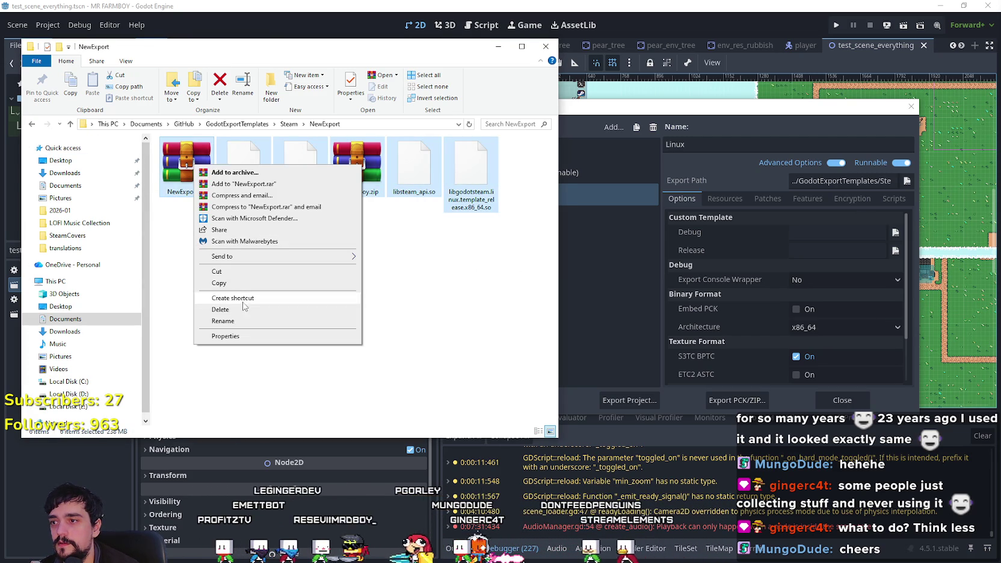
click(244, 307)
Step: Close Godot's Export dialog, quit the editor, and view the repository history
click(804, 416)
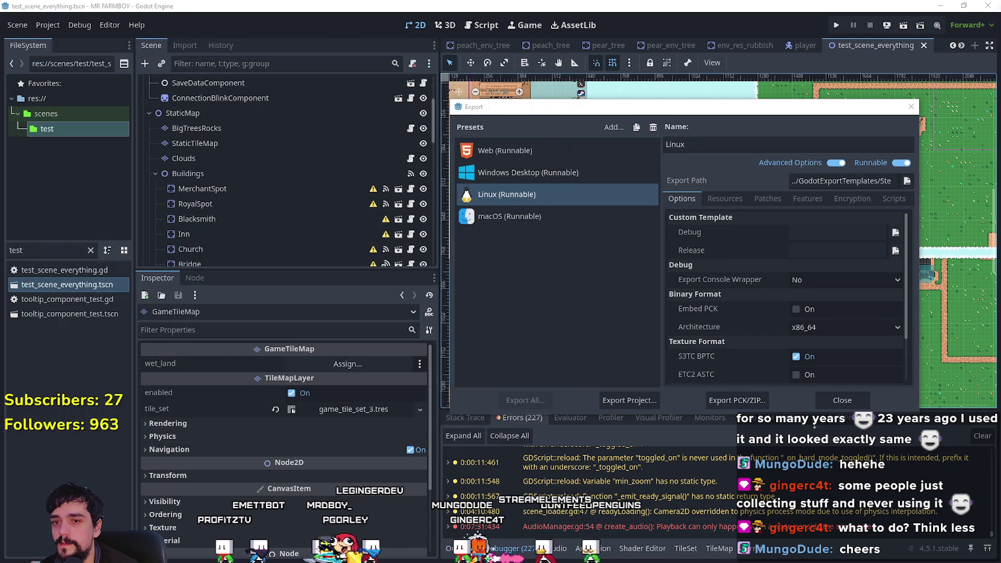
click(834, 395)
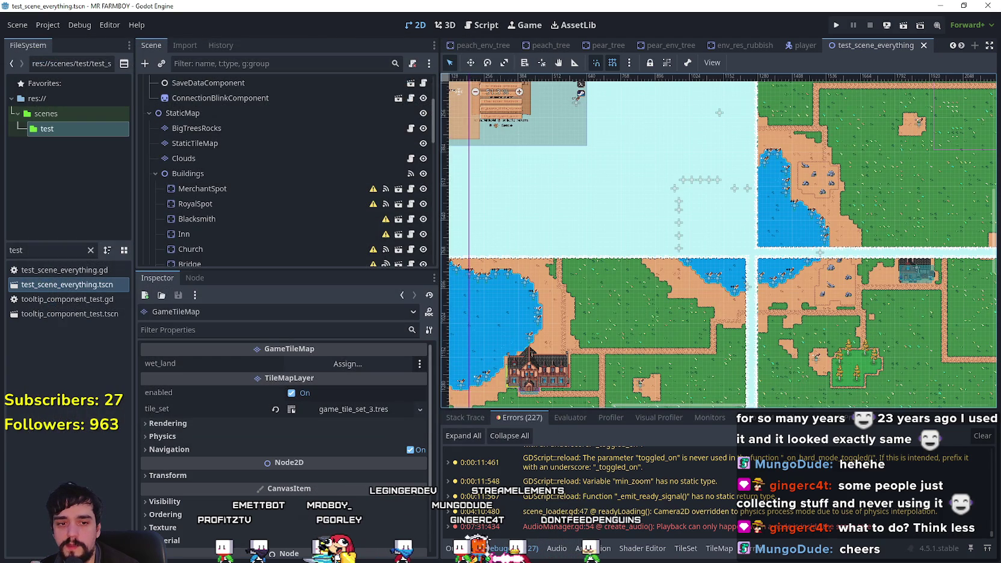
key(super+e)
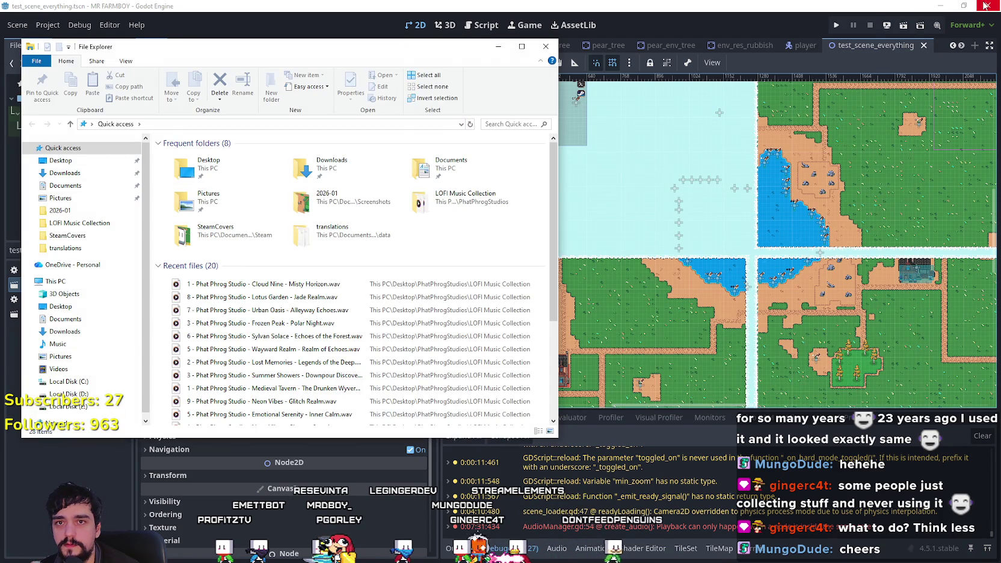
click(985, 6)
click(986, 6)
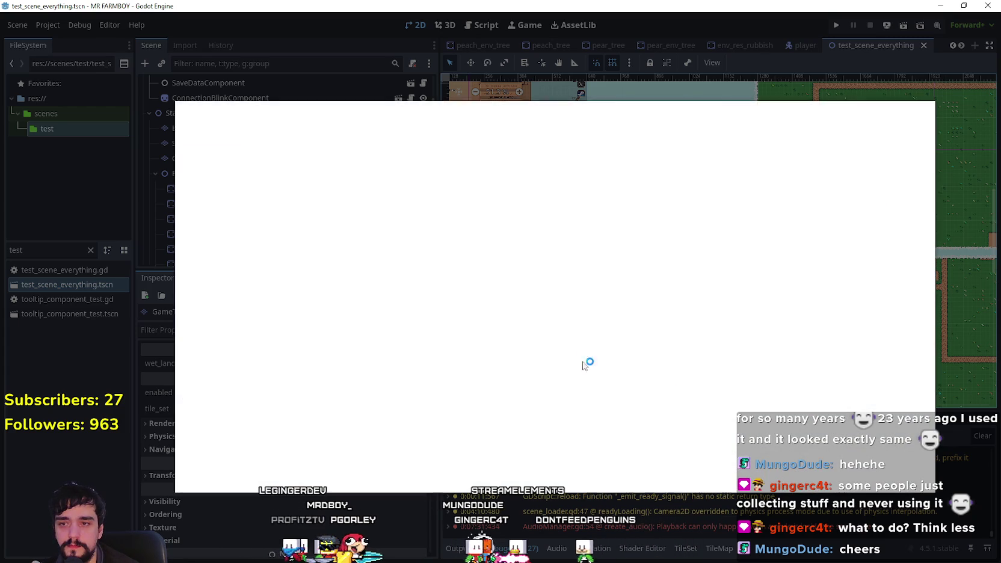
click(405, 152)
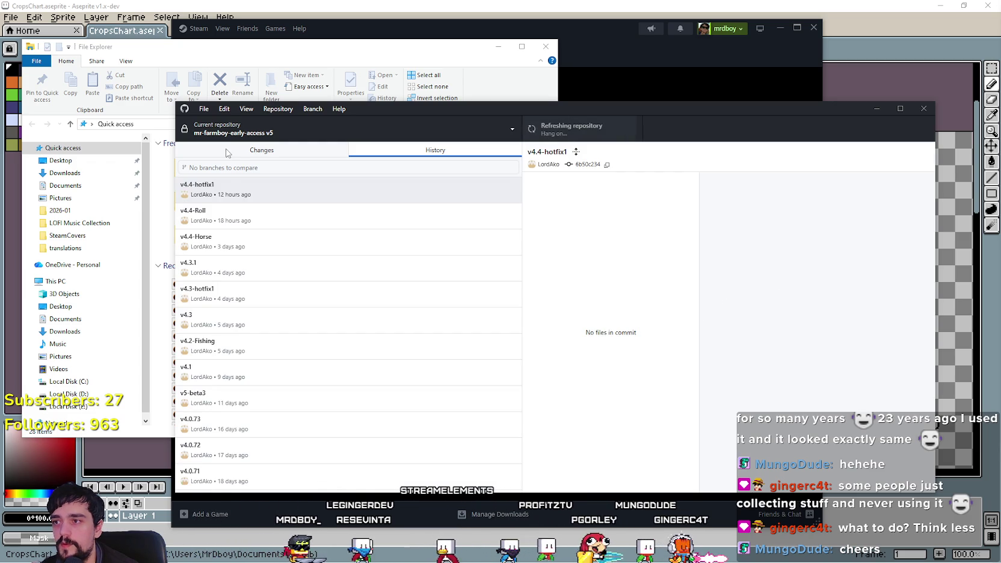
Step: Commit the 48 changed files to v5 with the summary 'v4.4-hotfix3'
click(229, 151)
click(298, 397)
text(v4)
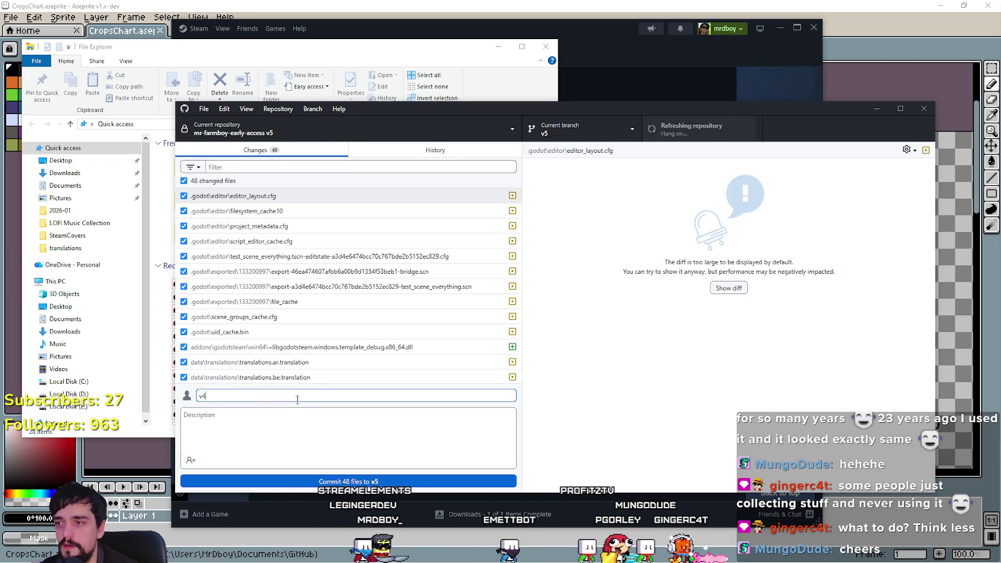
text(.4-hotfix3)
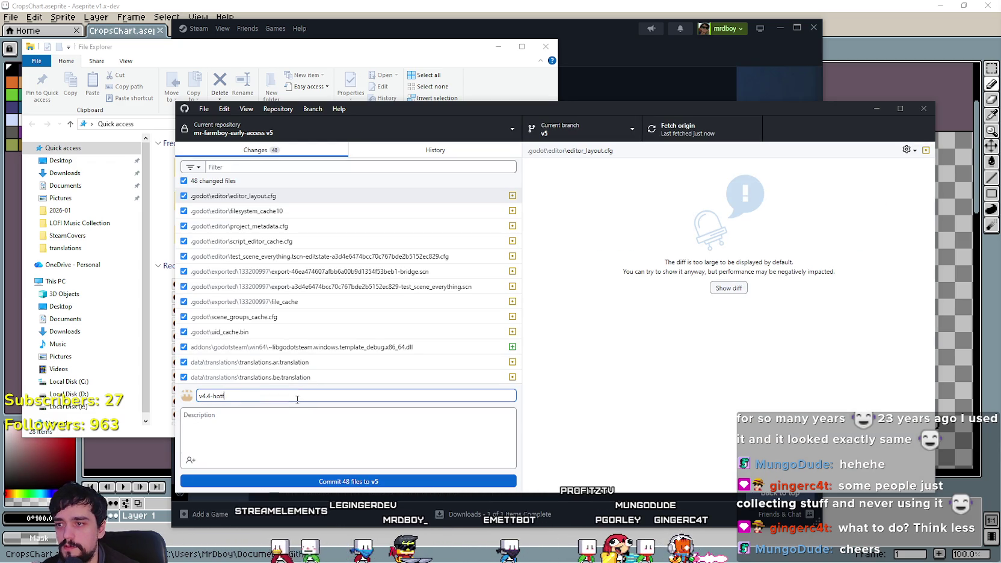
click(320, 482)
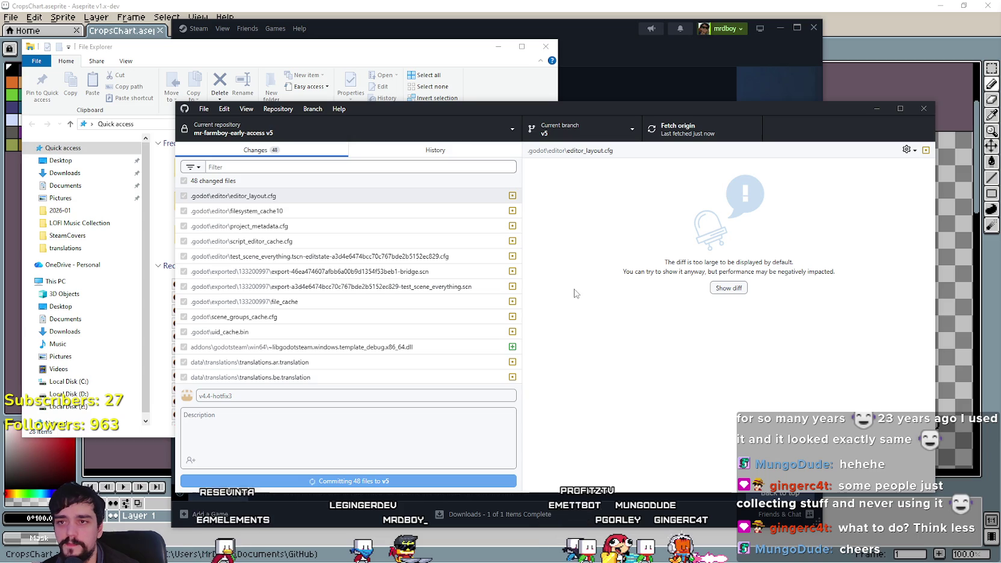
Step: Browse File Explorer to Documents\GitHub, then push the commit to origin
click(299, 58)
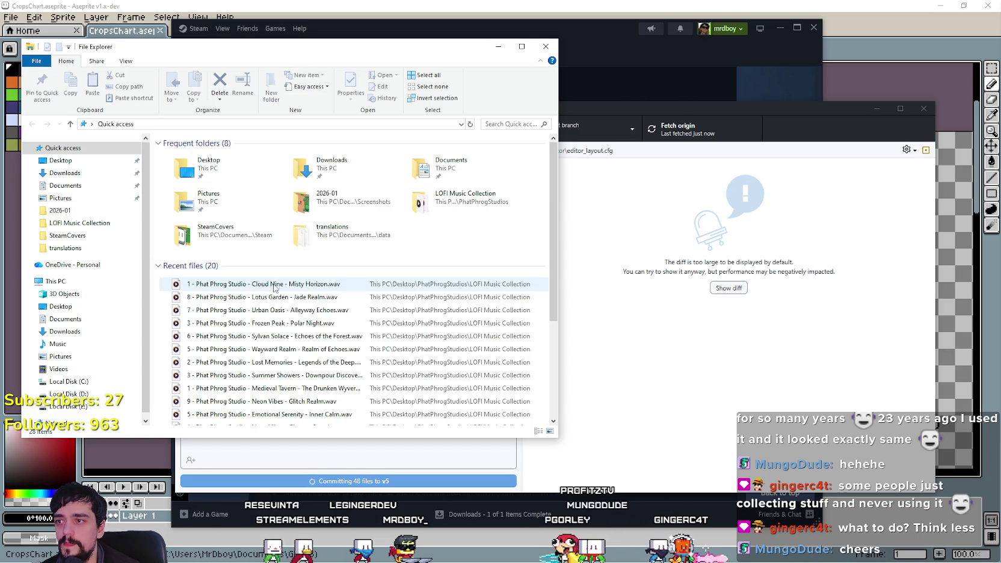
click(65, 172)
click(84, 186)
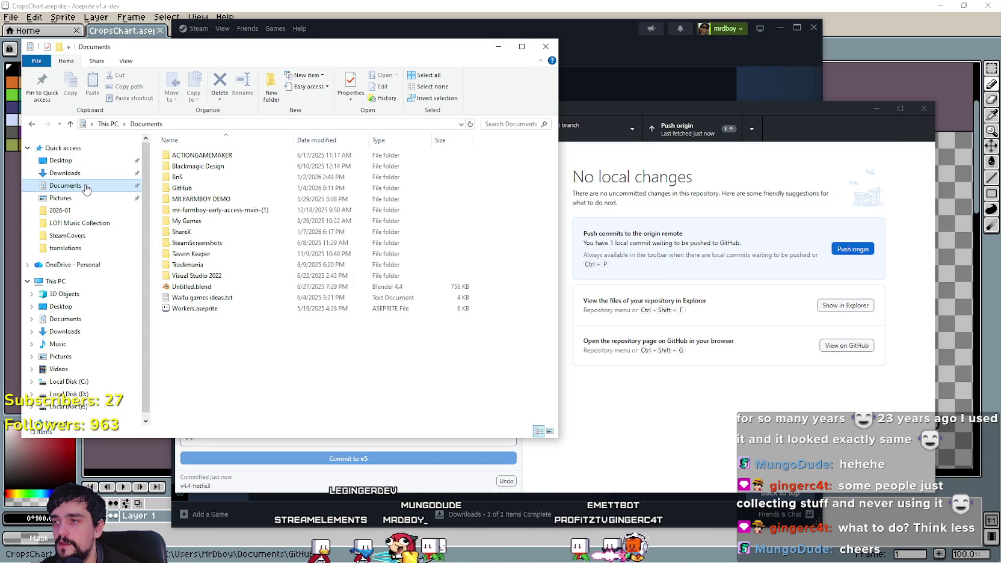
double_click(181, 187)
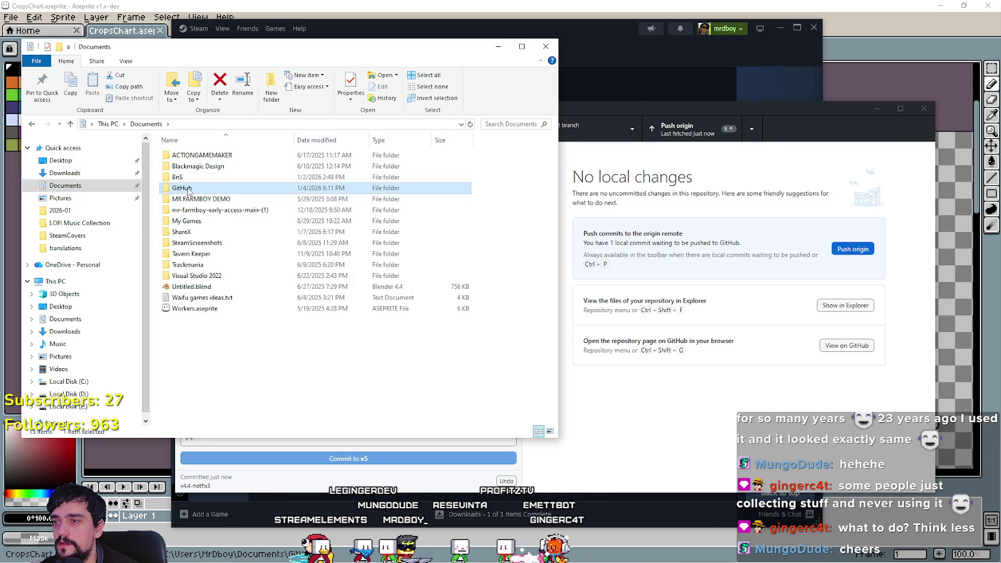
click(920, 118)
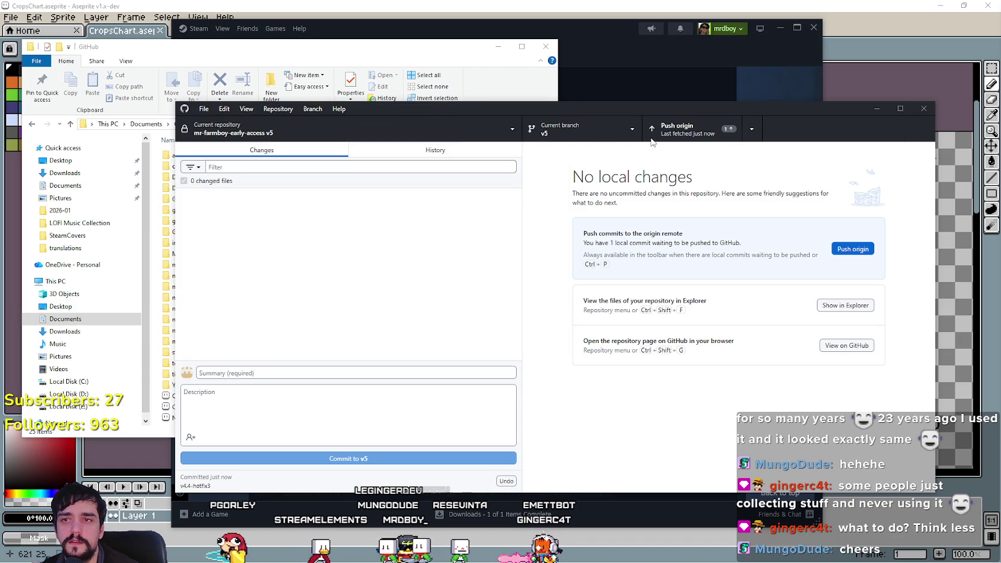
click(698, 130)
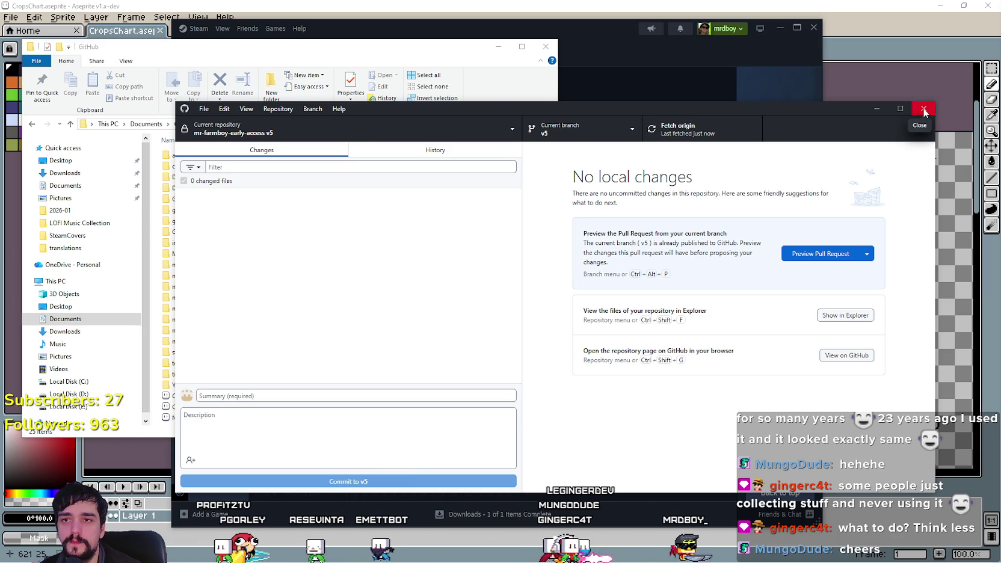
Step: Copy-paste the v5 folder and name the copy 'mr-farmboy-early-access v5 Release Canditate'
click(924, 108)
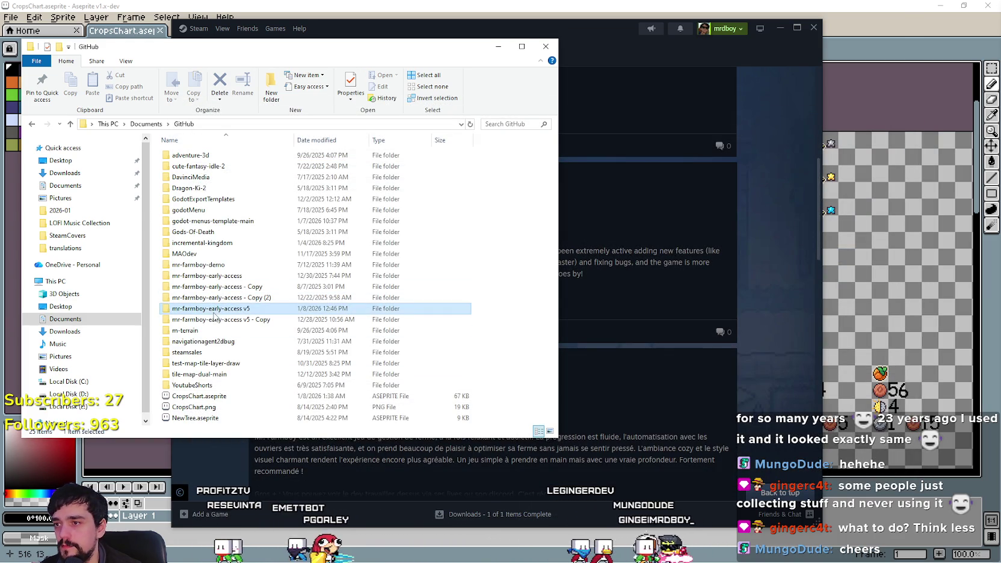
right_click(196, 309)
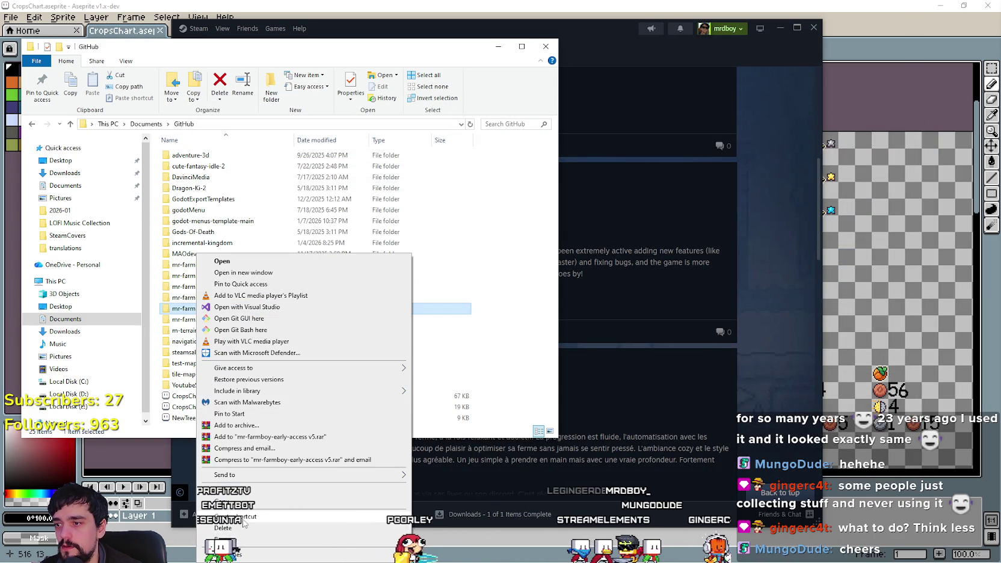
click(367, 438)
right_click(506, 374)
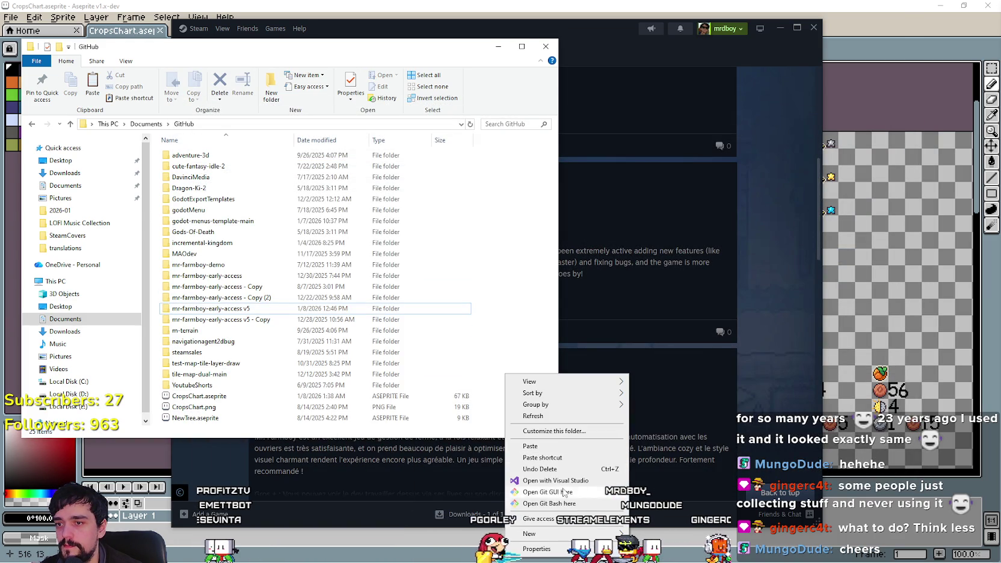
click(475, 381)
text(mr-farmboy-early-access v5 Release Canditate)
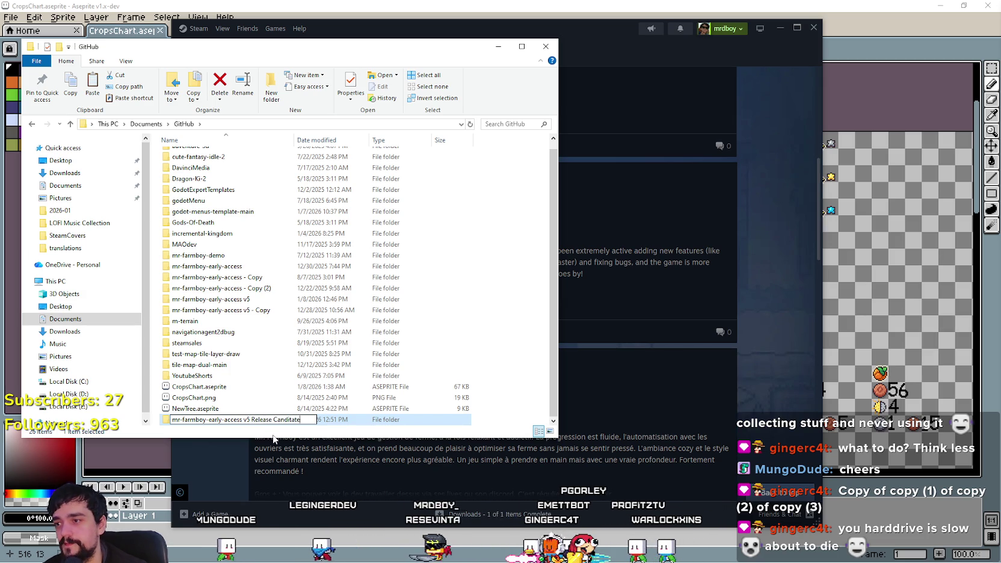
key(Return)
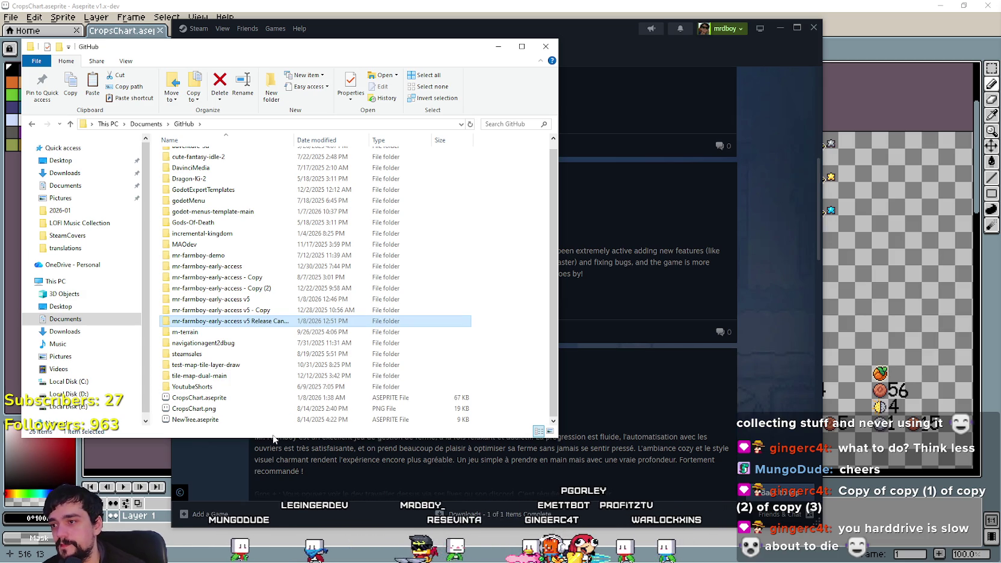
double_click(283, 322)
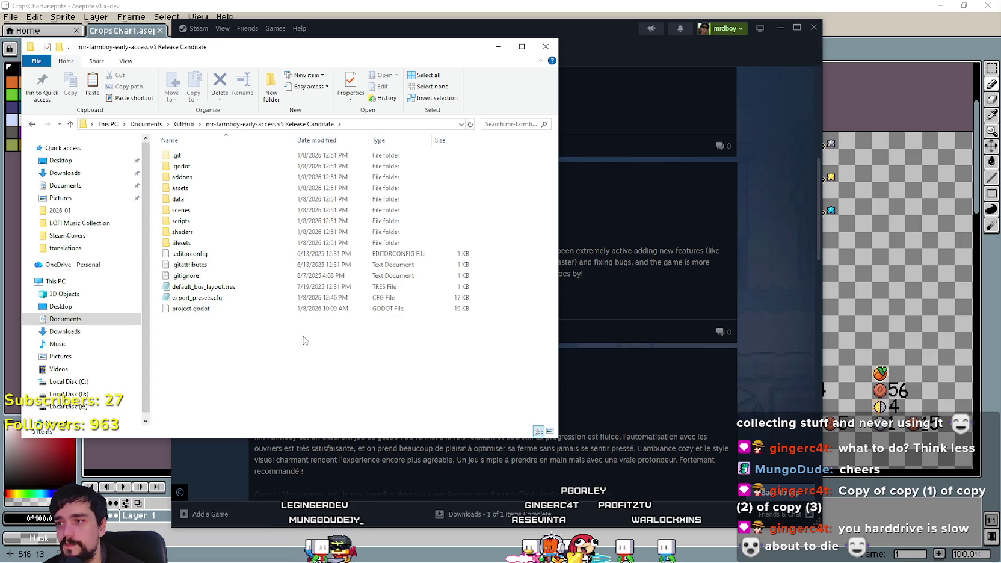
double_click(211, 155)
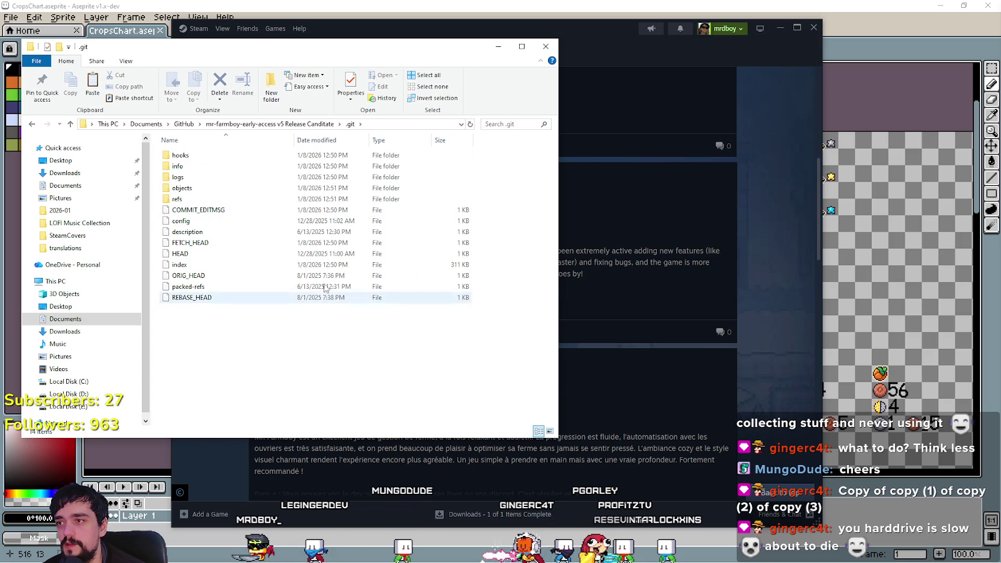
click(270, 124)
drag(333, 46, 490, 59)
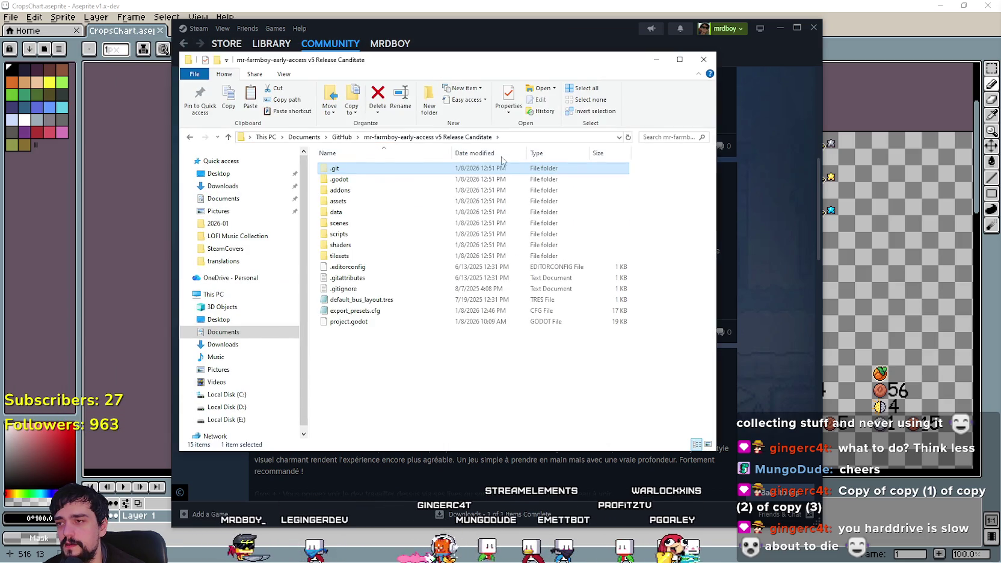
double_click(391, 169)
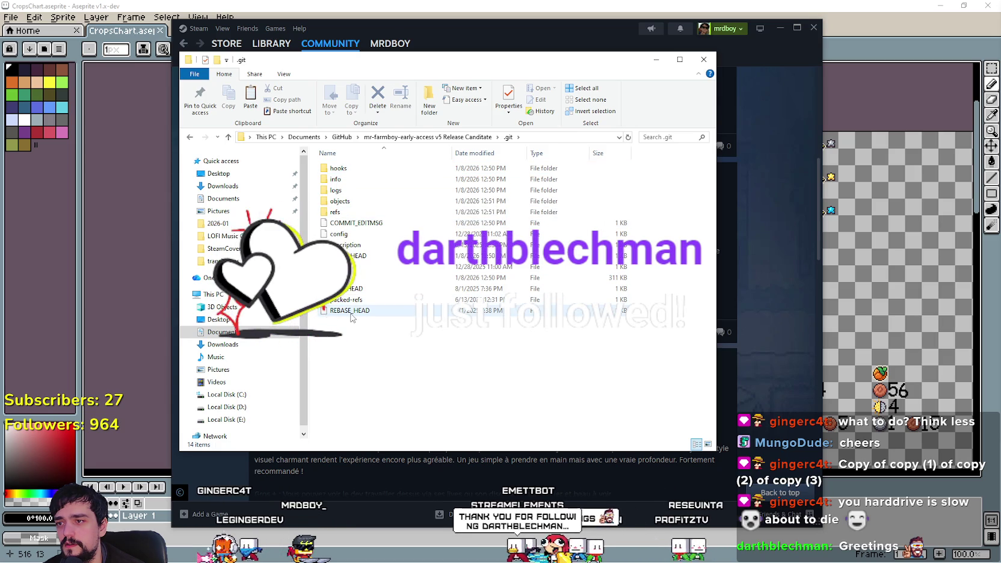
key(BackSpace)
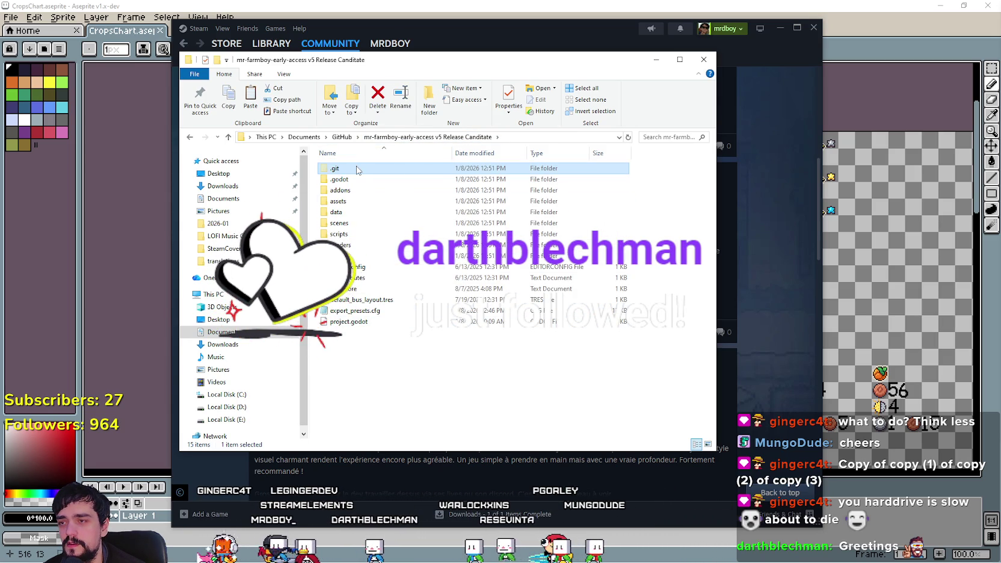
mouse_move(357, 170)
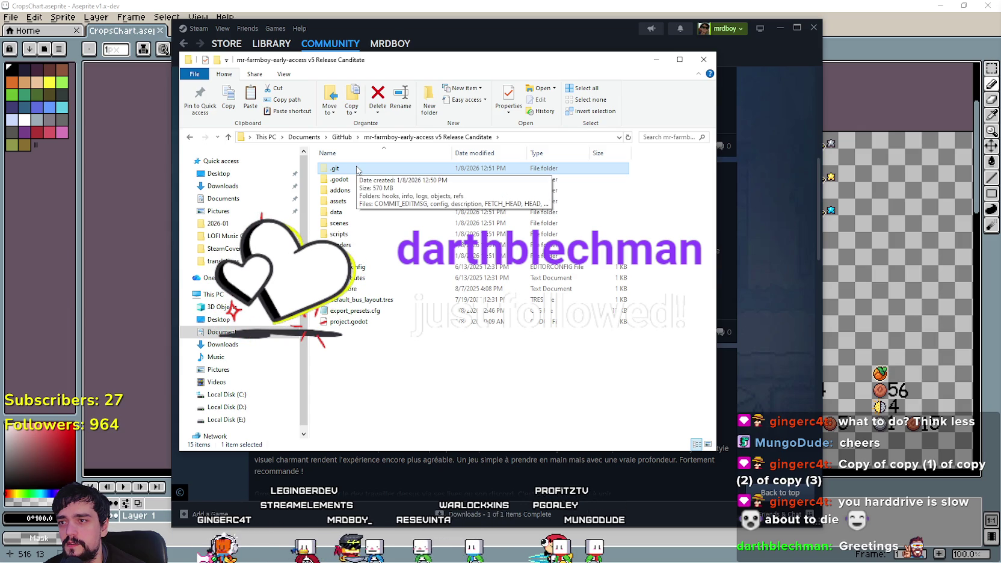
double_click(357, 169)
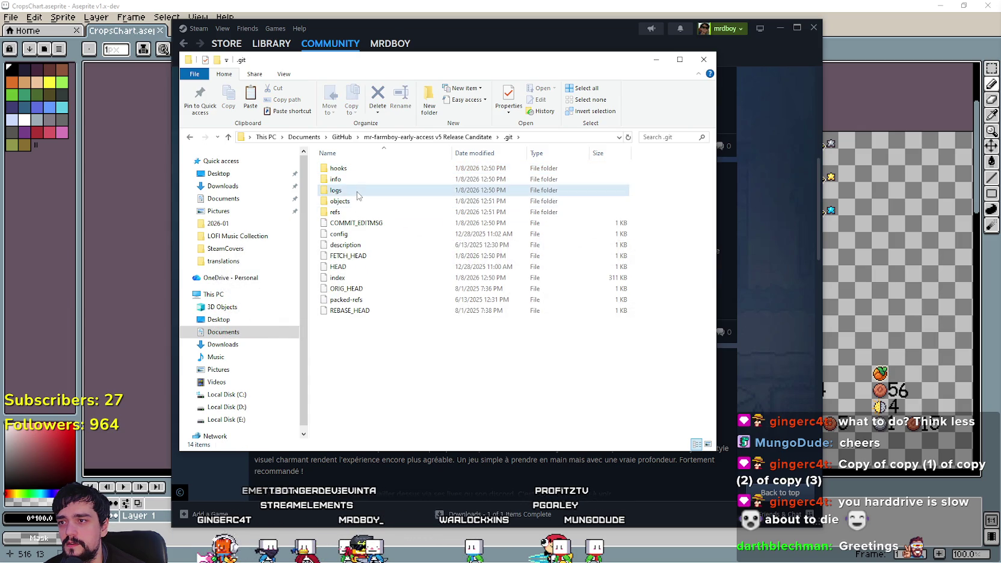
double_click(358, 190)
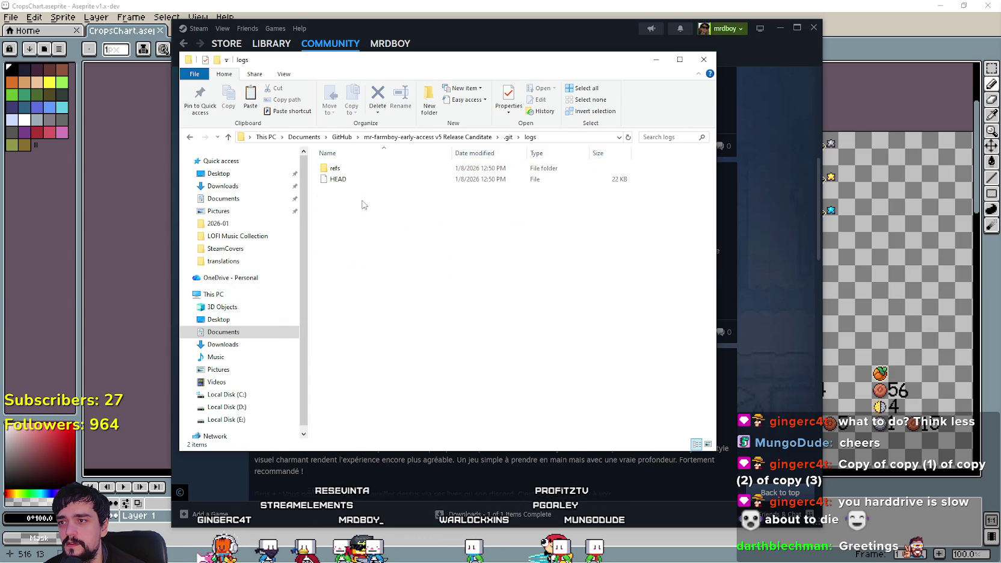
click(509, 138)
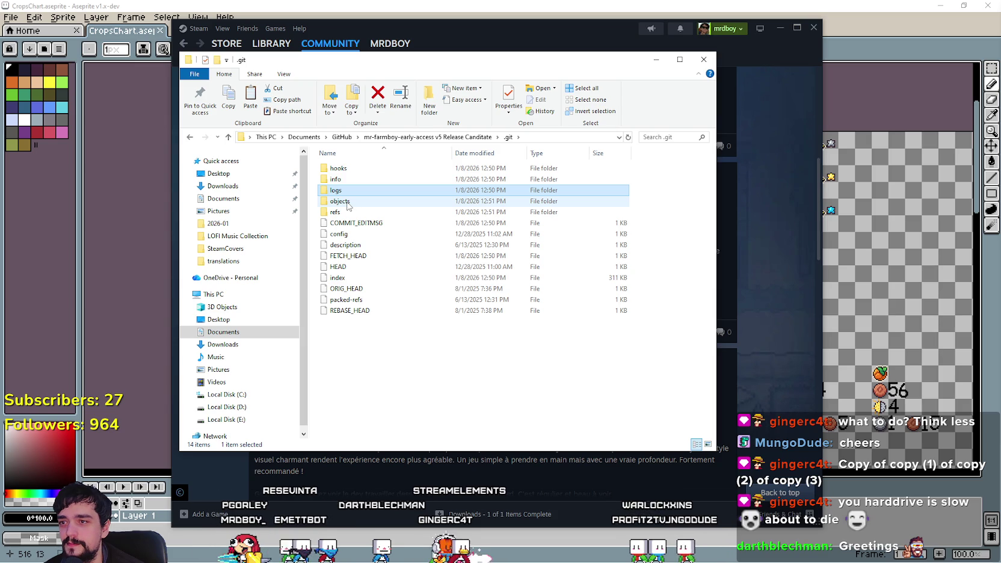
right_click(348, 204)
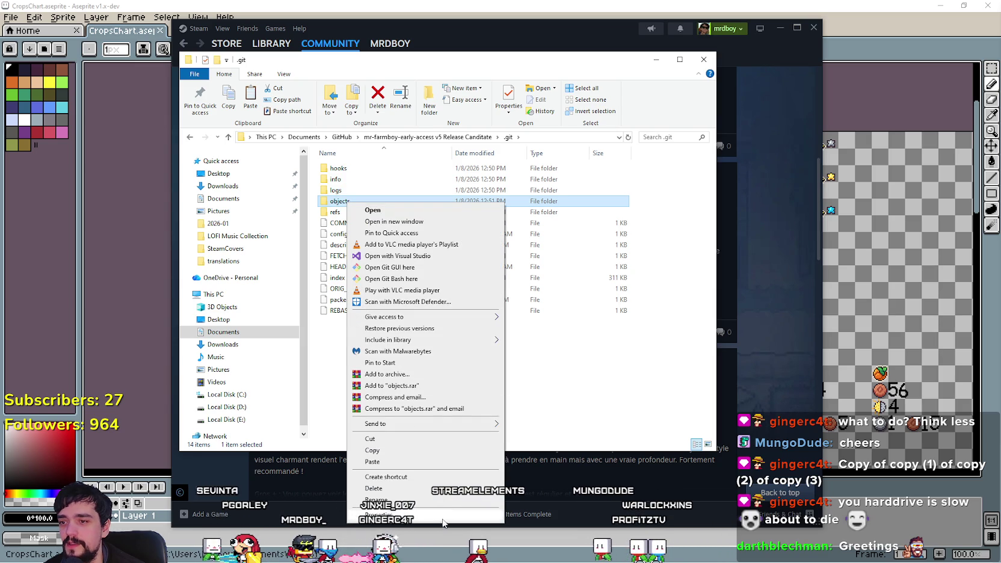
Step: Check the objects folder's properties and browse objects/6b, then return to the project root
click(442, 516)
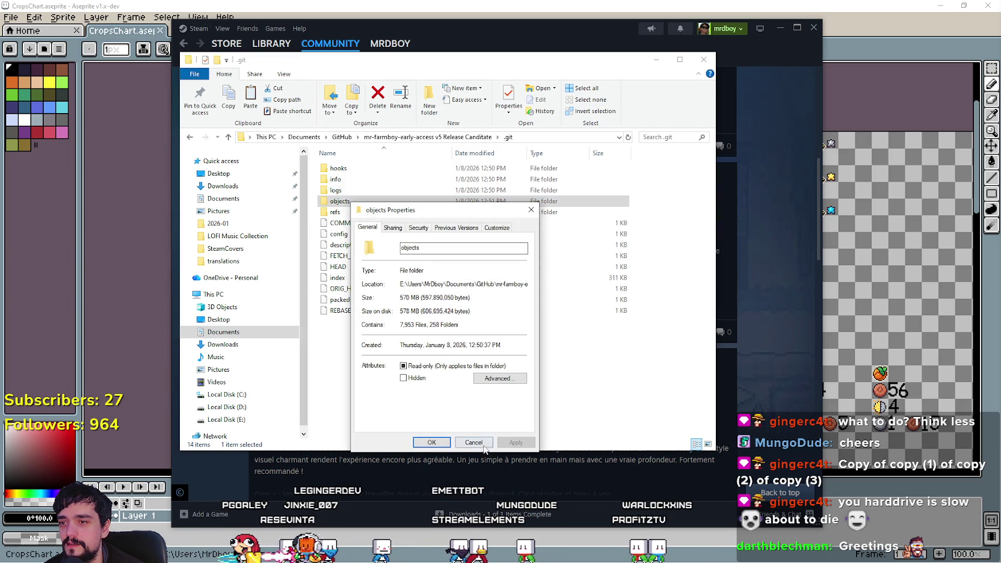
click(484, 446)
double_click(370, 201)
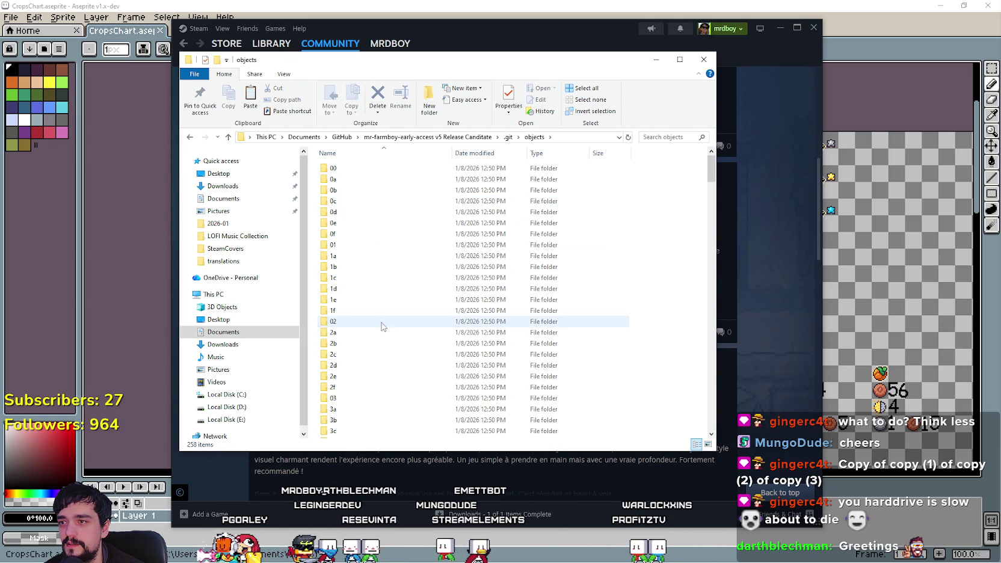
drag(711, 162, 732, 189)
scroll(632, 198, down, 2)
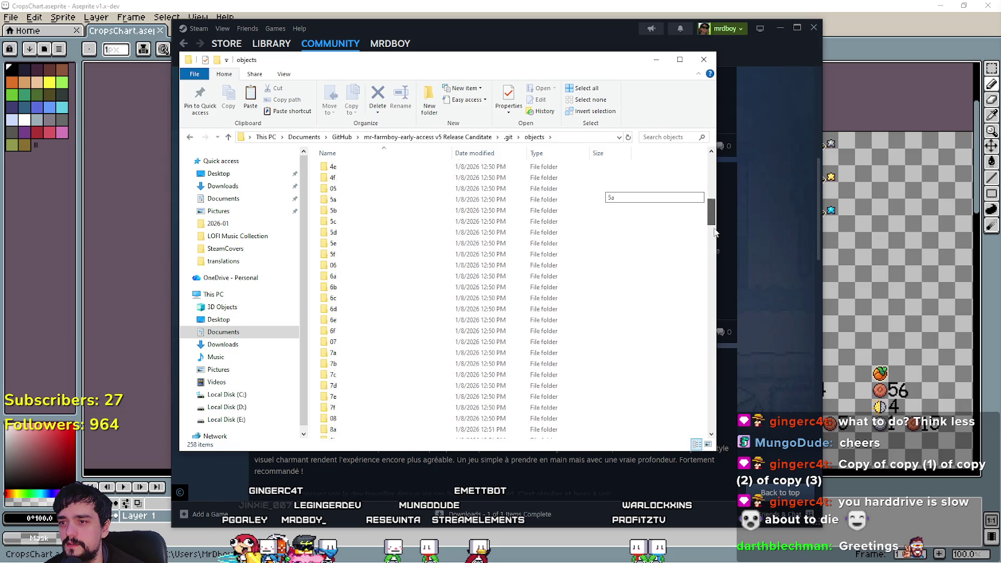
double_click(357, 299)
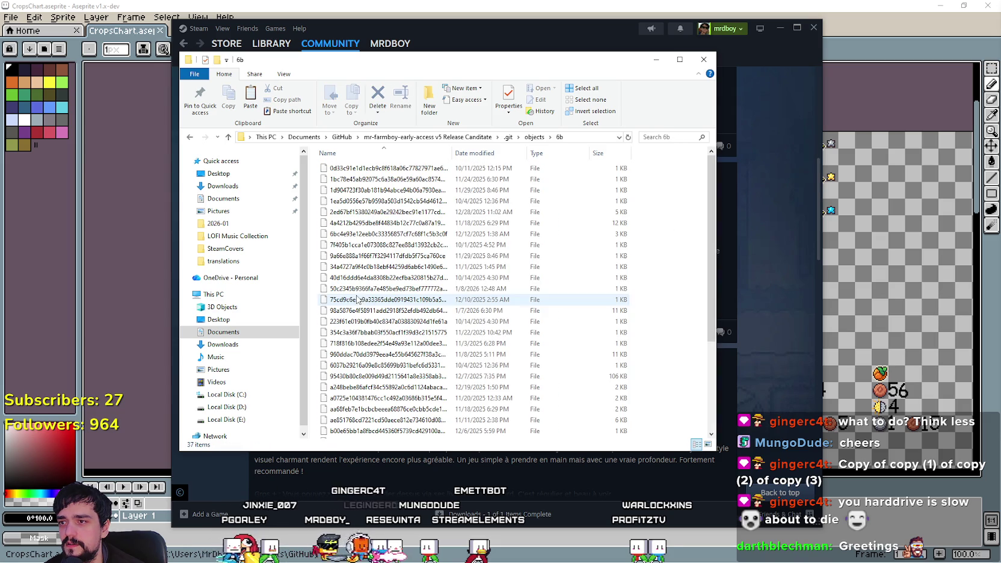
drag(709, 184, 705, 329)
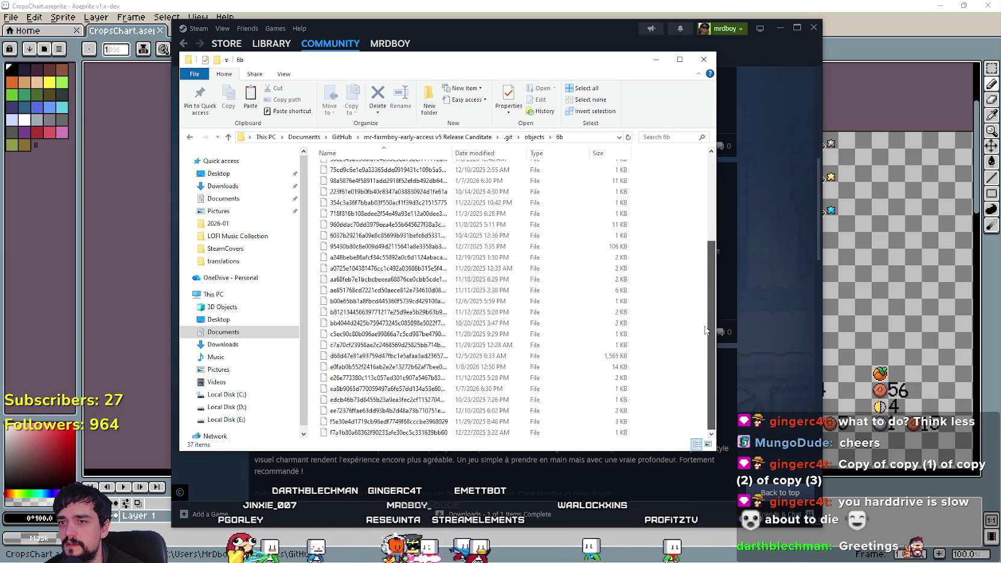
scroll(703, 308, up, 5)
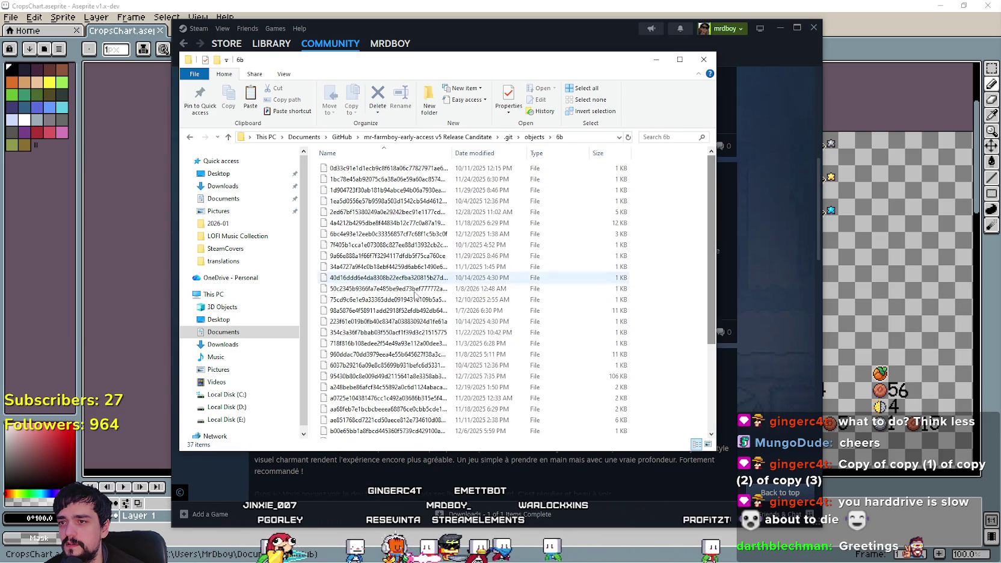
click(373, 138)
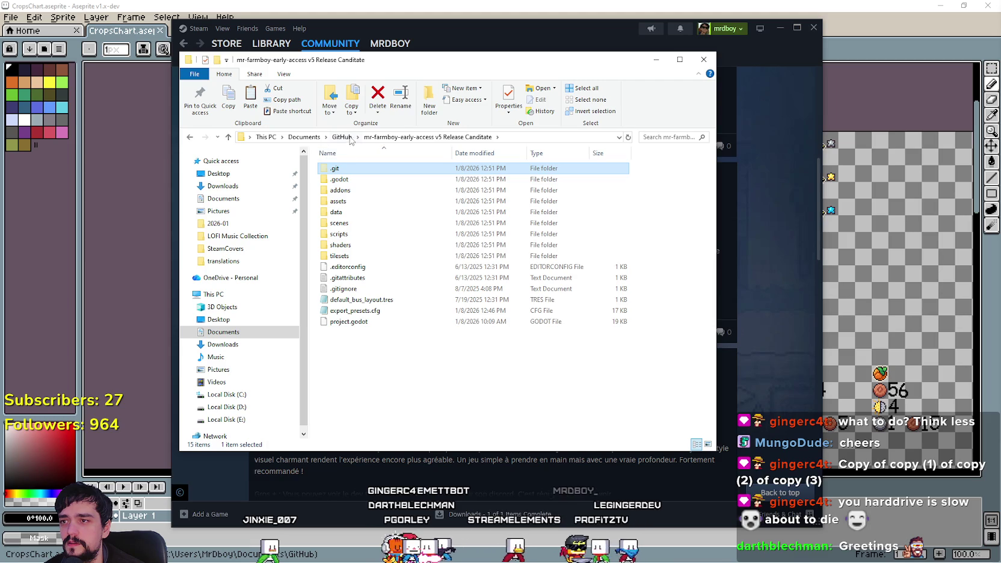
Step: Read .gitignore and .gitattributes in Notepad, peek into .git, and return to the root
right_click(346, 174)
click(337, 361)
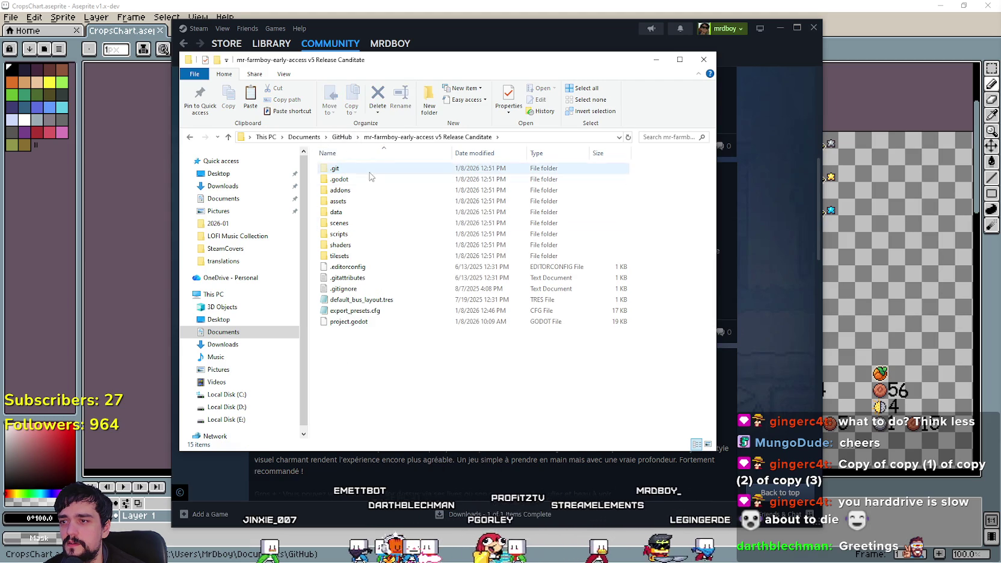
double_click(344, 289)
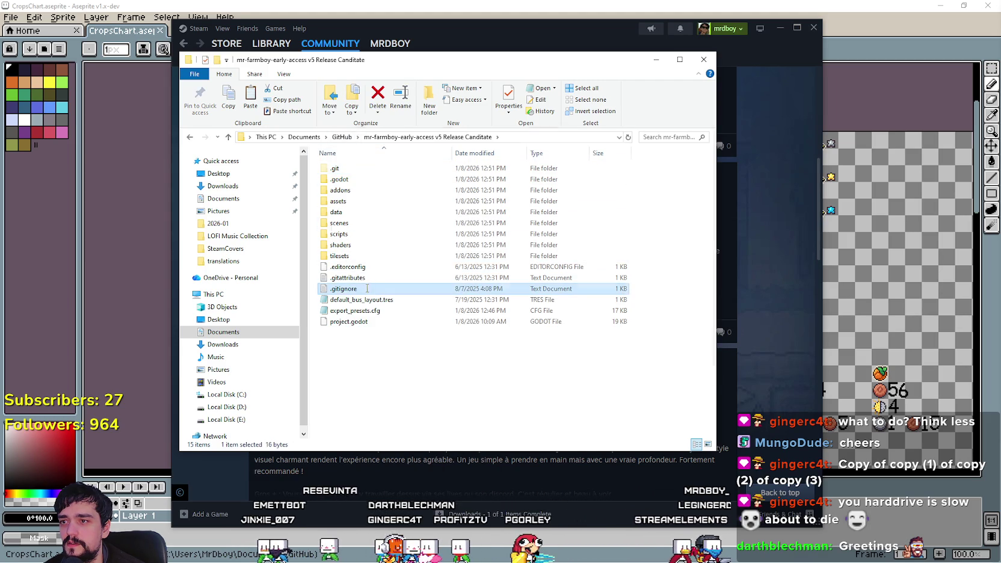
click(711, 131)
double_click(361, 278)
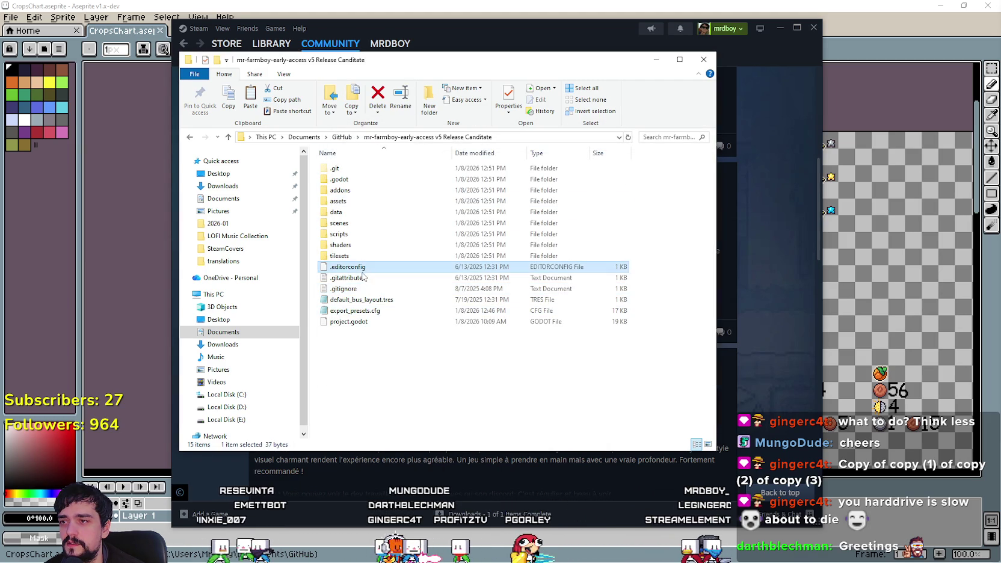
click(708, 131)
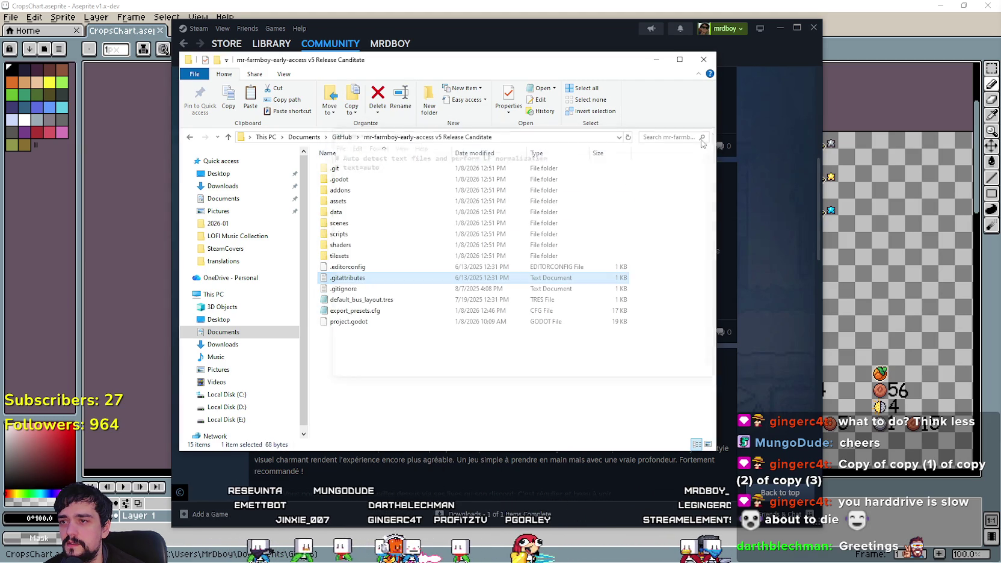
double_click(335, 169)
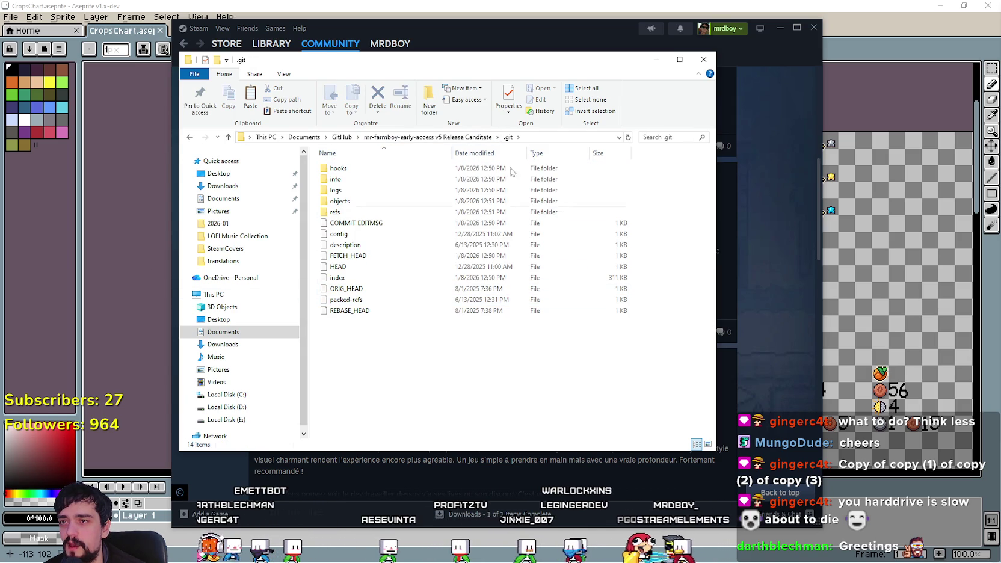
click(460, 137)
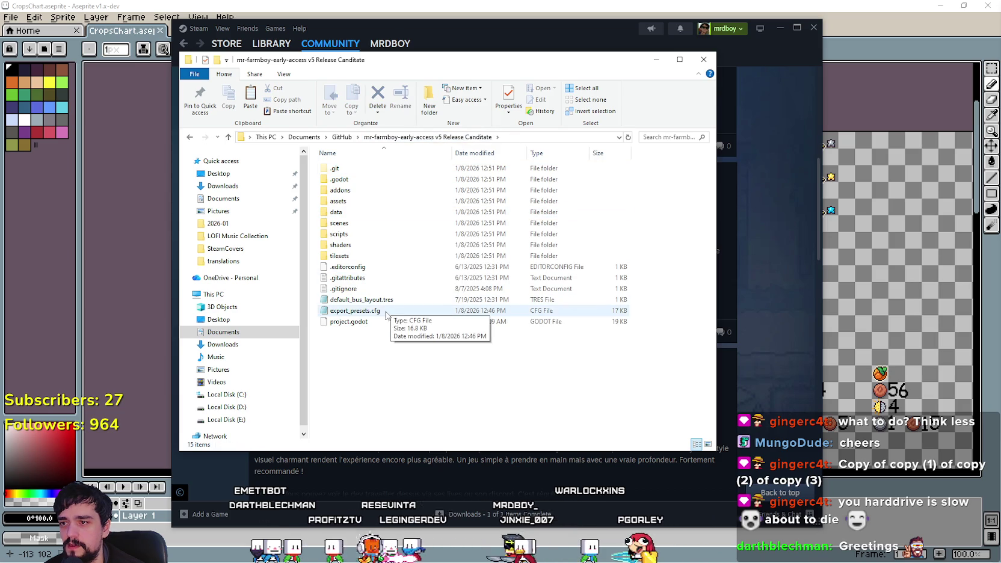
Step: Delete the .git folder, peek into .godot, and minimize Aseprite to show the desktop
right_click(341, 175)
click(383, 434)
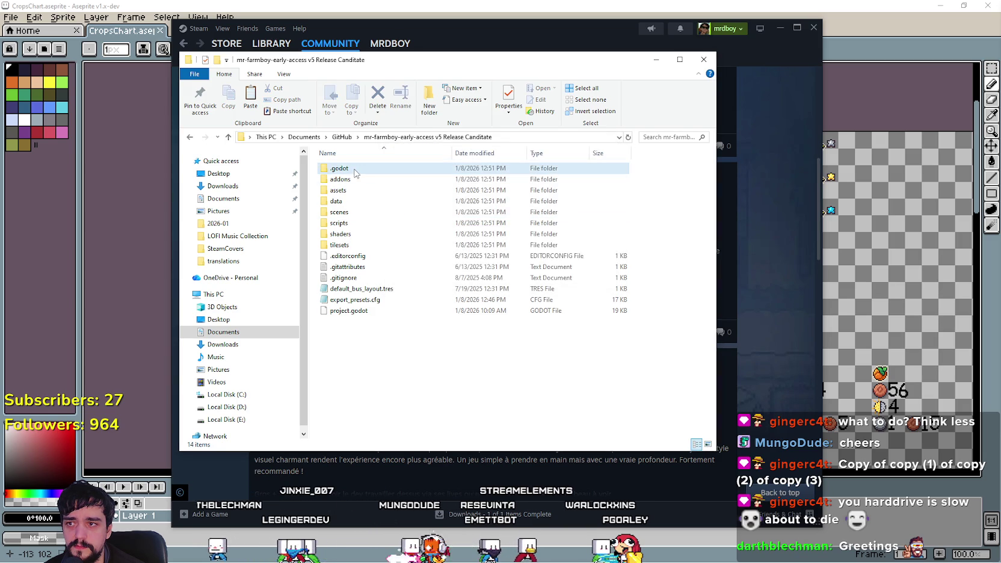
double_click(355, 171)
click(469, 135)
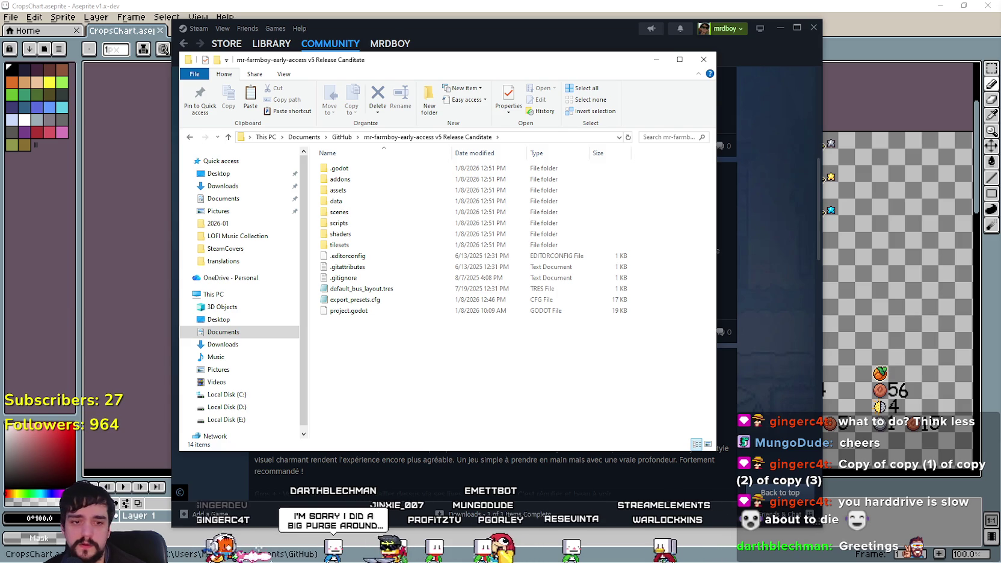
click(941, 7)
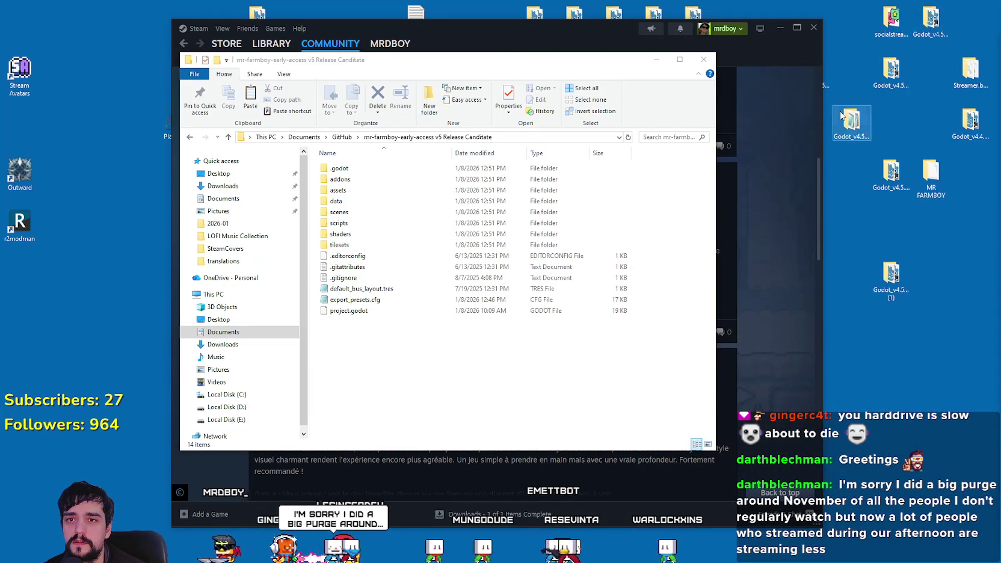
Step: Launch the Godot 4.5.1 editor from the desktop download folder
click(846, 117)
click(888, 175)
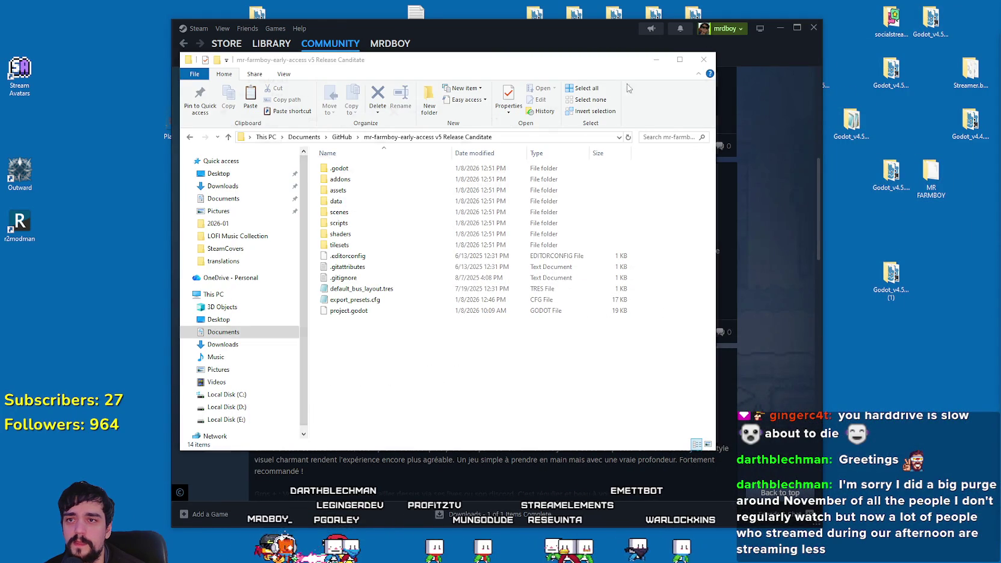
click(596, 182)
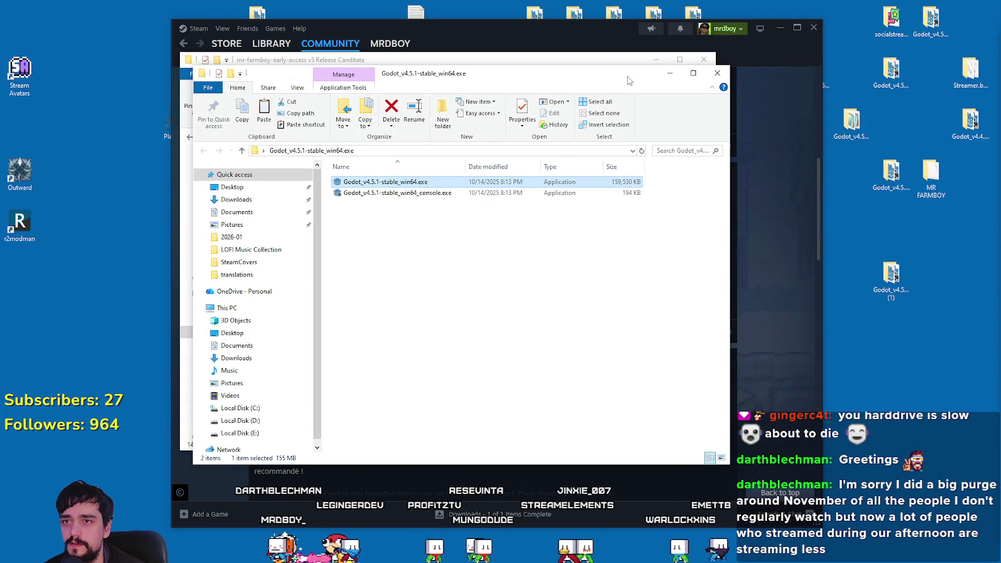
mouse_move(622, 75)
mouse_down()
mouse_move(541, 78)
mouse_move(479, 97)
mouse_up()
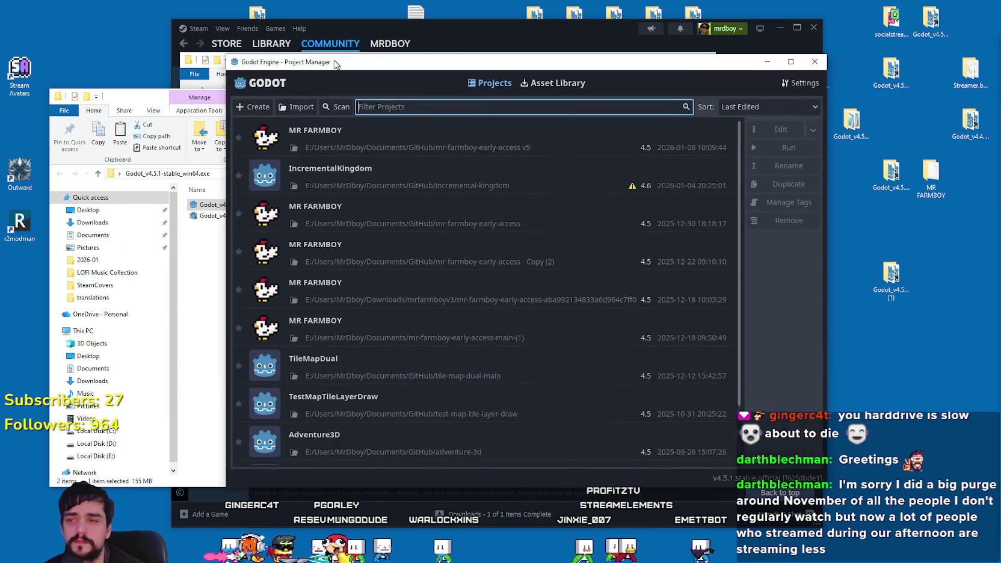
Step: Start importing an existing project and browse into the GitHub folder
click(236, 107)
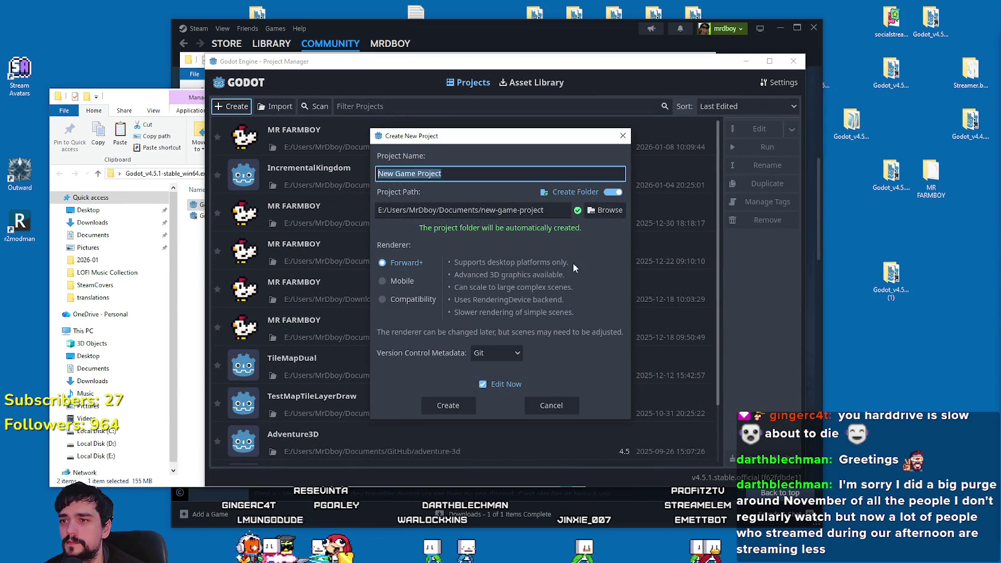
click(549, 400)
click(277, 105)
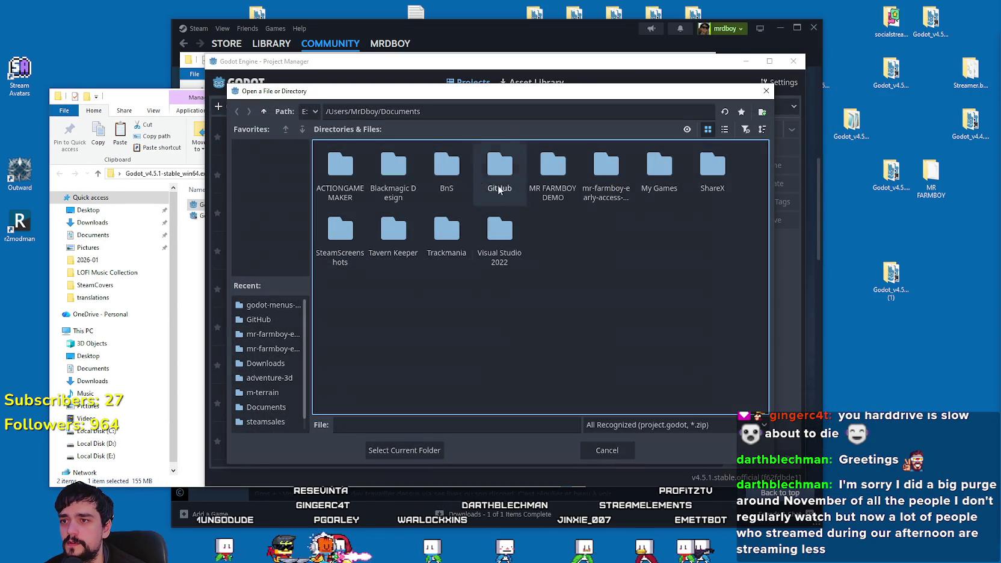
click(509, 168)
double_click(509, 168)
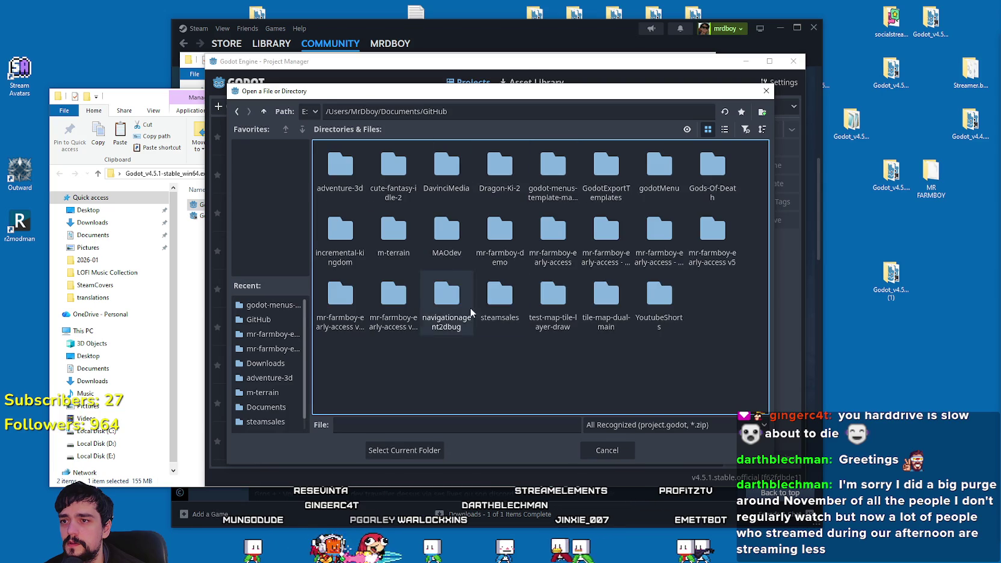
Step: Import project.godot from the v5 Release Canditate folder with Edit Now enabled
click(724, 128)
scroll(437, 355, down, 3)
double_click(435, 334)
click(389, 266)
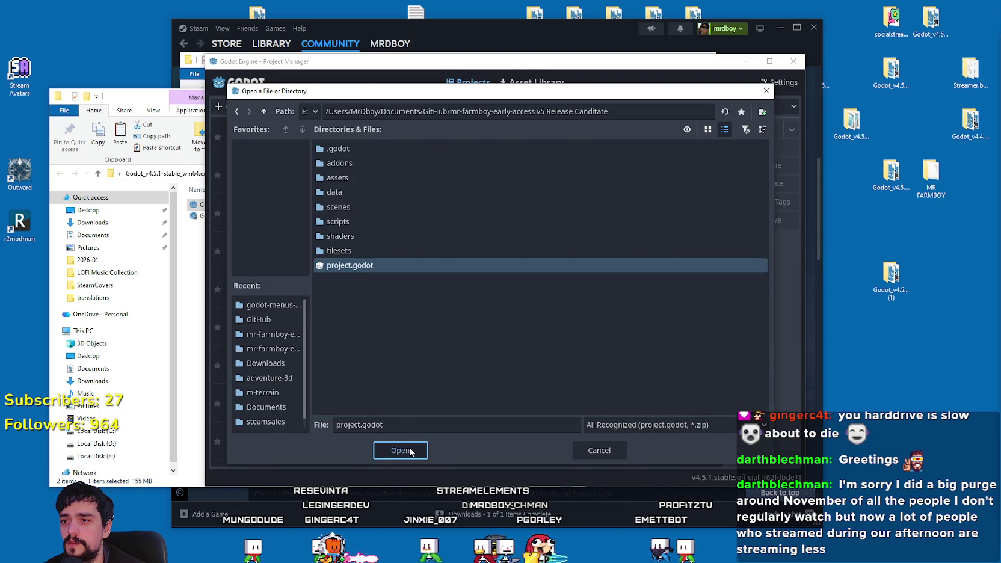
click(409, 450)
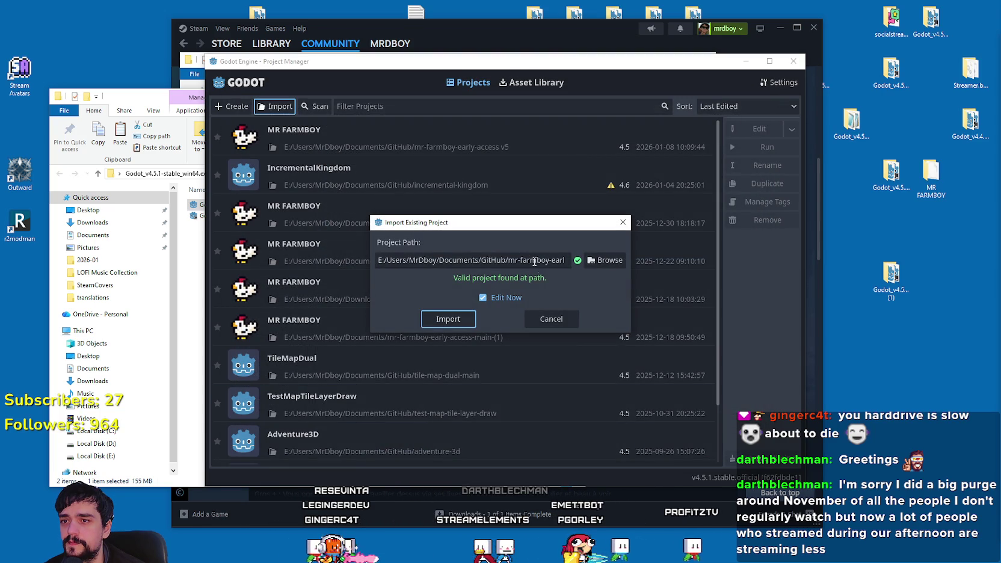
click(454, 324)
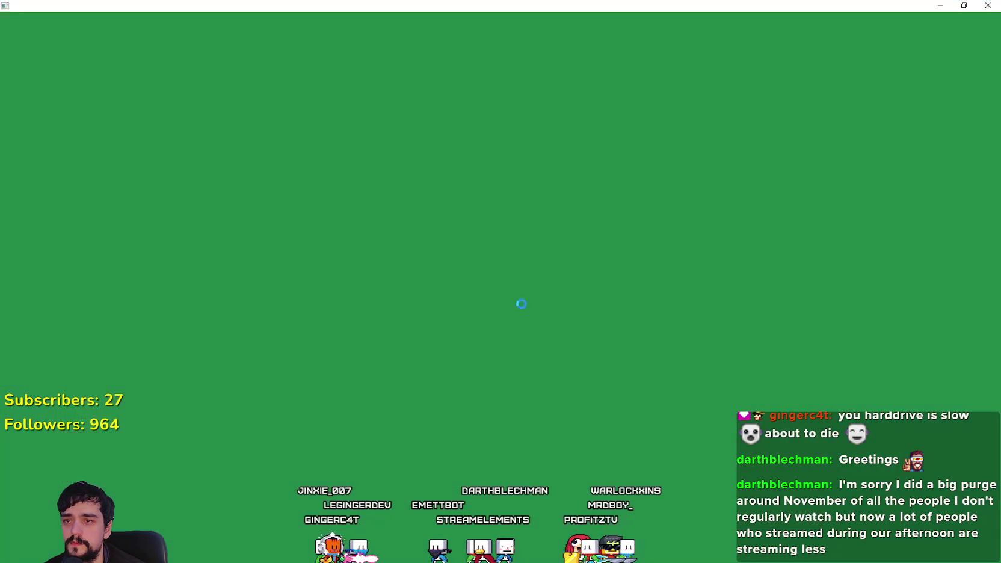
Step: Close the Godot executable folder window while the editor loads
key(alt+Tab)
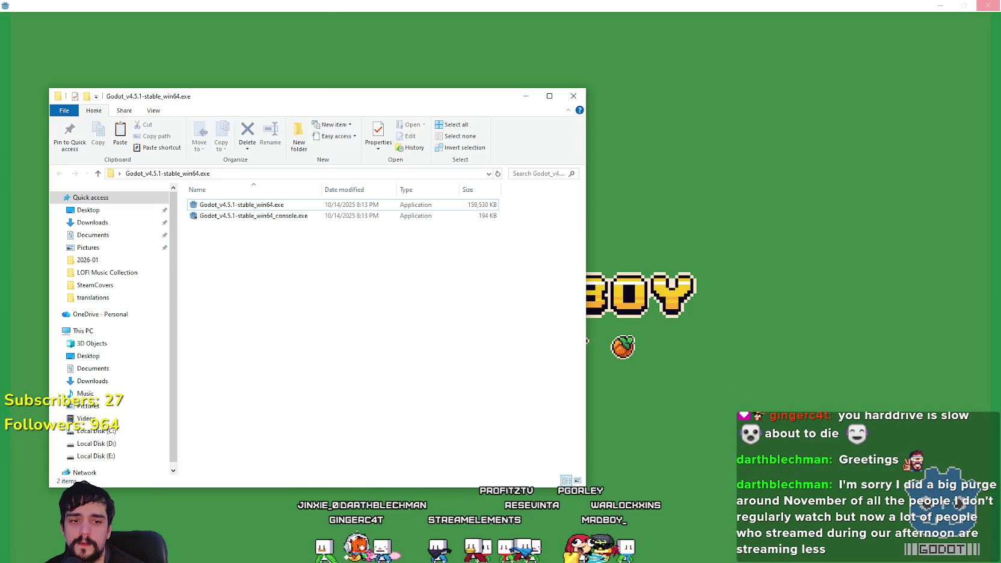
key(alt+Tab)
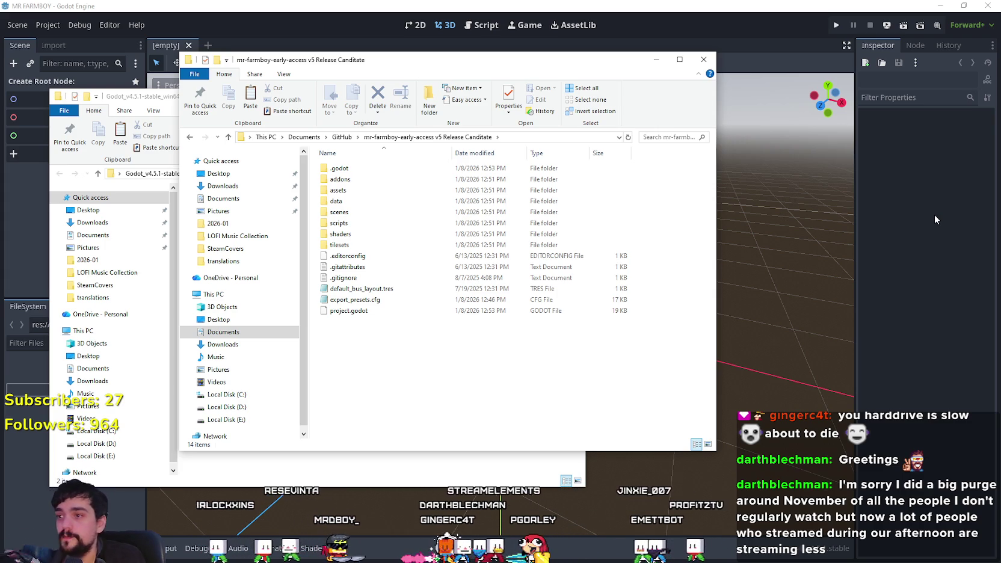
click(544, 464)
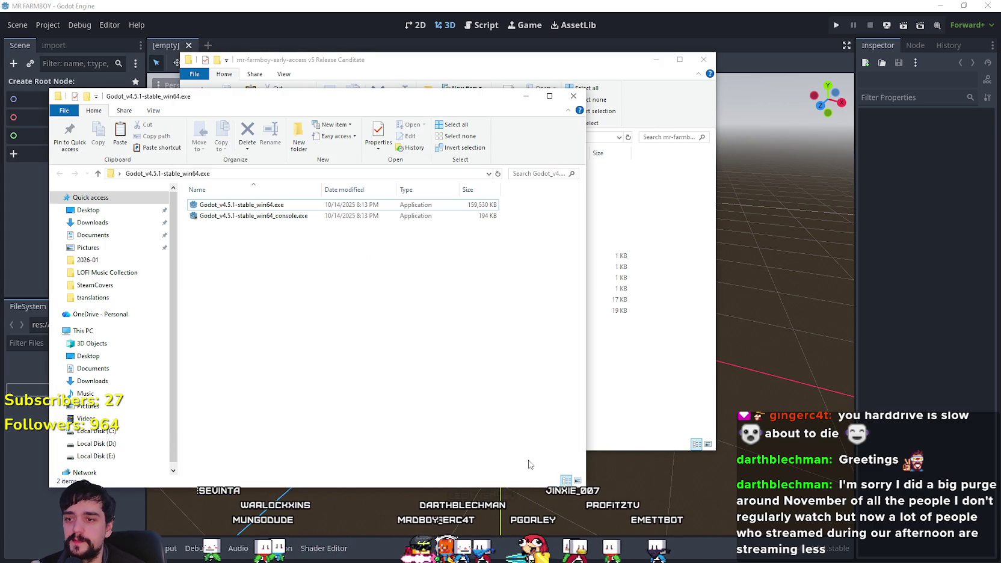
click(575, 97)
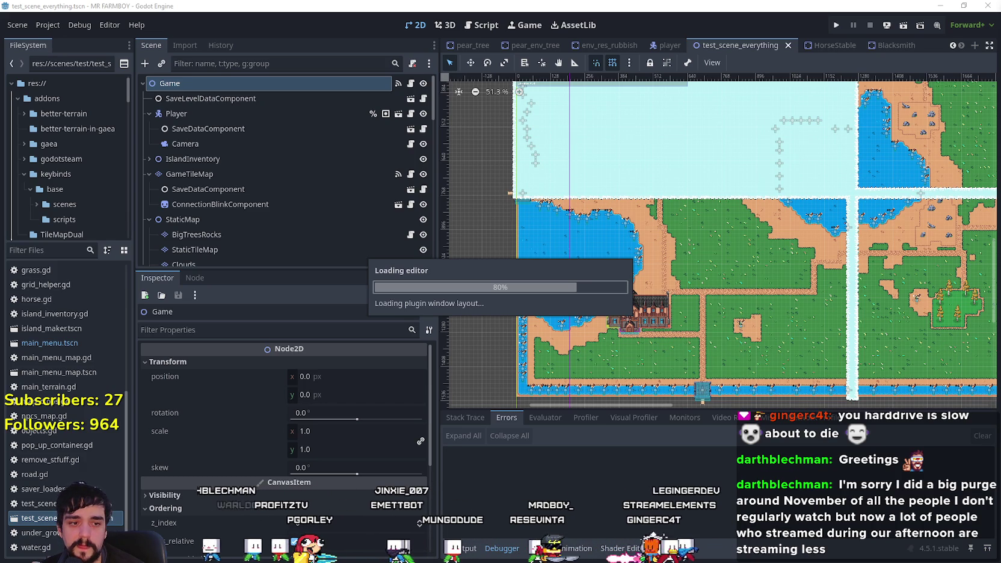
Step: Return to the Steam reviews window and open the MR FARMBOY store page
key(alt+Tab)
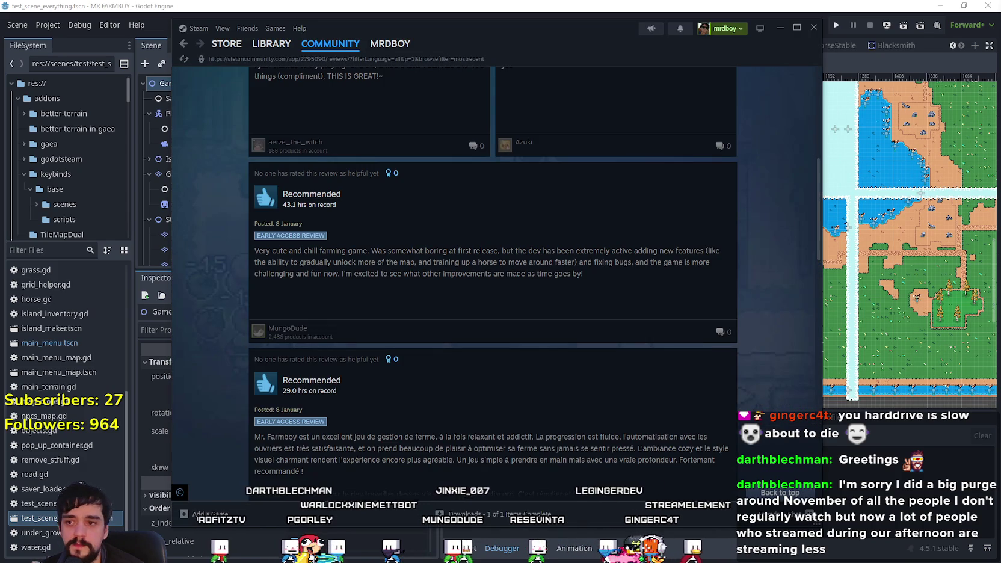
scroll(711, 272, up, 7)
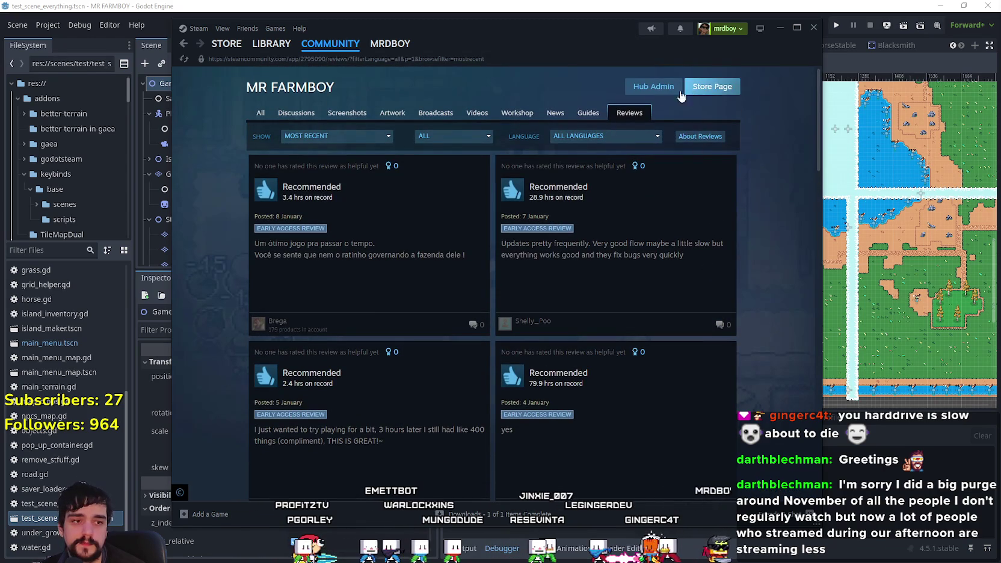
click(707, 90)
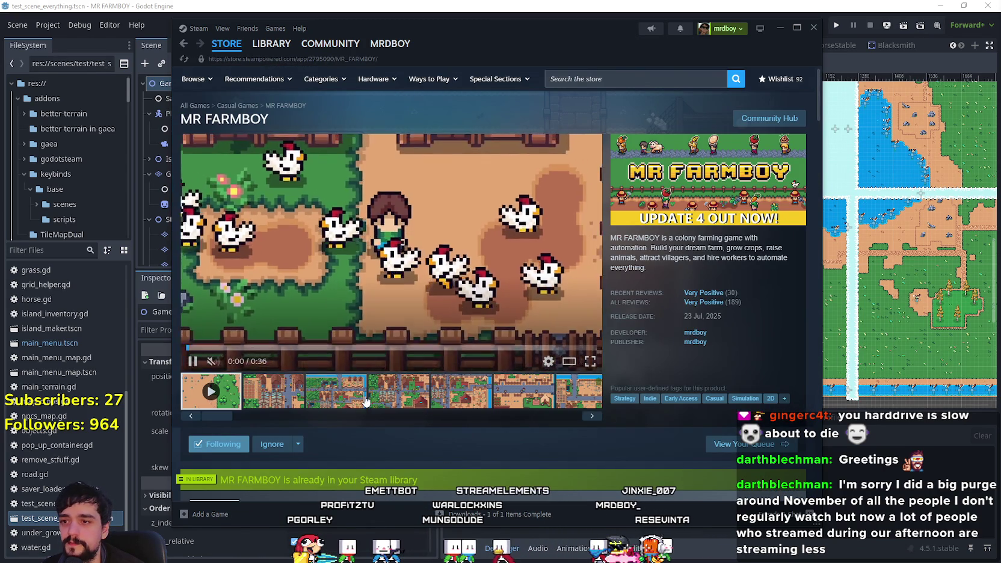
Step: Scroll the MR FARMBOY store page down to Recent Events & Announcements
scroll(536, 328, down, 3)
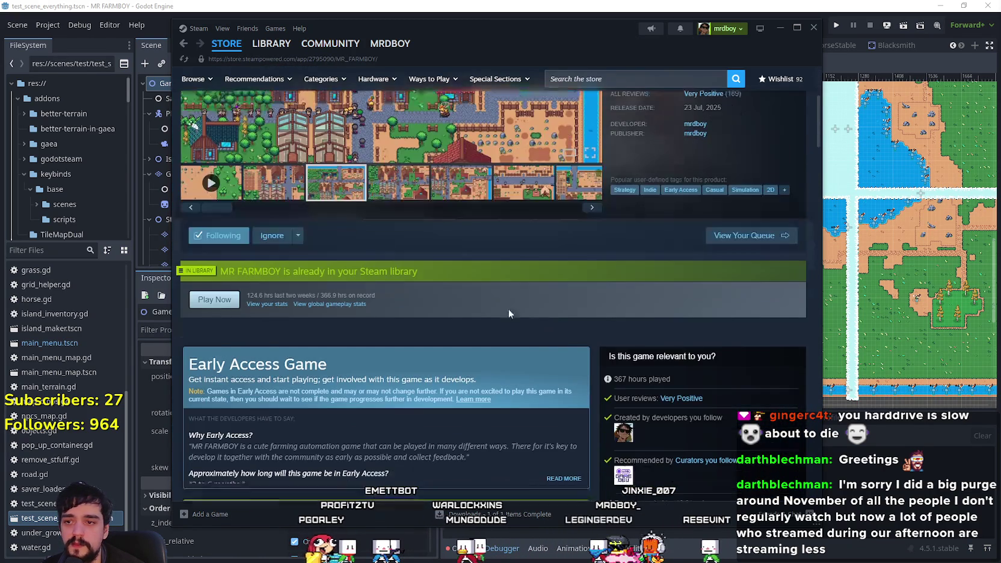
scroll(405, 415, down, 10)
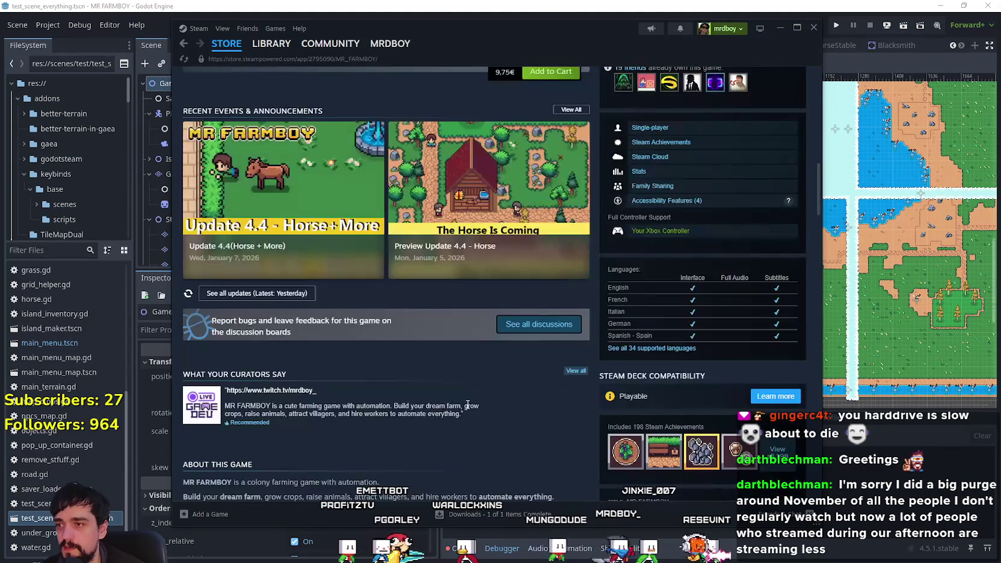
scroll(421, 398, up, 10)
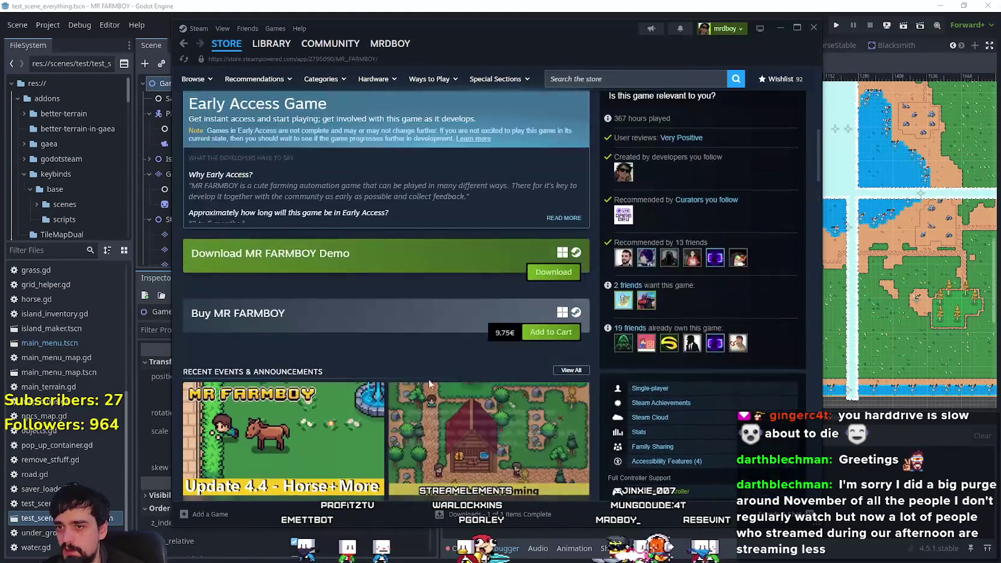
scroll(480, 378, up, 5)
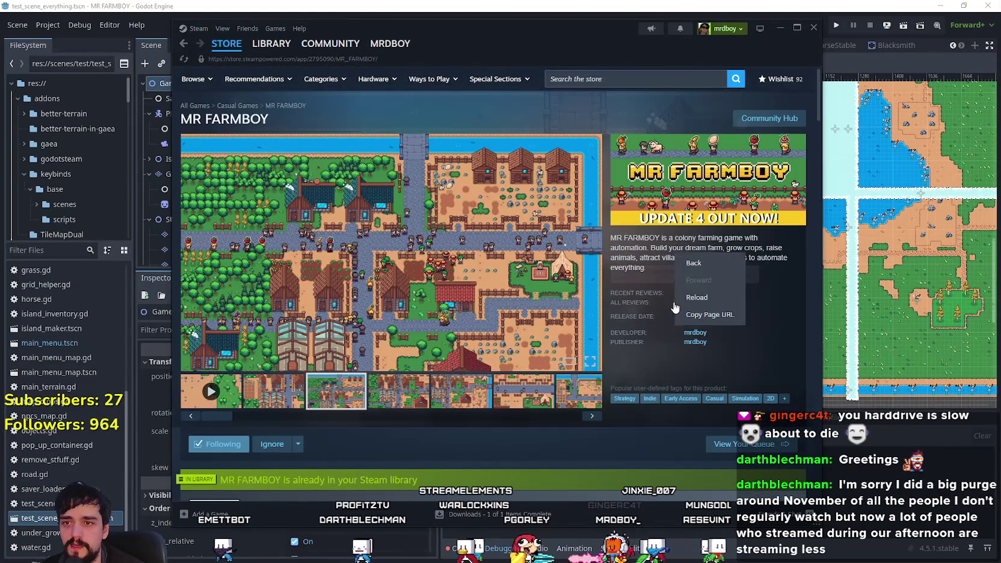
scroll(774, 359, down, 5)
scroll(361, 224, up, 1)
scroll(361, 225, up, 5)
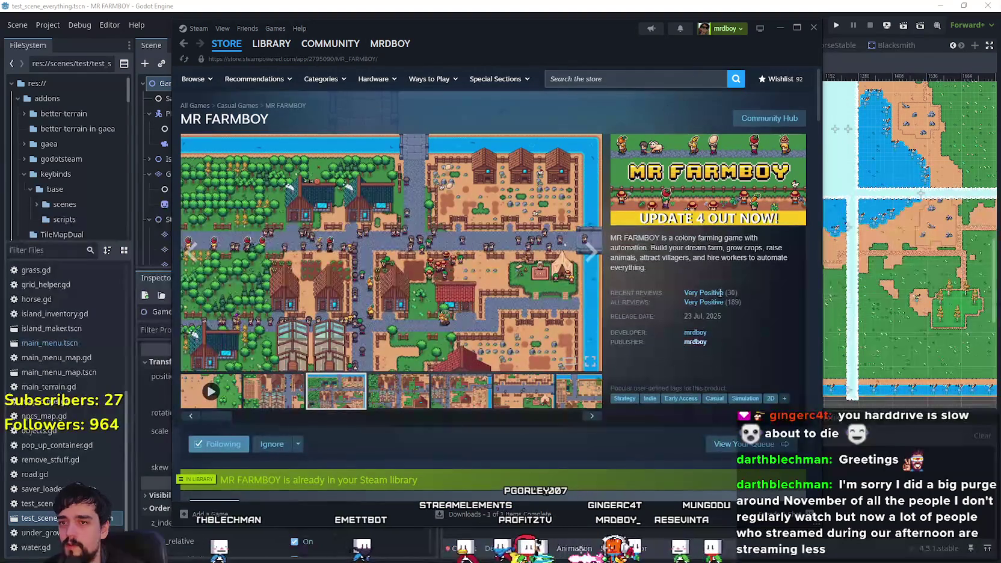
scroll(303, 331, down, 10)
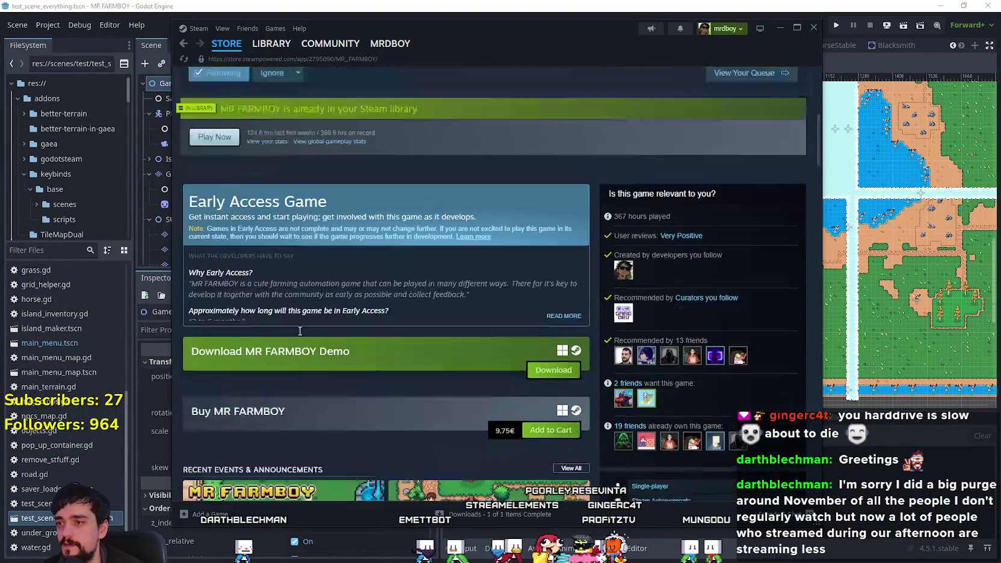
scroll(304, 331, down, 1)
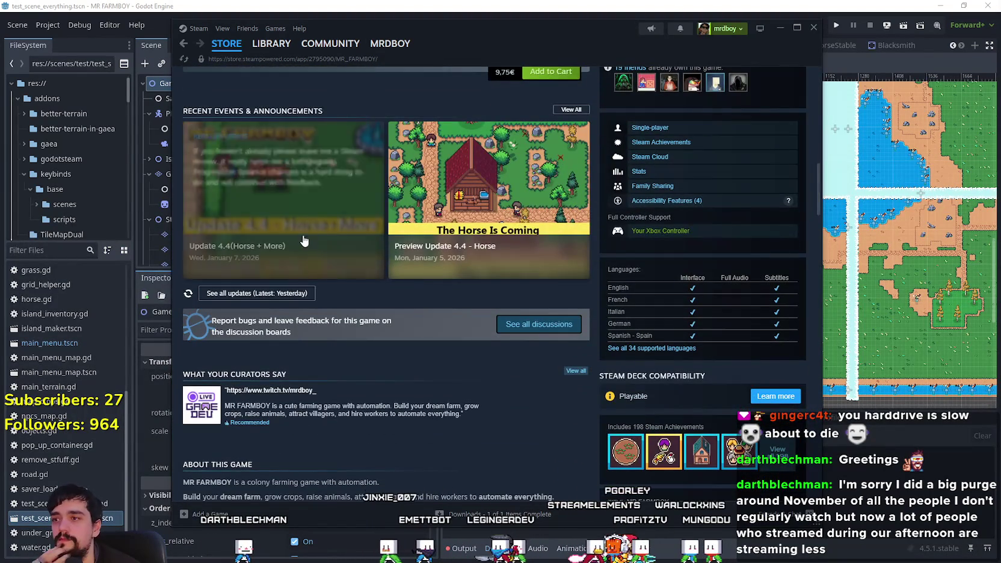
Step: Read the Update 4.4 (Horse + More) announcement, close it, and return to Godot
click(319, 259)
scroll(404, 342, down, 15)
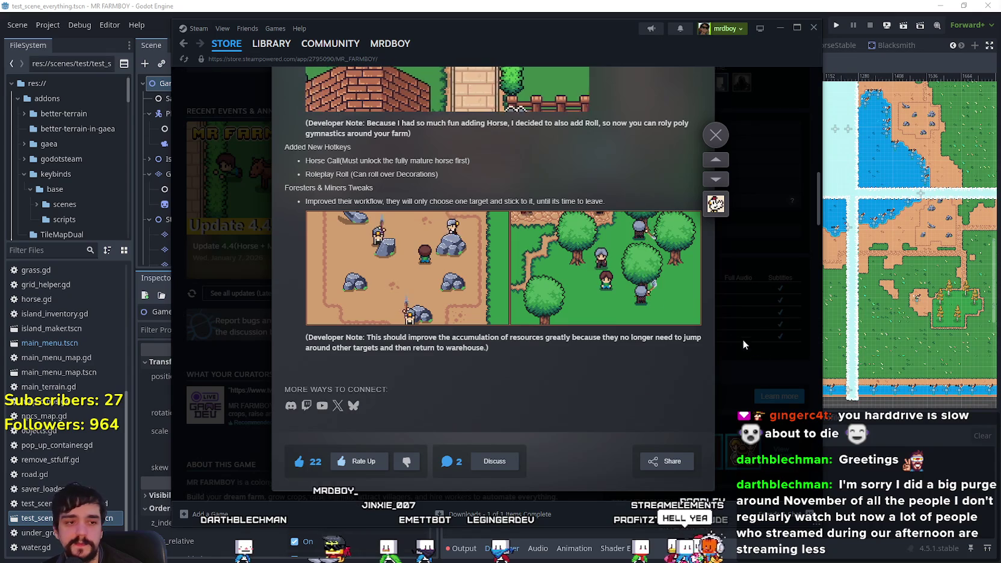
click(764, 330)
scroll(534, 343, up, 10)
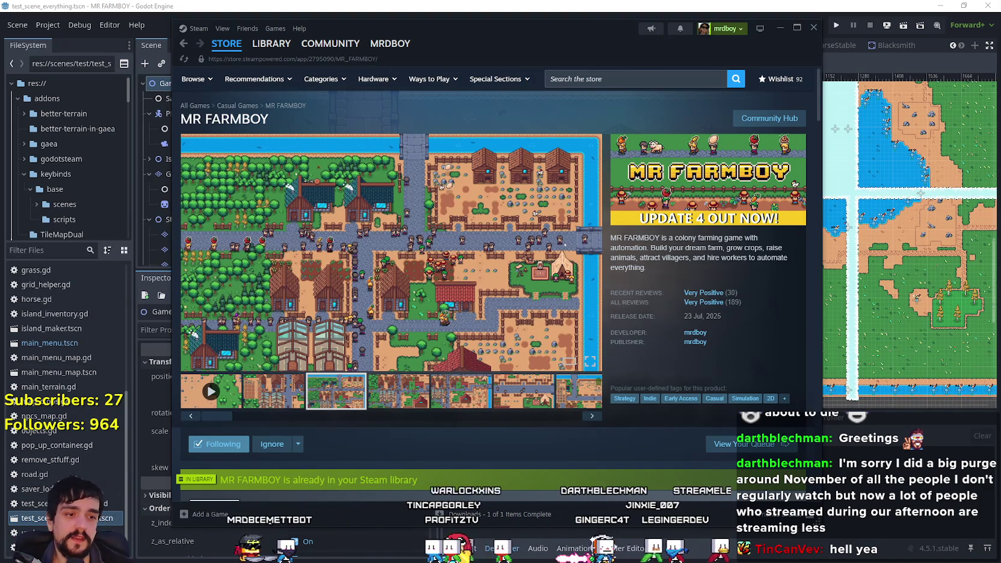
key(alt+Tab)
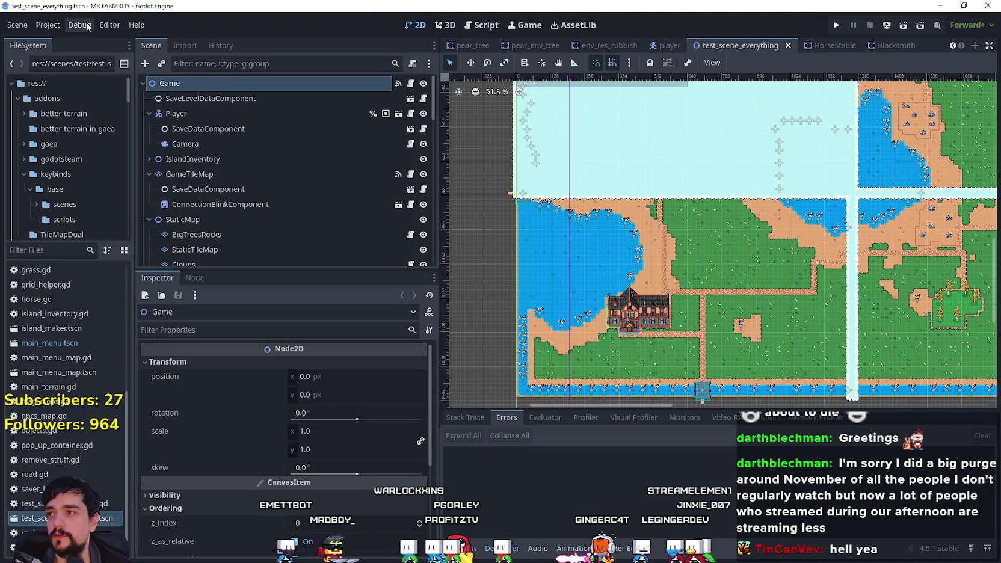
Step: Open Project Settings from the Project menu
click(47, 25)
click(50, 28)
click(48, 25)
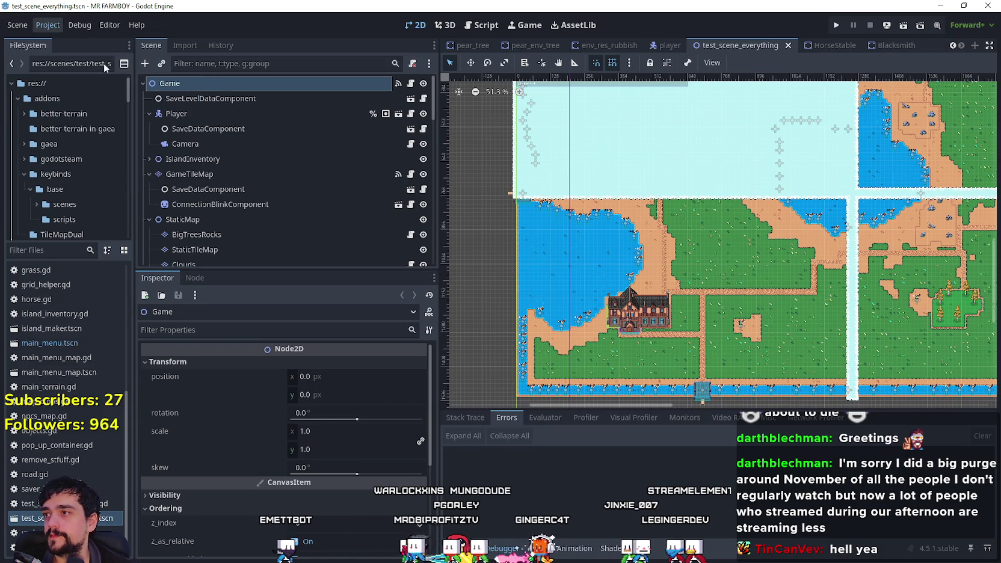
click(59, 37)
drag(506, 93, 264, 91)
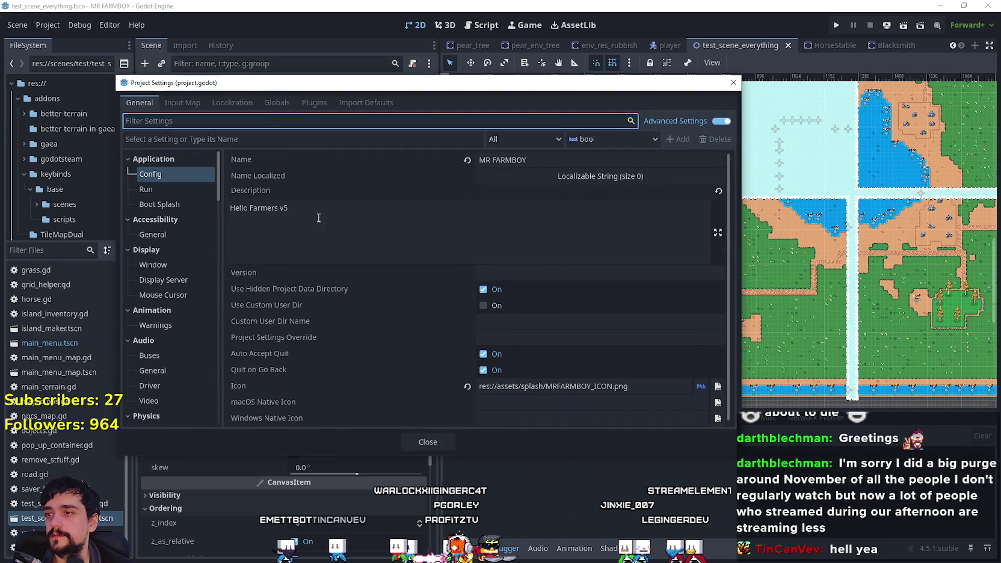
Step: Change the Application > Config description to 'Hello Farmers v5.RC' and open main_menu.tscn
click(289, 210)
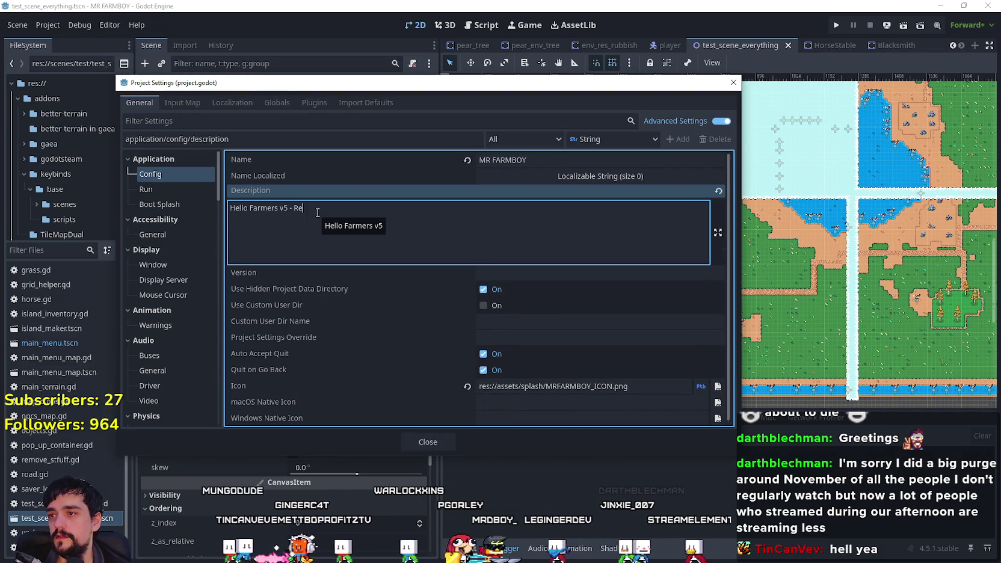
text(- Release Can)
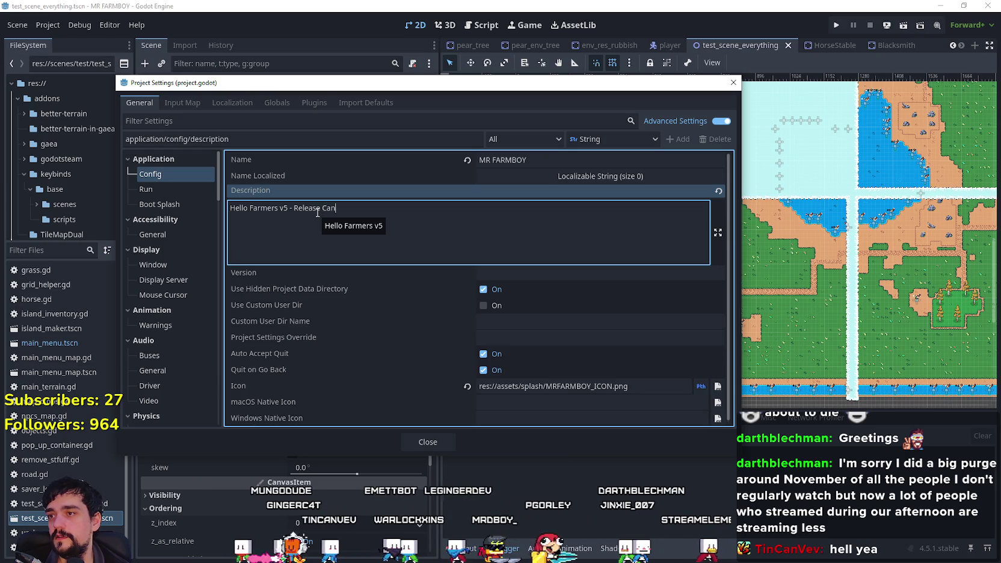
text(didate)
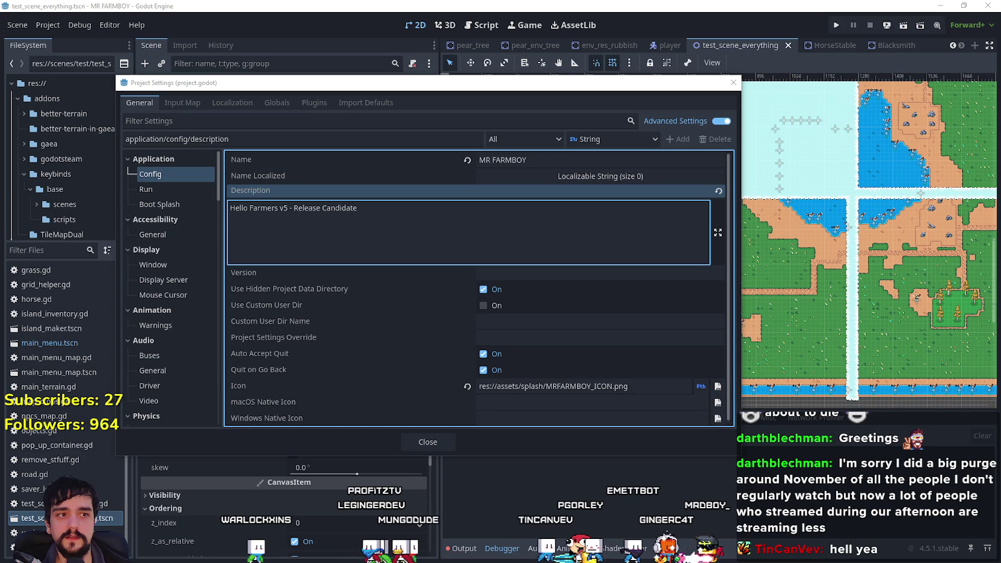
double_click(339, 207)
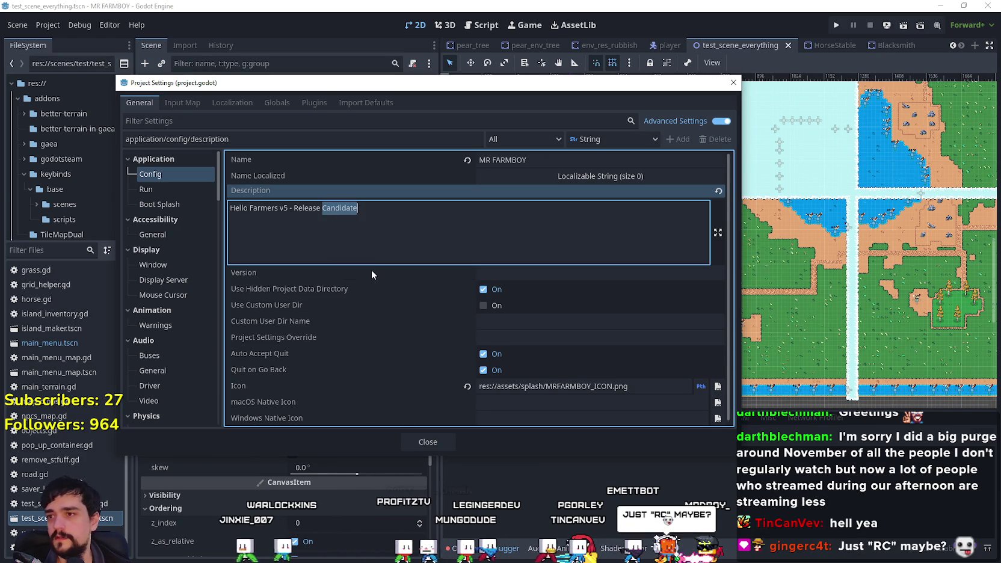
click(365, 203)
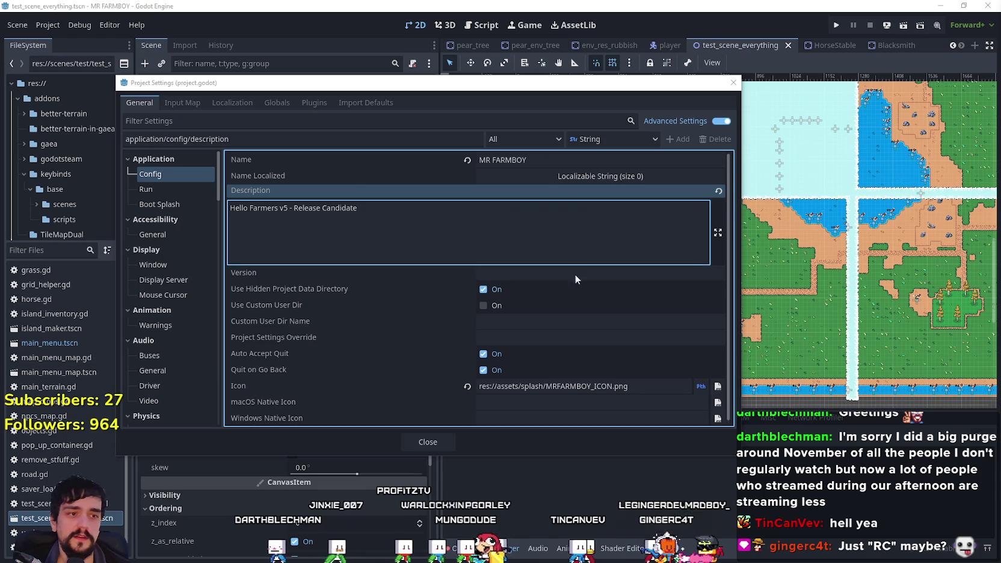
double_click(339, 208)
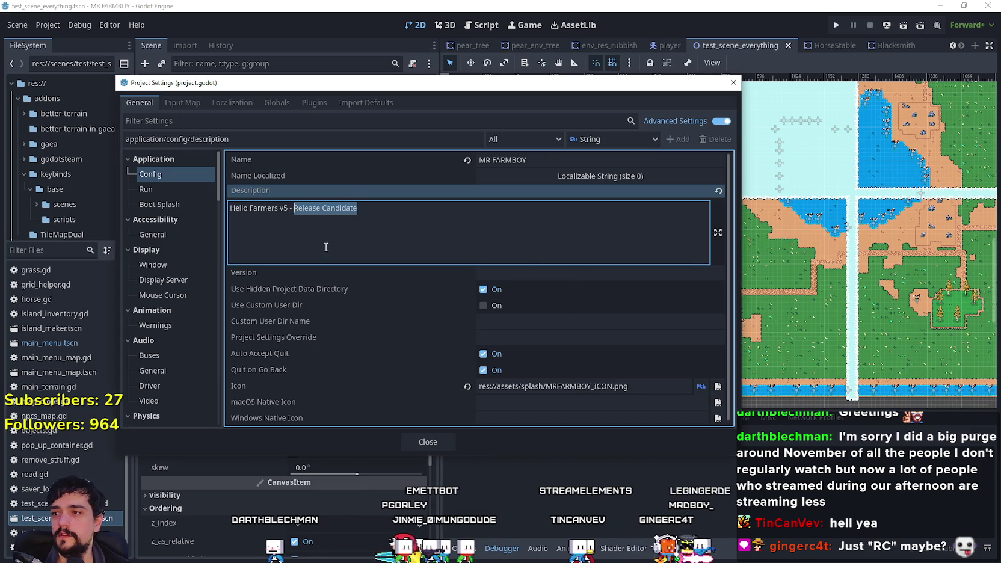
key(BackSpace)
key(BackSpace)
key(BackSpace)
drag(299, 208, 288, 207)
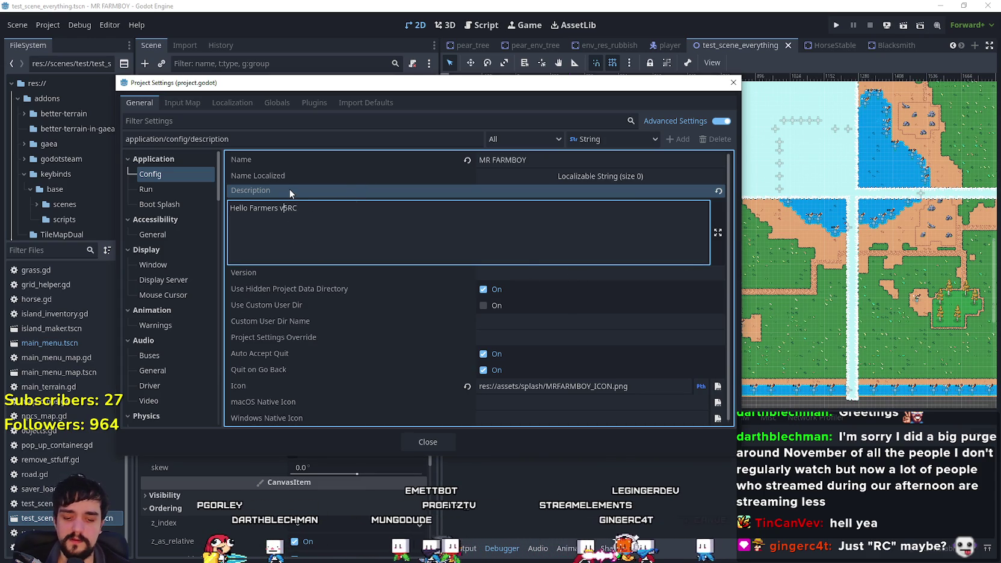
text(5.)
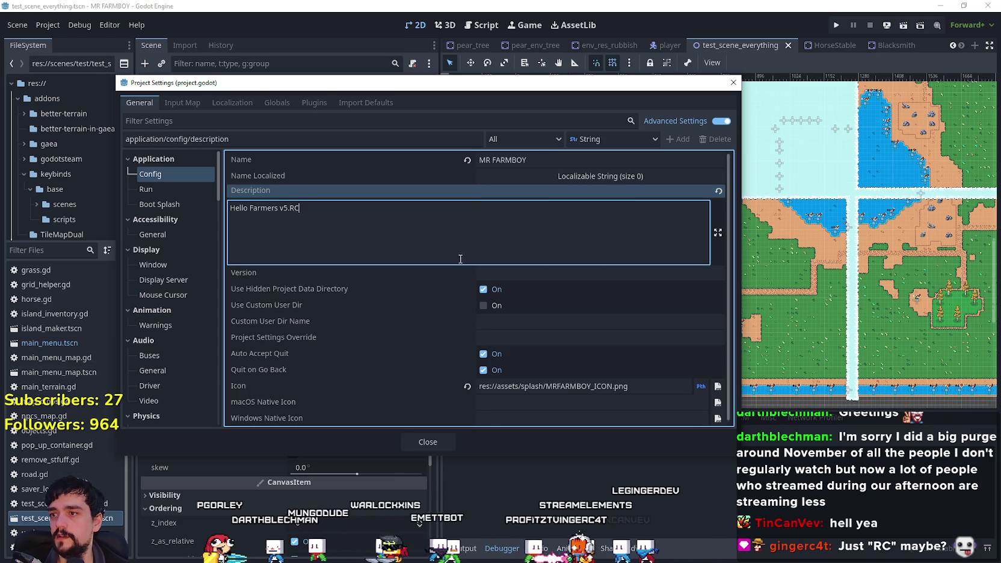
click(446, 441)
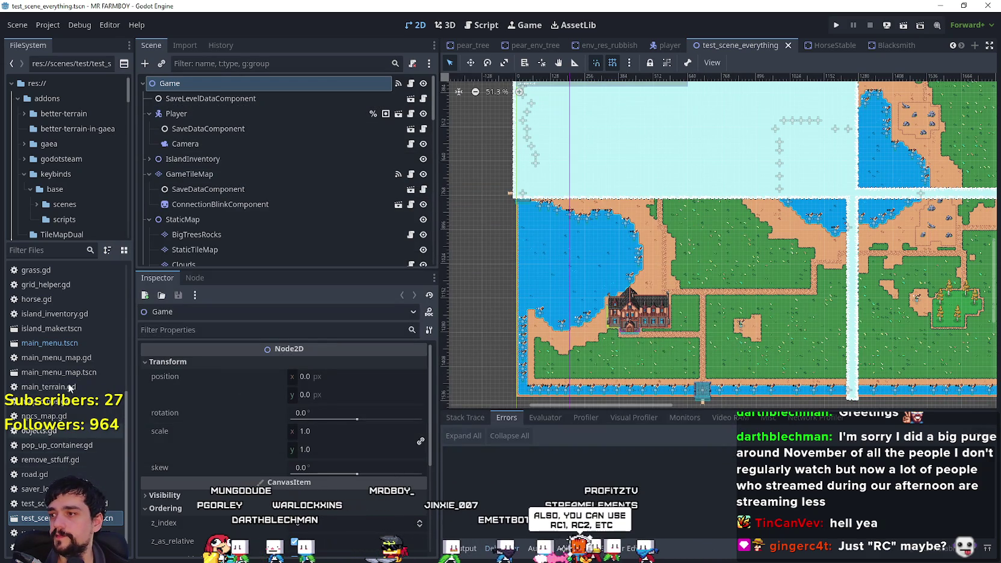
double_click(48, 343)
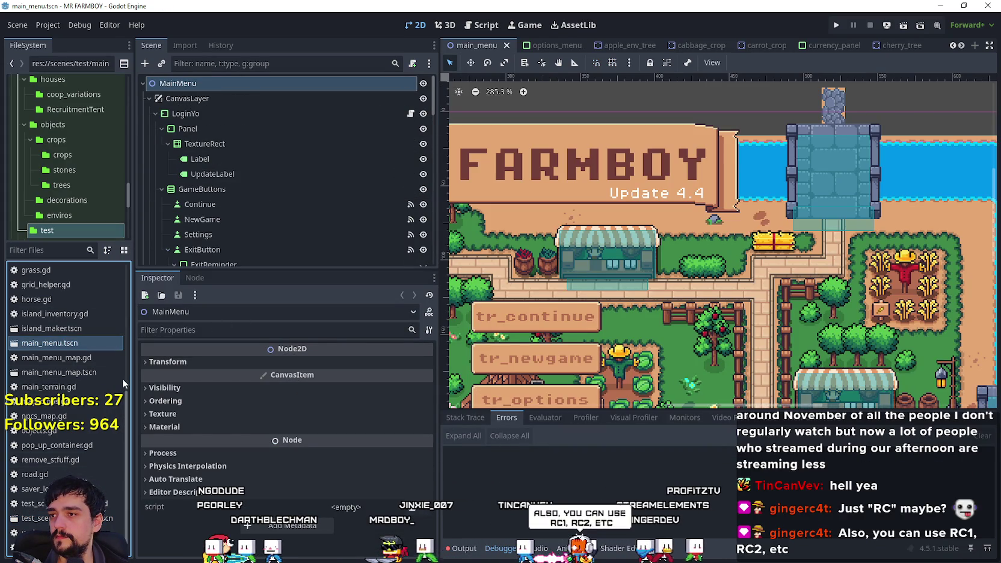
Step: Change the main menu's UpdateLabel text to 'Update 5.RC' and save the scene
click(256, 172)
click(202, 385)
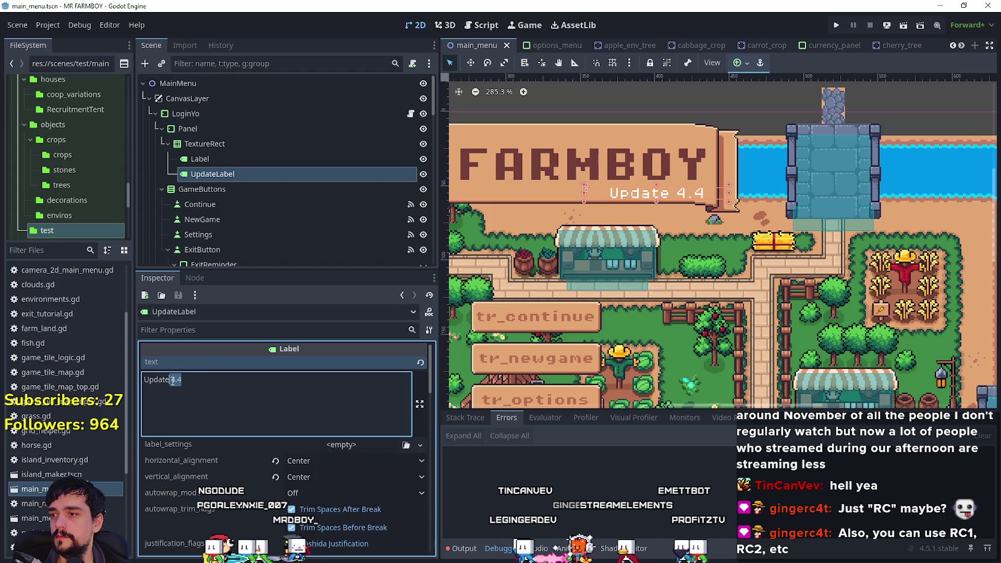
text(5.RC)
key(ctrl+s)
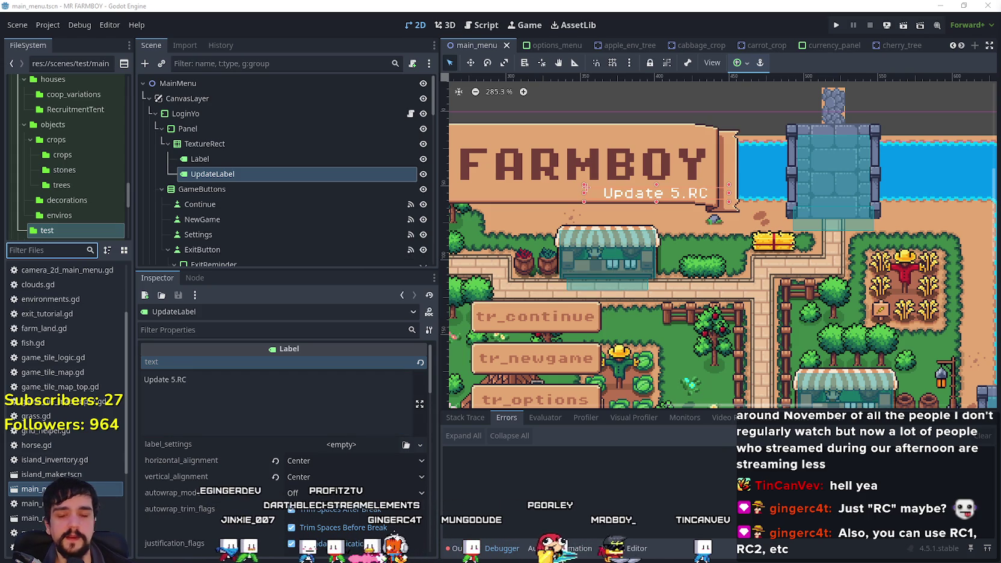
click(279, 384)
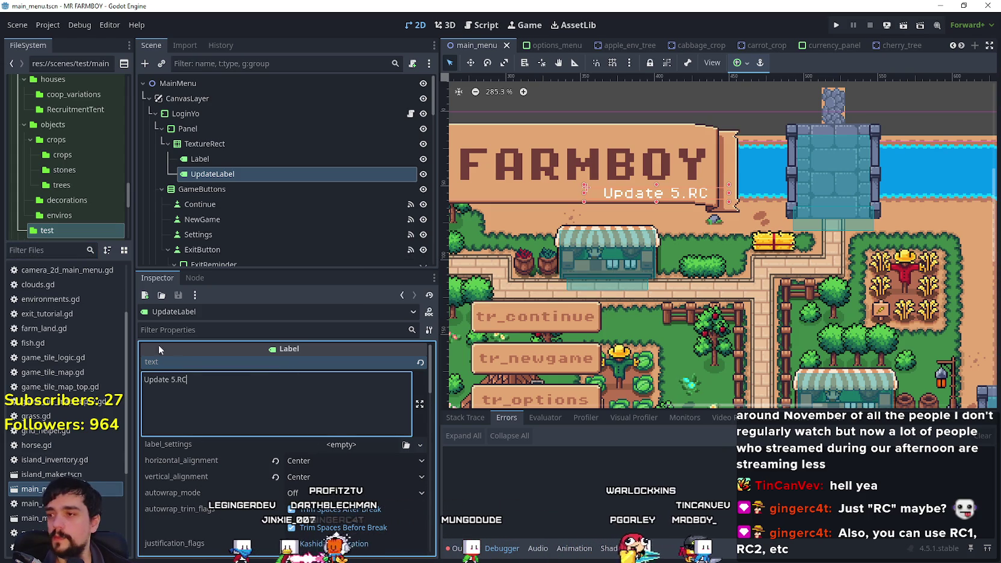
Step: Filter the FileSystem for 'setting' and open settingsMenu.tscn
click(72, 250)
text(setting)
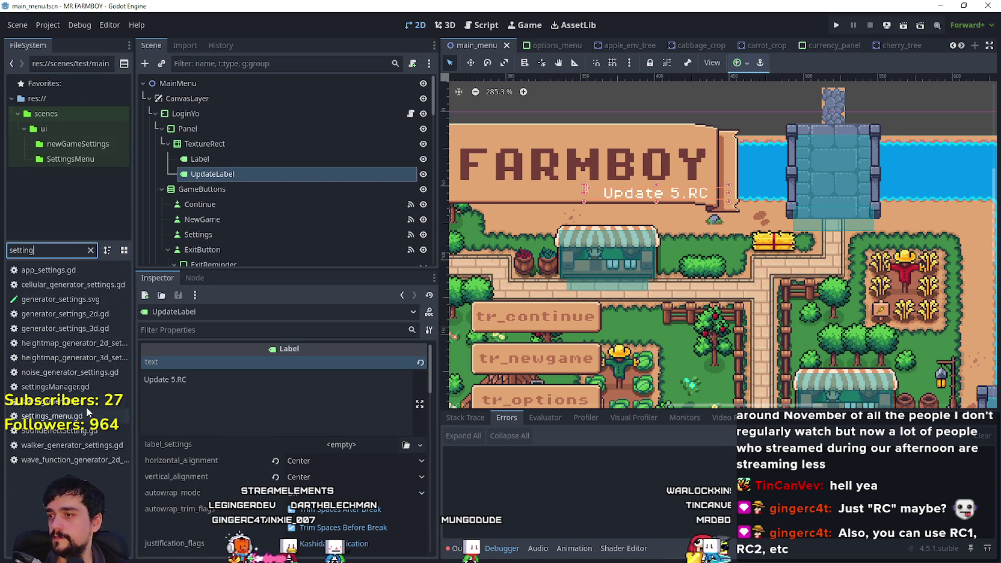
click(84, 401)
double_click(85, 400)
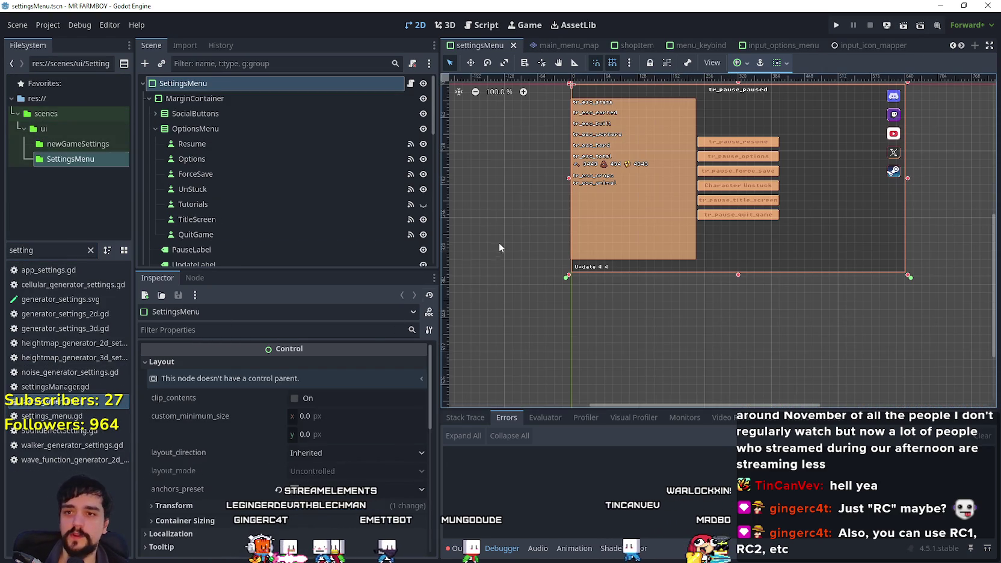
scroll(280, 204, down, 3)
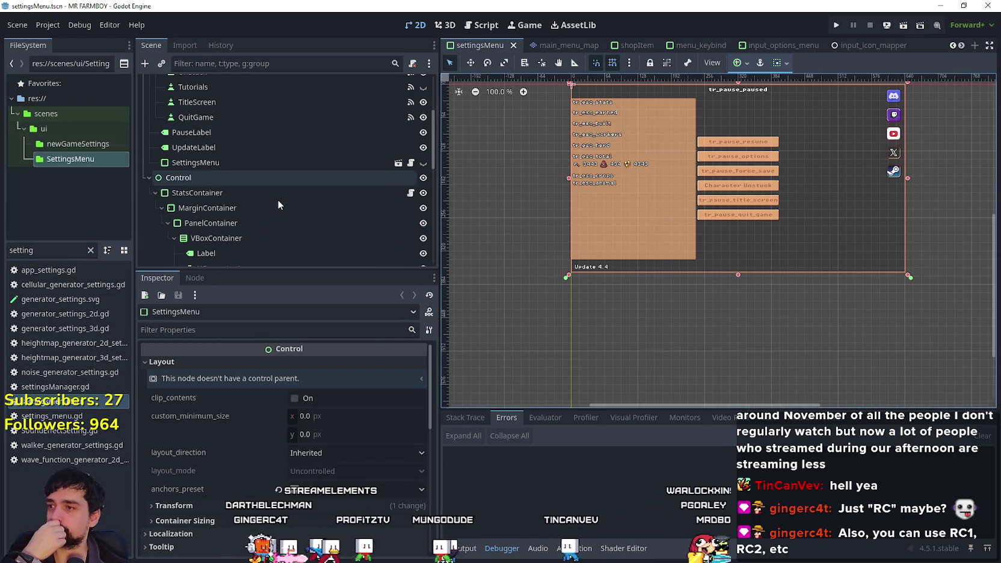
Step: Set the settings menu's UpdateLabel text to 'Update 5.RC' and save the scene
click(246, 146)
click(244, 392)
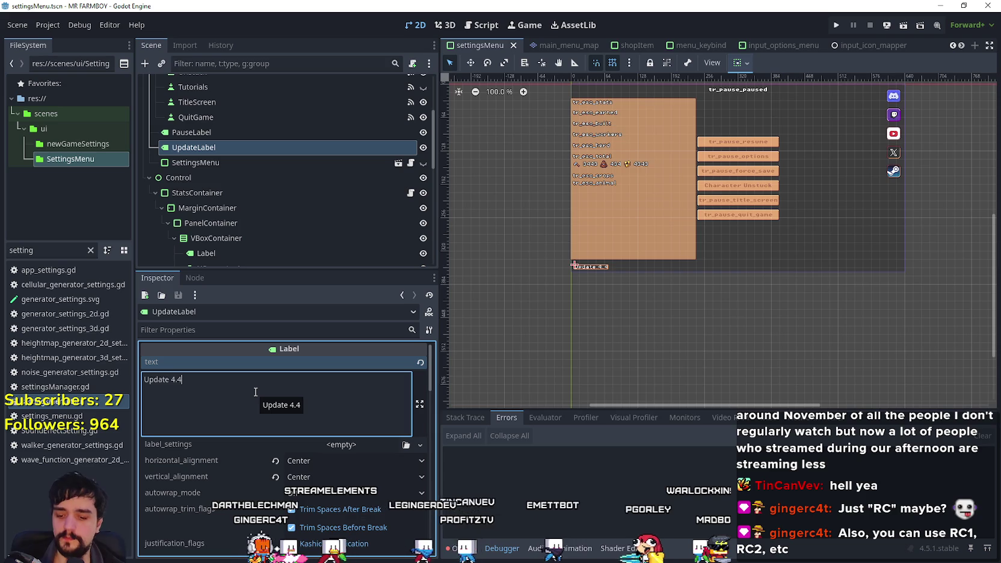
key(BackSpace)
key(BackSpace)
key(BackSpace)
text(5.RC)
key(ctrl+s)
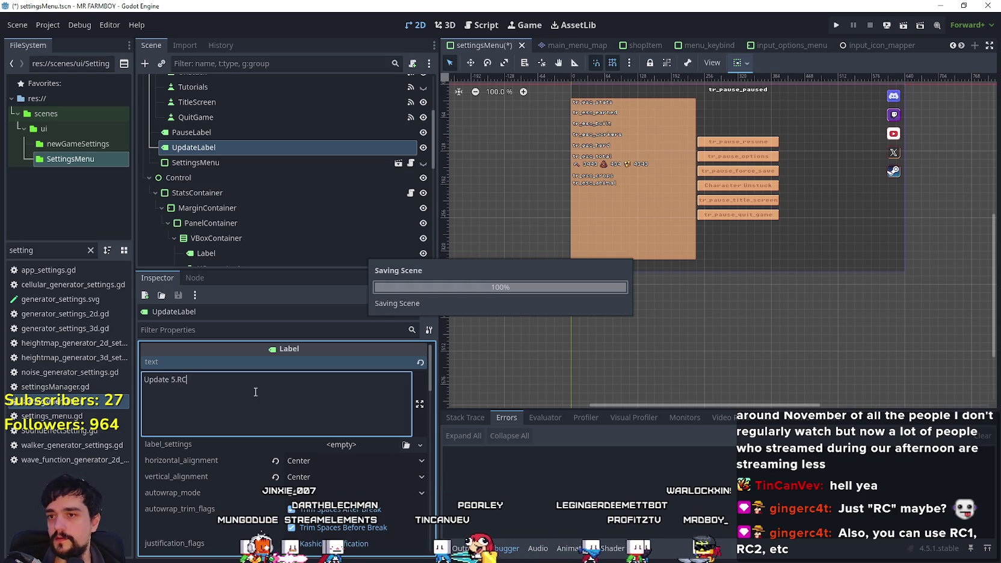
scroll(234, 181, down, 3)
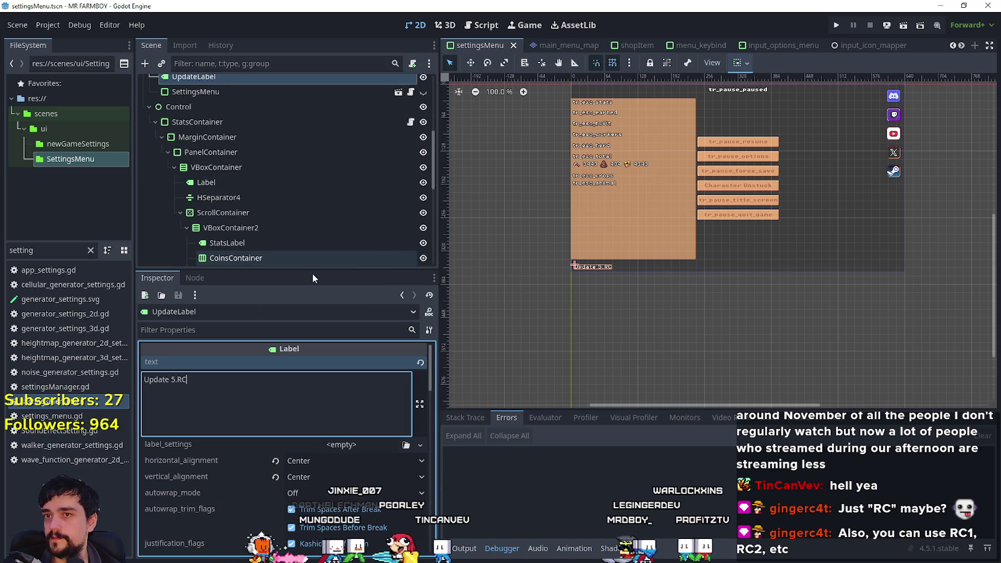
drag(51, 252, 9, 244)
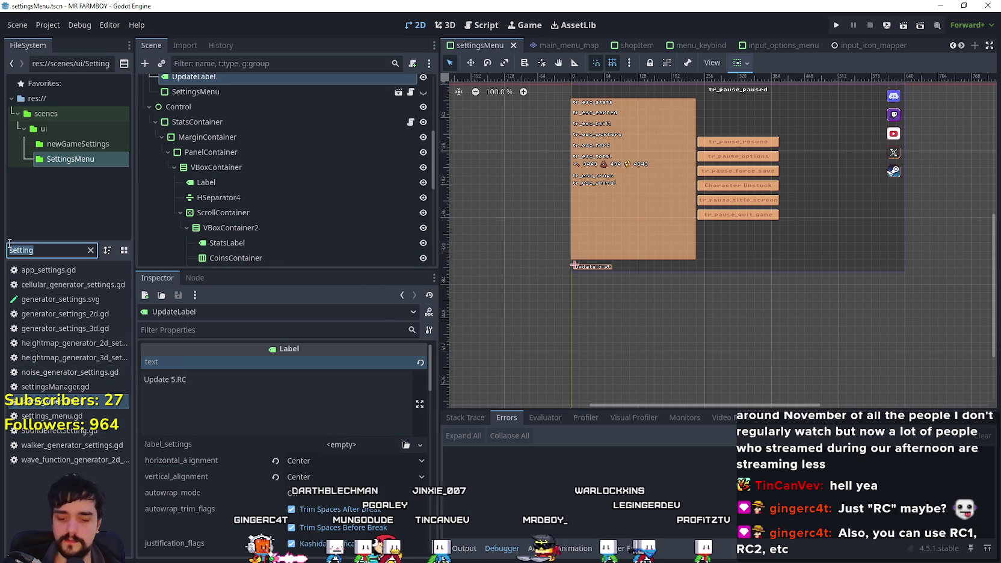
Step: Reopen main_menu.tscn and open the VersionNotes text in the larger editor
text(main)
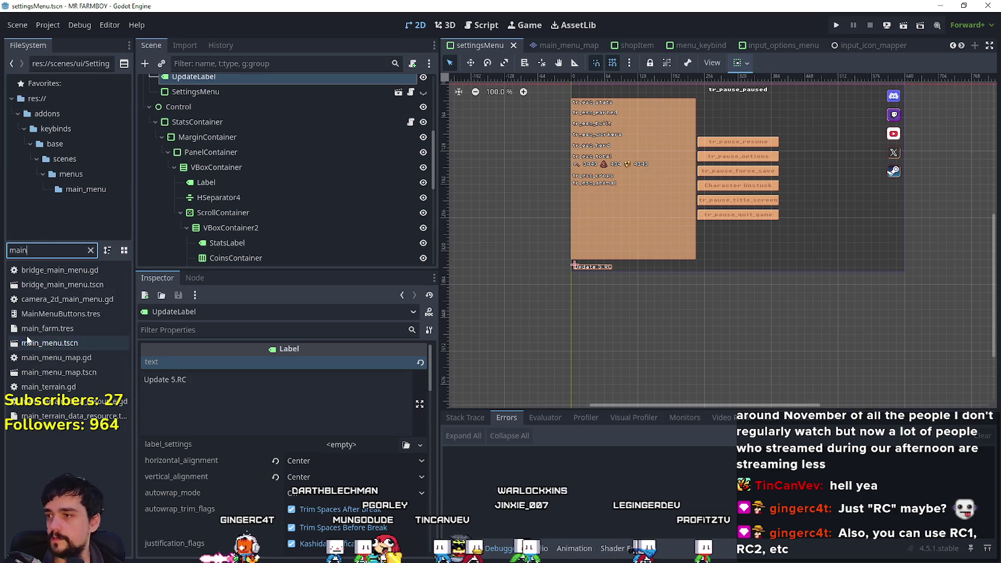
double_click(49, 343)
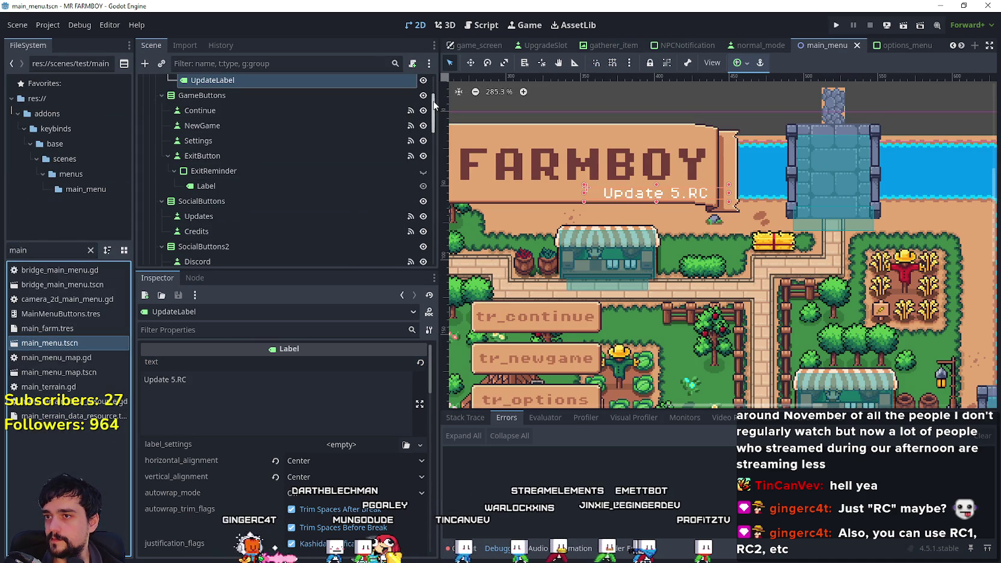
scroll(260, 222, down, 10)
scroll(265, 206, up, 5)
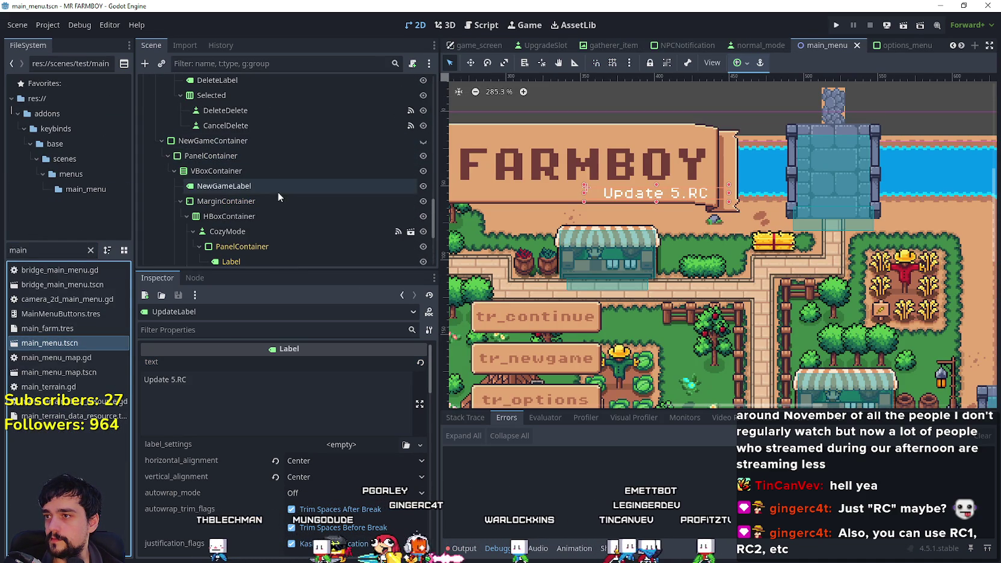
scroll(277, 186, up, 3)
scroll(266, 176, up, 3)
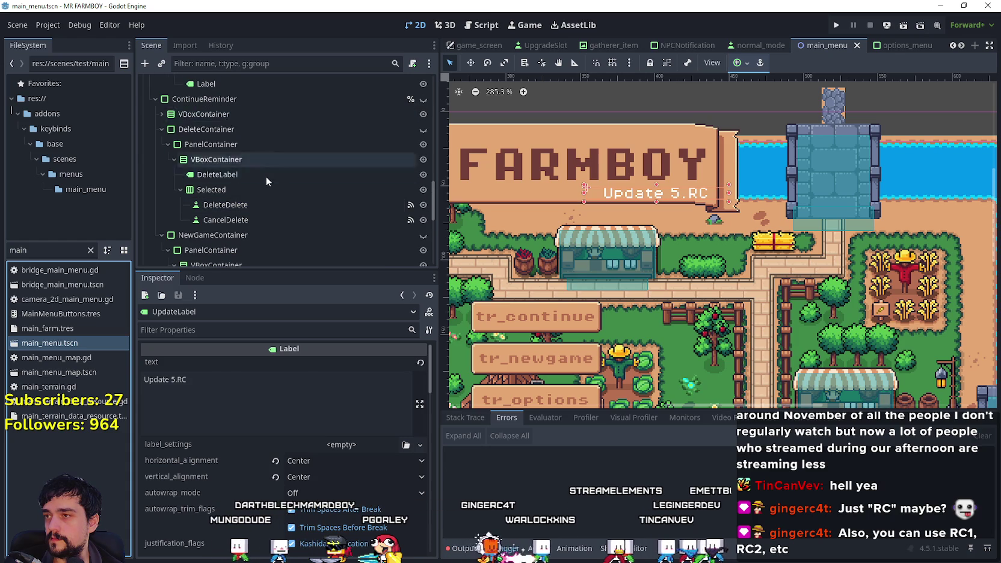
scroll(272, 173, up, 4)
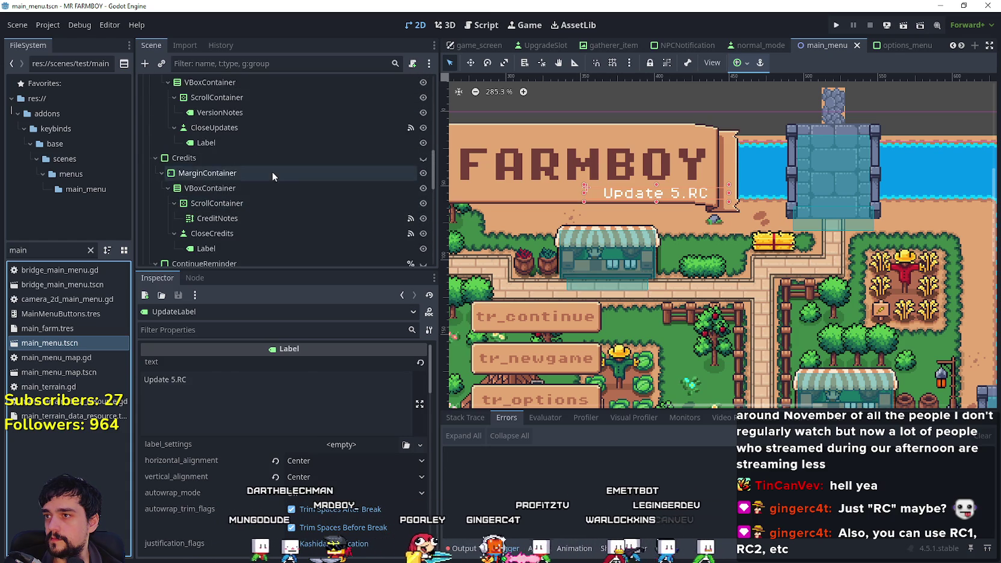
click(274, 143)
click(274, 158)
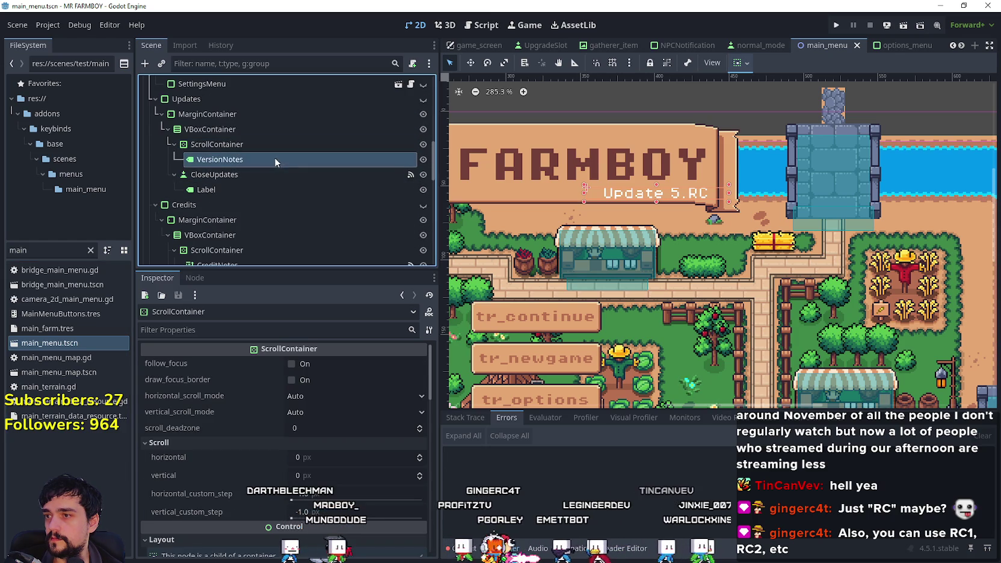
click(424, 390)
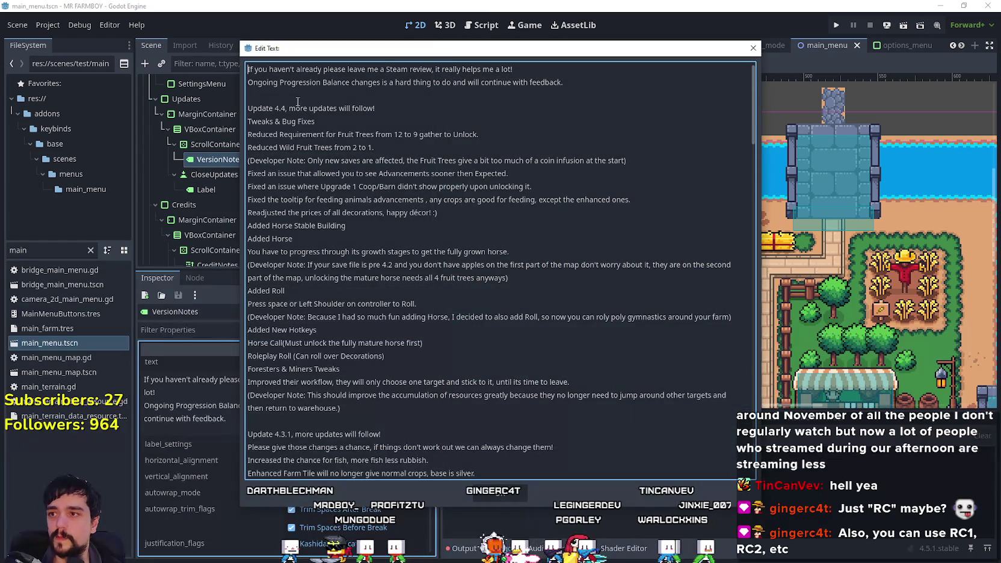
Step: Add 'Update 5.RC' and 'Upcoming Patch notes' above the Update 4.4 notes and save
click(279, 94)
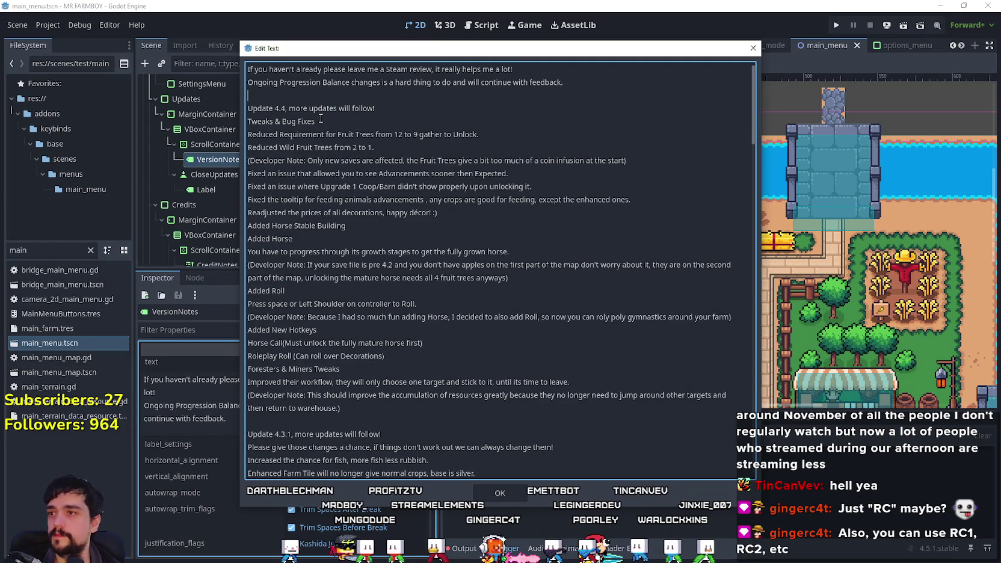
key(Return)
text(date 5.RC)
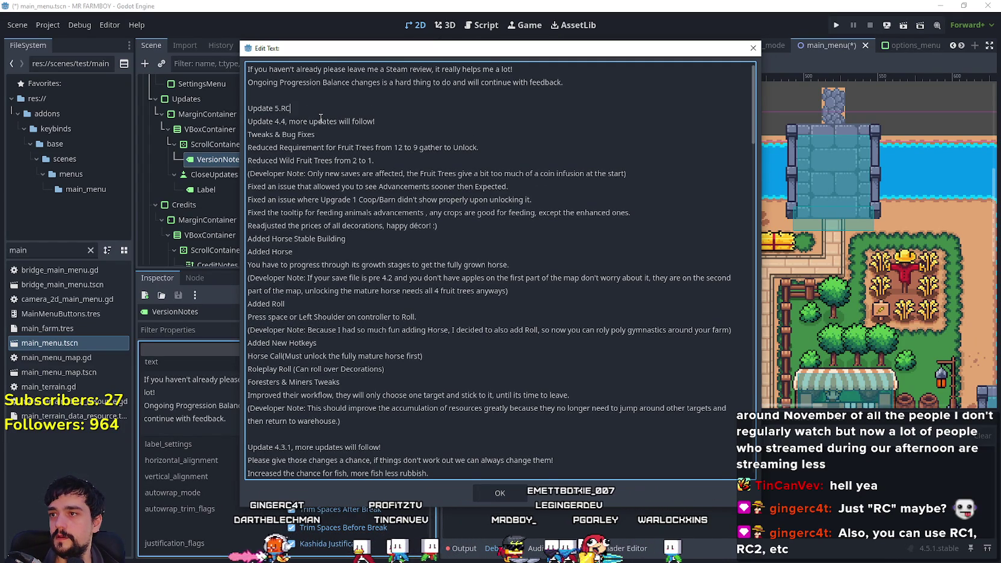
key(Return)
key(Return)
key(BackSpace)
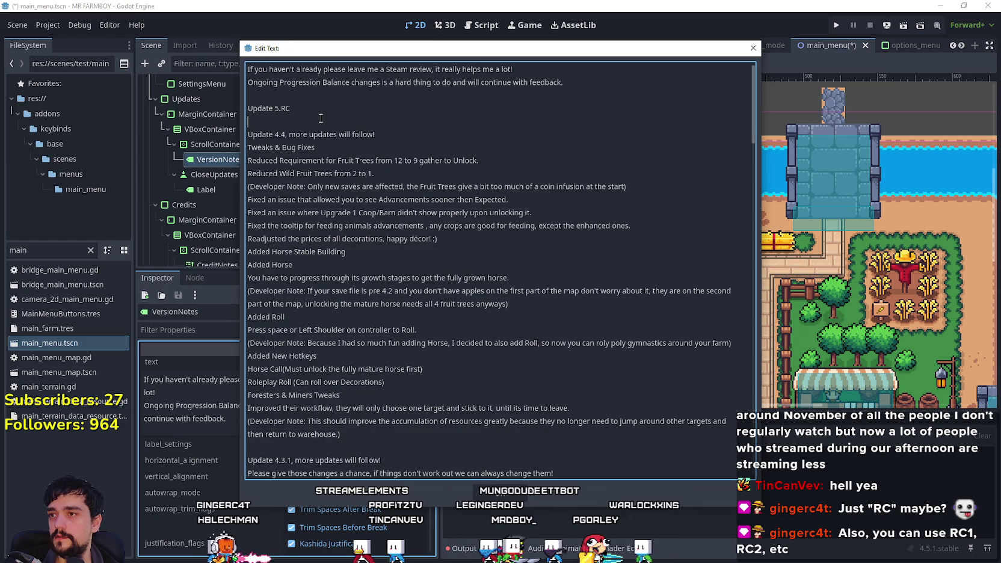
text(Upcoming Patch notes)
key(Return)
key(Return)
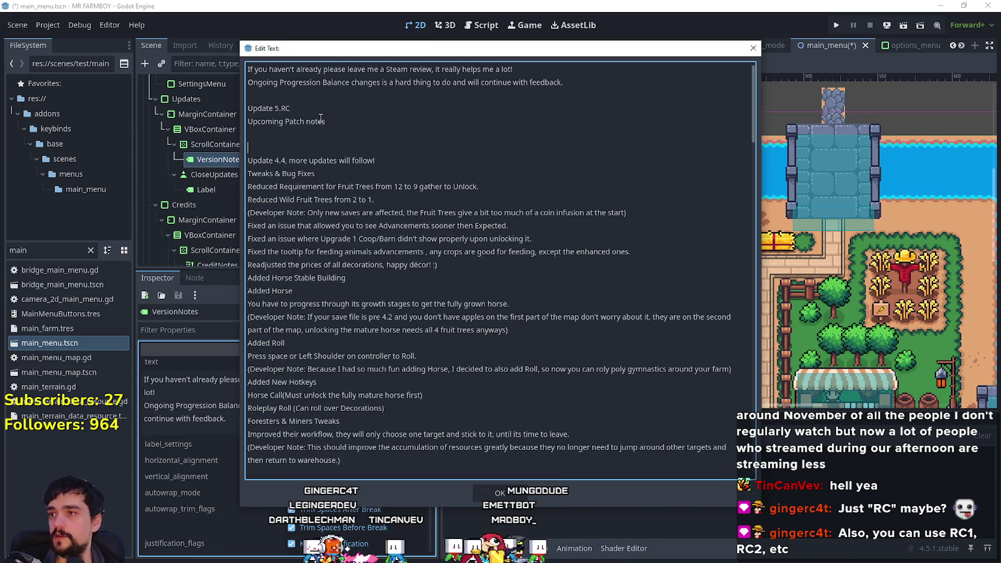
key(BackSpace)
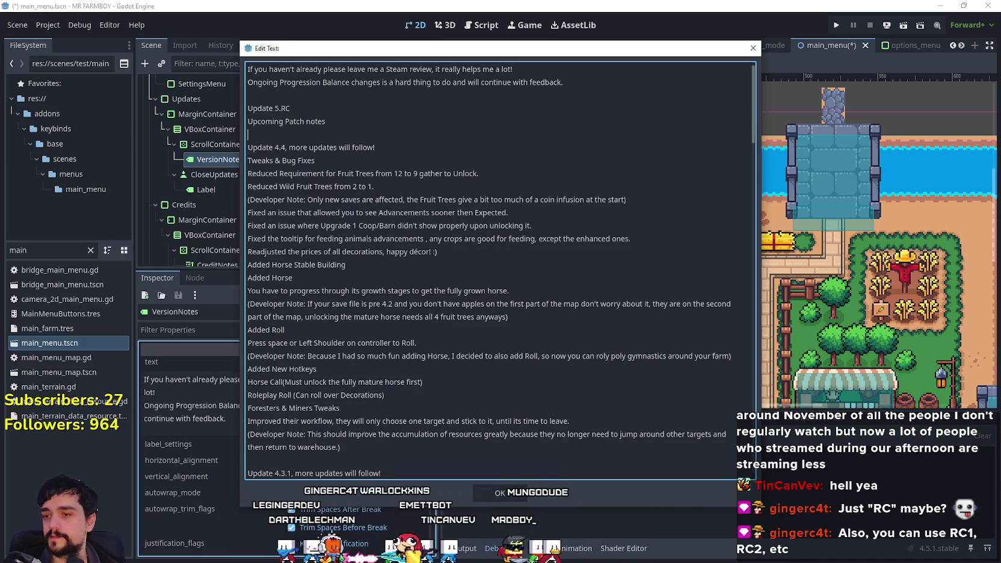
click(500, 493)
key(ctrl+s)
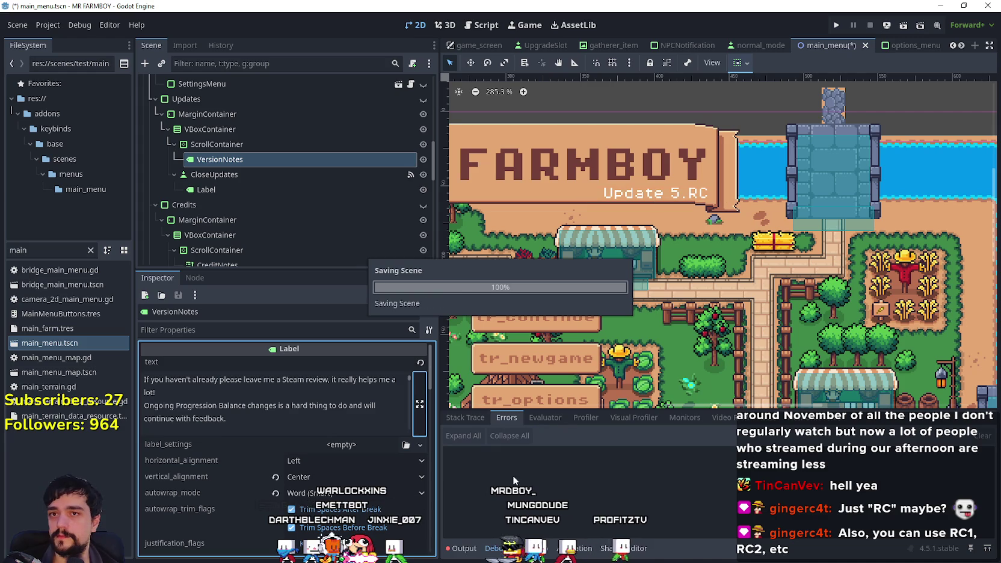
click(464, 548)
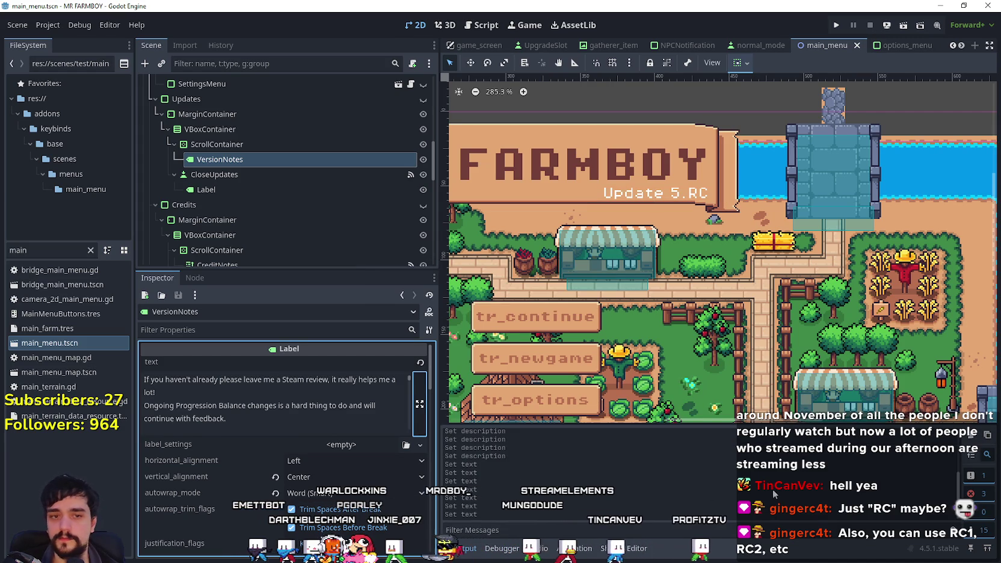
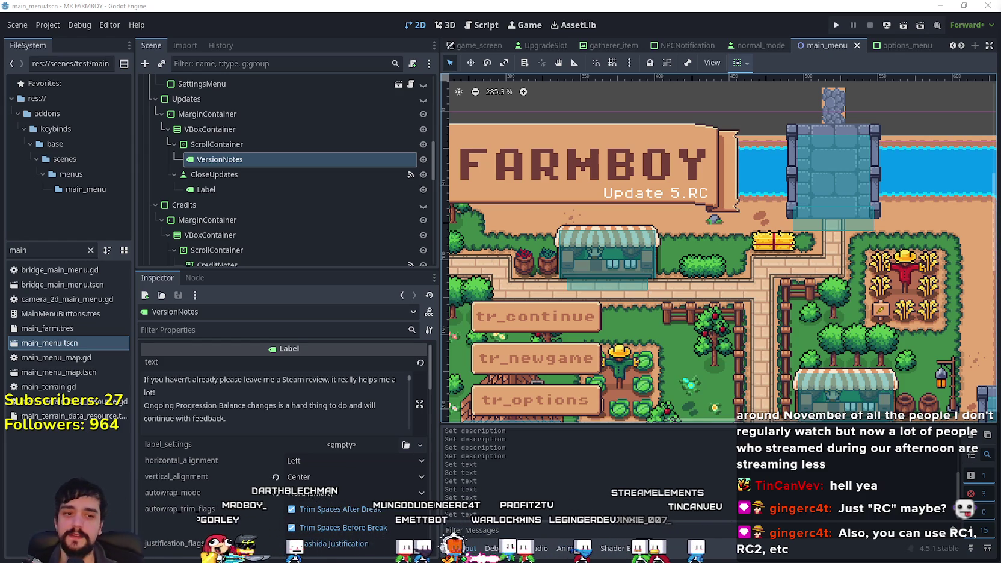
Step: Switch from the Godot editor to CropsChart.aseprite in Aseprite
key(alt+Tab)
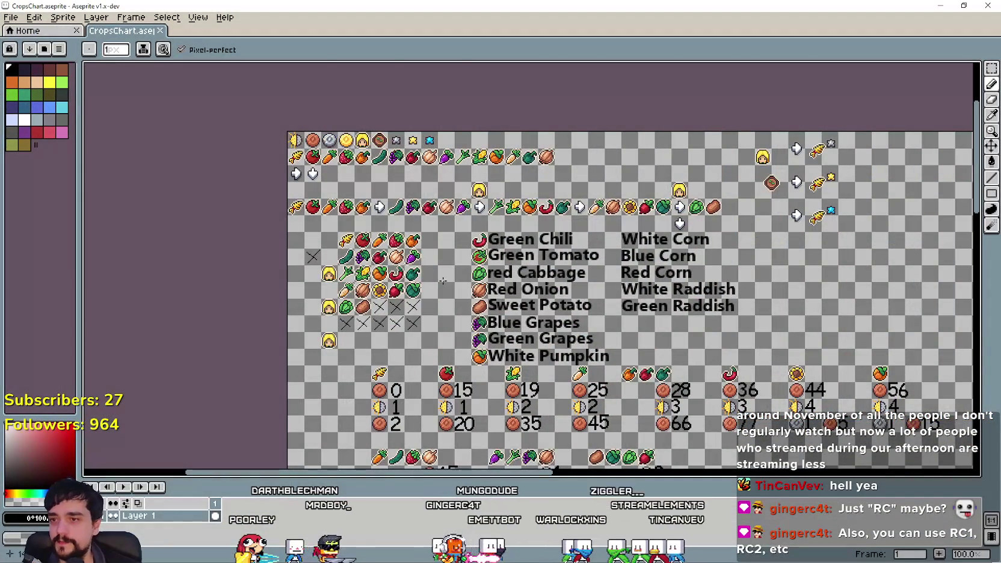
Step: Marquee-select an X placeholder cell and copy it into the empty row below
scroll(442, 281, up, 1)
scroll(443, 281, down, 1)
scroll(434, 246, up, 1)
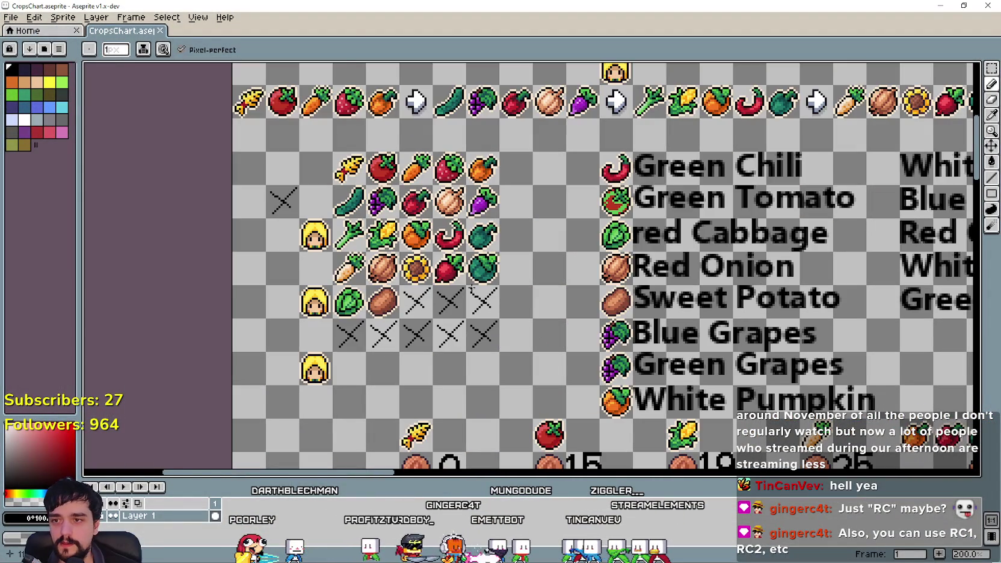
key(i)
mouse_move(514, 297)
mouse_down()
mouse_move(503, 266)
mouse_move(470, 275)
mouse_up()
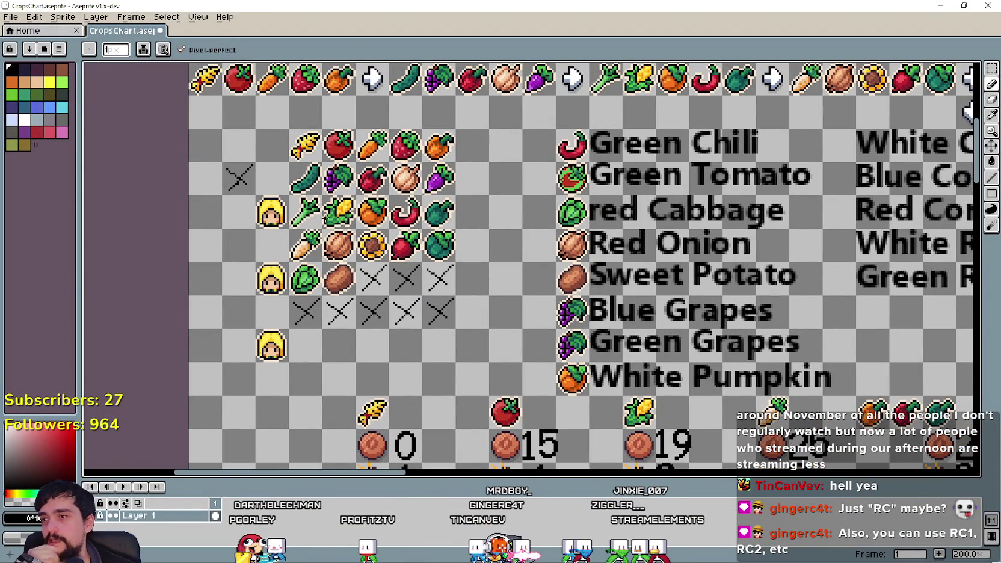
key(i)
key(b)
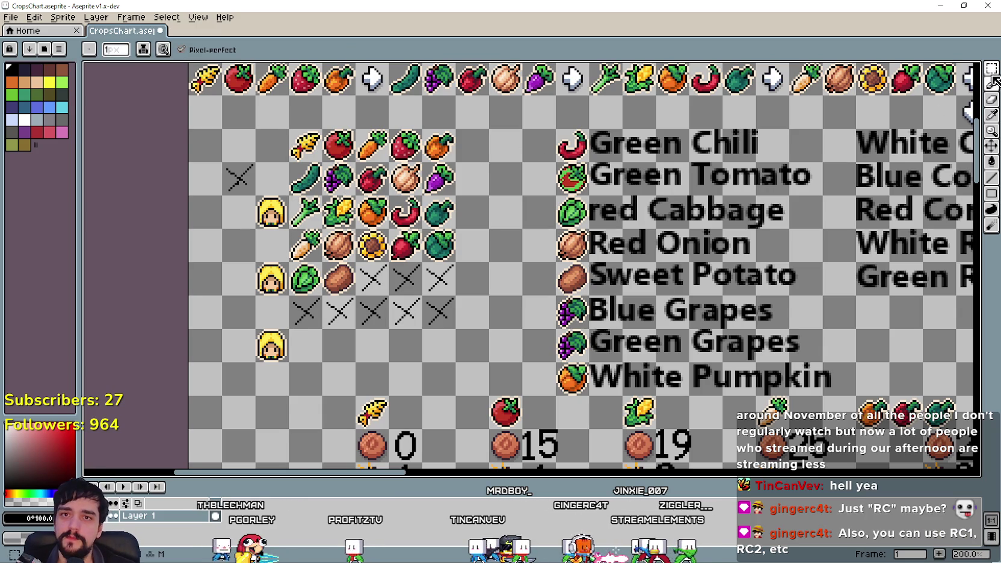
click(991, 68)
click(244, 188)
mouse_move(244, 191)
mouse_down()
mouse_move(345, 421)
mouse_move(313, 358)
mouse_up()
Step: Add X copies along the new row until it holds five, then select the row
click(342, 348)
click(238, 179)
mouse_move(238, 178)
mouse_down()
mouse_move(405, 354)
mouse_move(371, 354)
mouse_up()
click(237, 179)
mouse_move(238, 179)
mouse_down()
mouse_move(403, 346)
mouse_move(441, 349)
mouse_up()
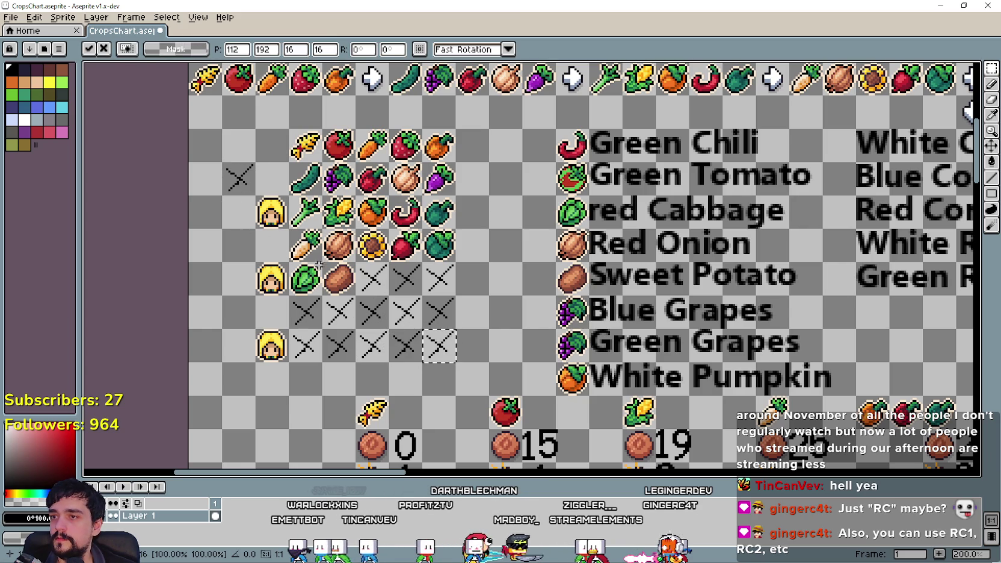
mouse_move(304, 340)
mouse_down()
mouse_move(434, 348)
mouse_move(434, 381)
mouse_up()
Step: Copy the row of five X placeholders one row further down
click(508, 350)
drag(509, 350, 447, 356)
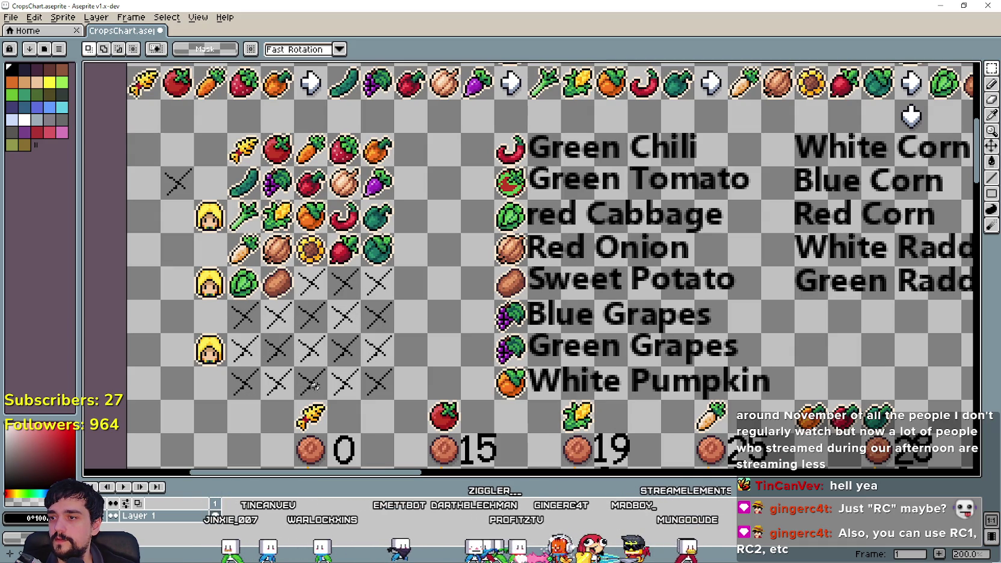
drag(428, 383, 191, 371)
scroll(478, 272, down, 1)
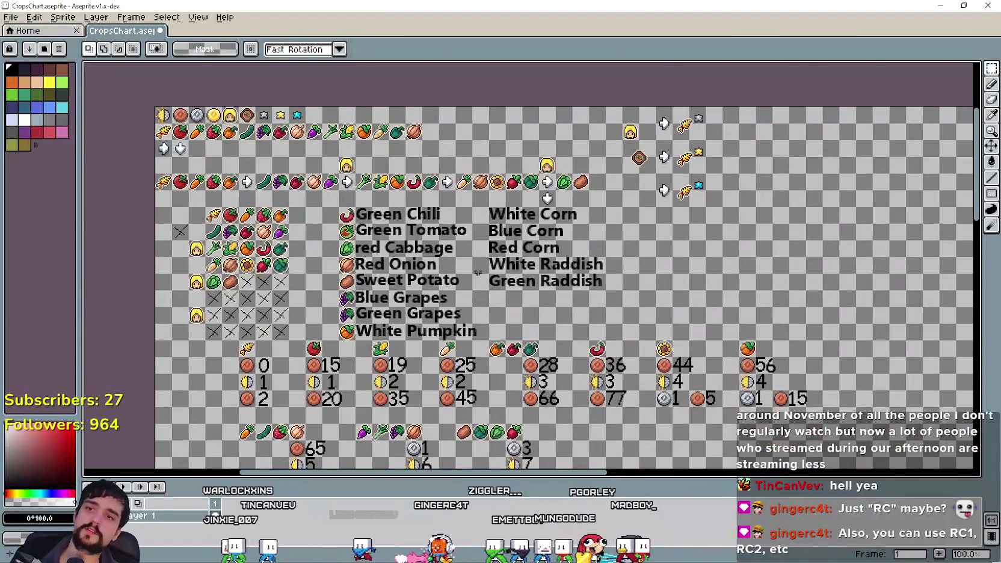
Step: Bring the enlarged crop grid into view and select the top four crop rows
drag(478, 272, 461, 285)
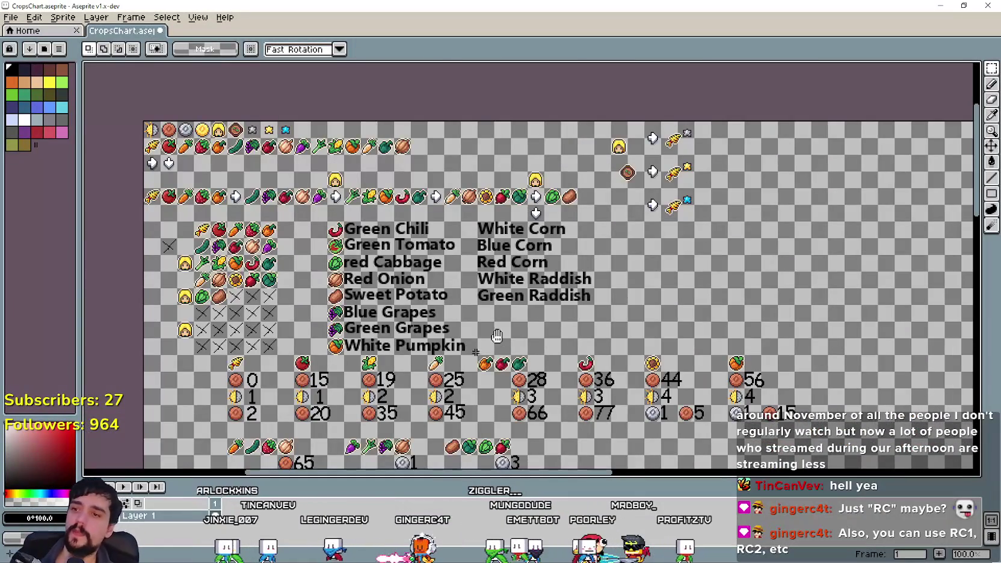
drag(453, 376, 666, 312)
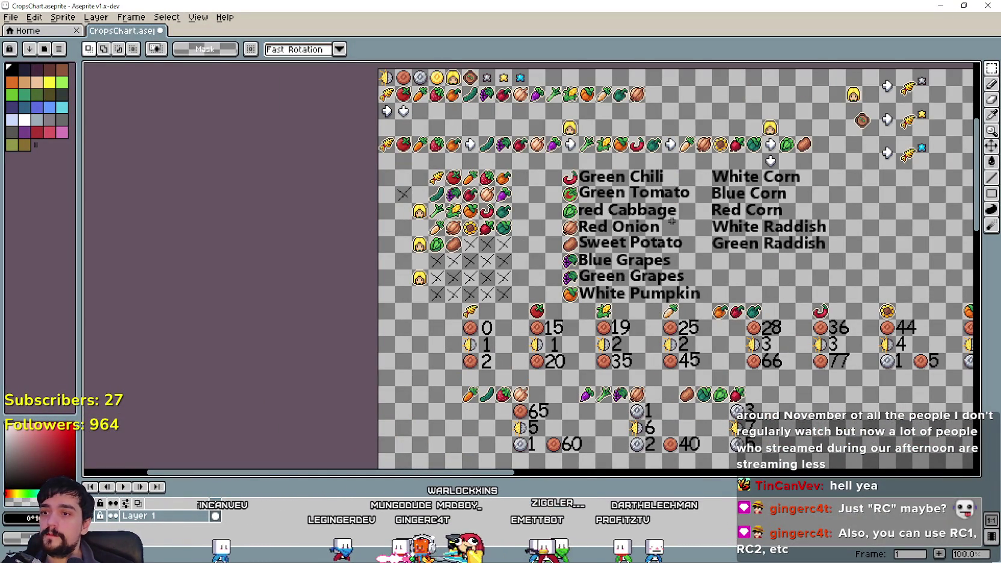
mouse_move(674, 225)
mouse_down()
mouse_move(628, 232)
mouse_move(624, 241)
mouse_up()
scroll(624, 241, up, 1)
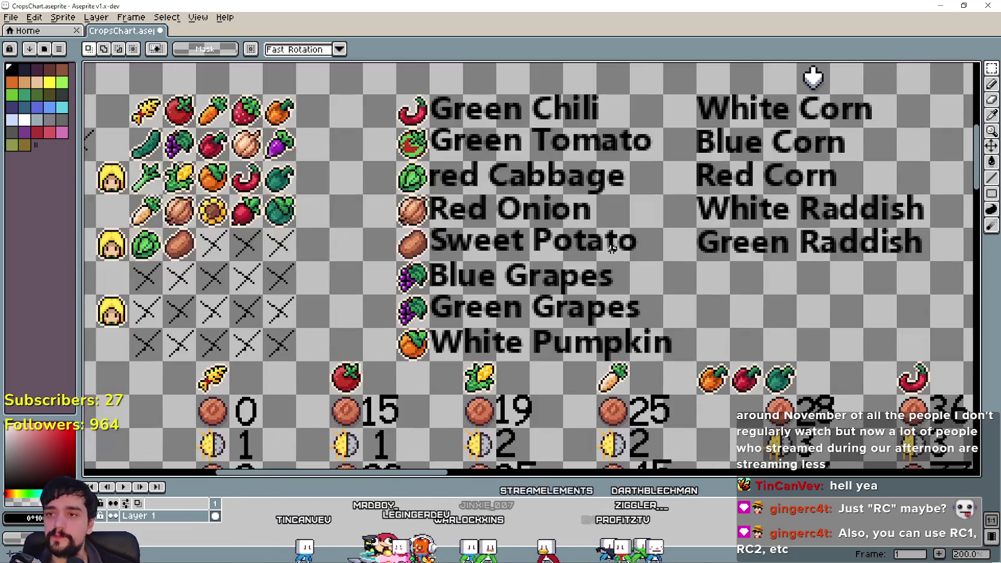
drag(460, 199, 607, 234)
scroll(608, 235, down, 1)
scroll(490, 196, up, 1)
mouse_move(392, 164)
mouse_down()
mouse_move(527, 199)
mouse_move(561, 234)
mouse_up()
drag(391, 234, 560, 299)
Step: Paste the red chili and move the copy to an empty area on the right
scroll(714, 324, down, 1)
mouse_move(715, 324)
mouse_down()
mouse_move(497, 256)
mouse_move(518, 245)
mouse_up()
scroll(489, 195, up, 1)
drag(365, 296, 433, 250)
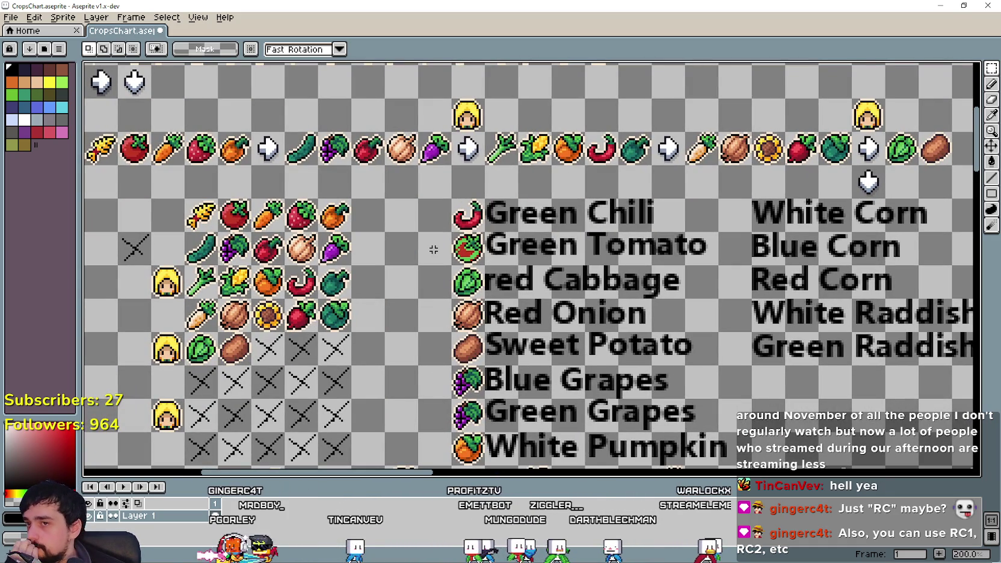
scroll(433, 249, up, 1)
drag(511, 224, 616, 257)
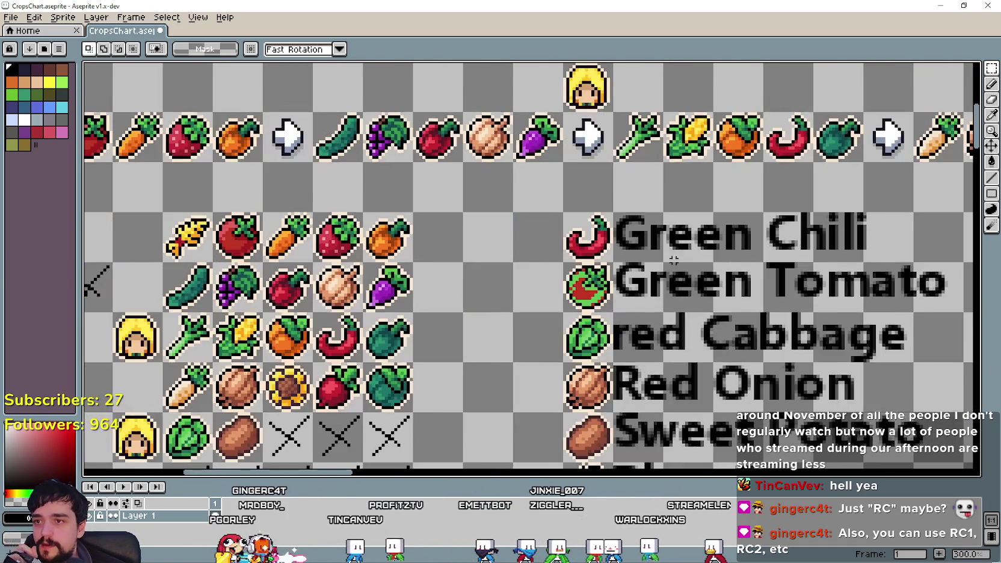
scroll(615, 257, down, 1)
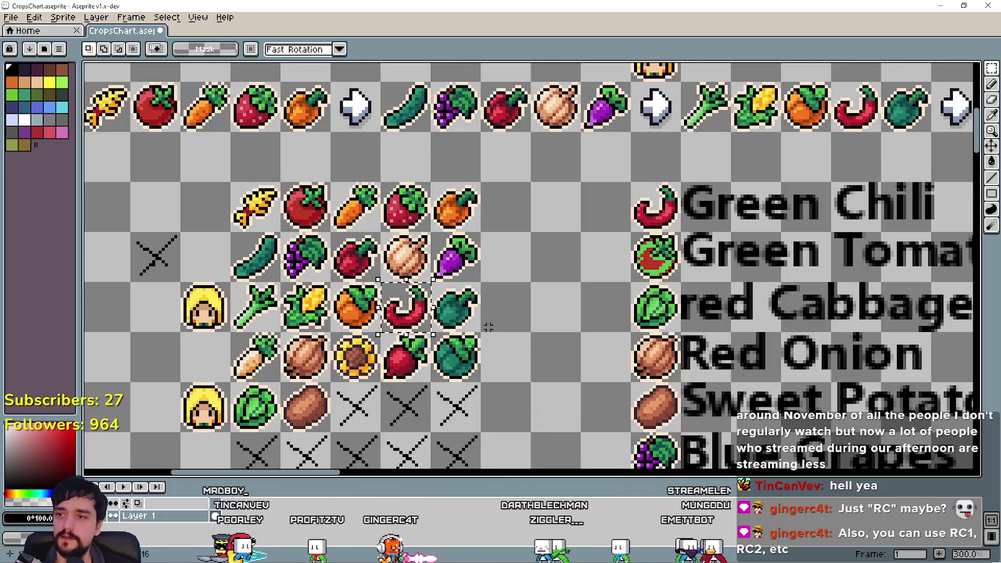
scroll(492, 325, up, 1)
scroll(492, 324, down, 1)
scroll(542, 271, right, 10)
scroll(505, 267, up, 1)
key(ctrl+v)
drag(529, 306, 506, 266)
Step: Select the dark green leafy crop
scroll(507, 266, down, 2)
scroll(357, 272, up, 2)
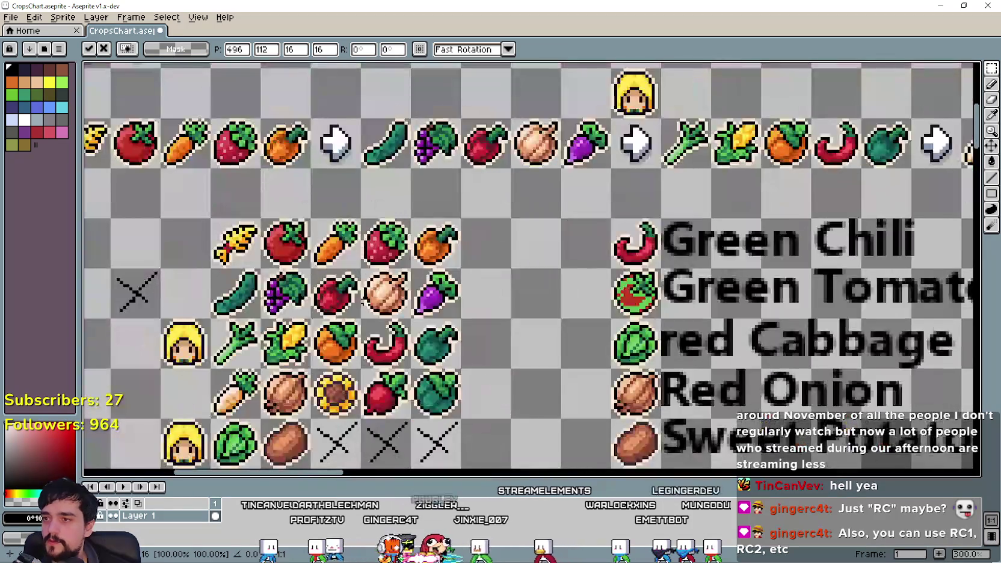
scroll(341, 311, up, 1)
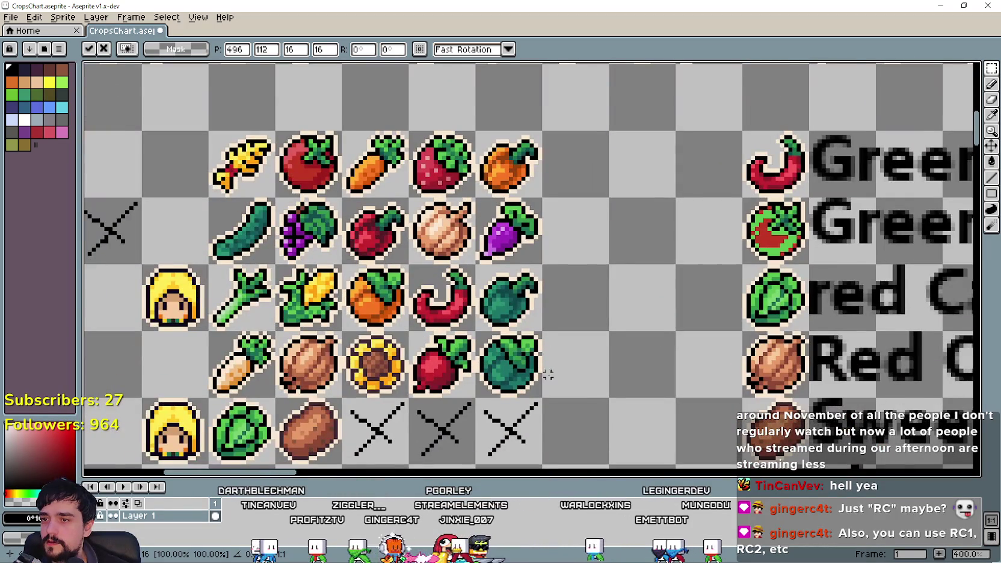
scroll(552, 367, up, 1)
drag(453, 310, 541, 398)
scroll(497, 367, down, 3)
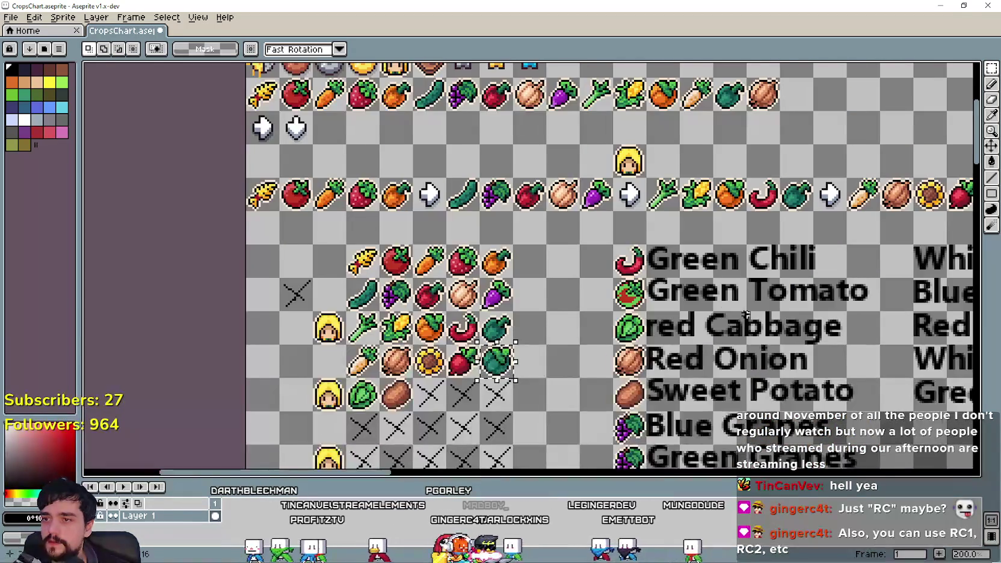
Step: Paste the leafy green crop and drop it beside the chili copy
scroll(747, 315, right, 5)
scroll(739, 293, up, 1)
scroll(482, 297, right, 4)
key(ctrl+v)
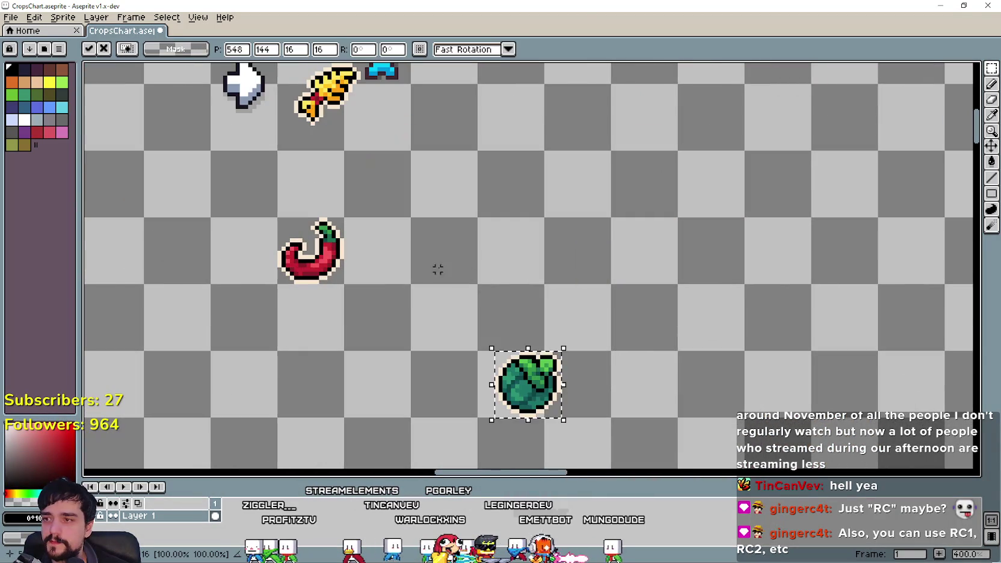
key(Return)
Step: Select the chili copy and fill its lighter red pixels with the leafy crop's main green
scroll(304, 264, up, 5)
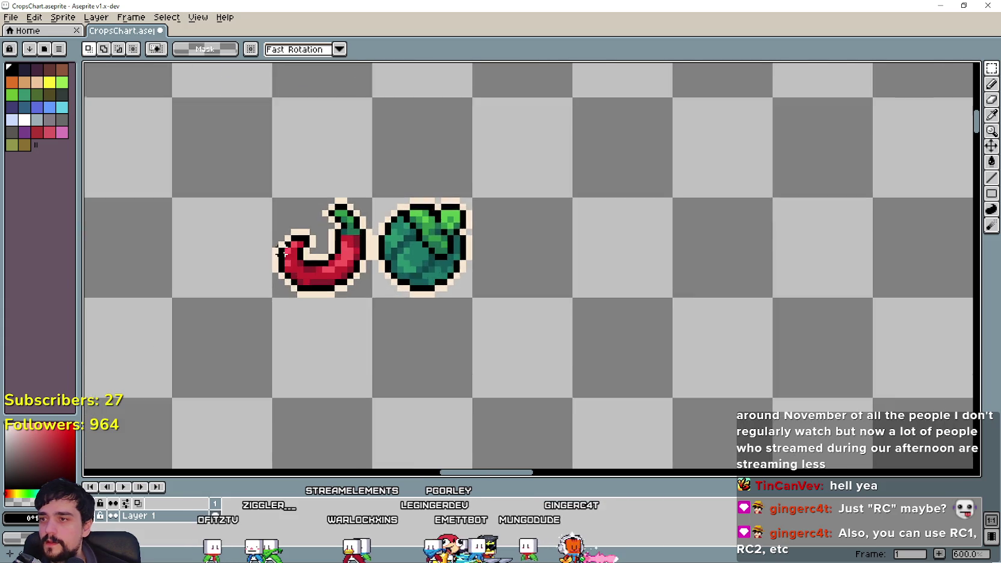
drag(246, 126, 451, 331)
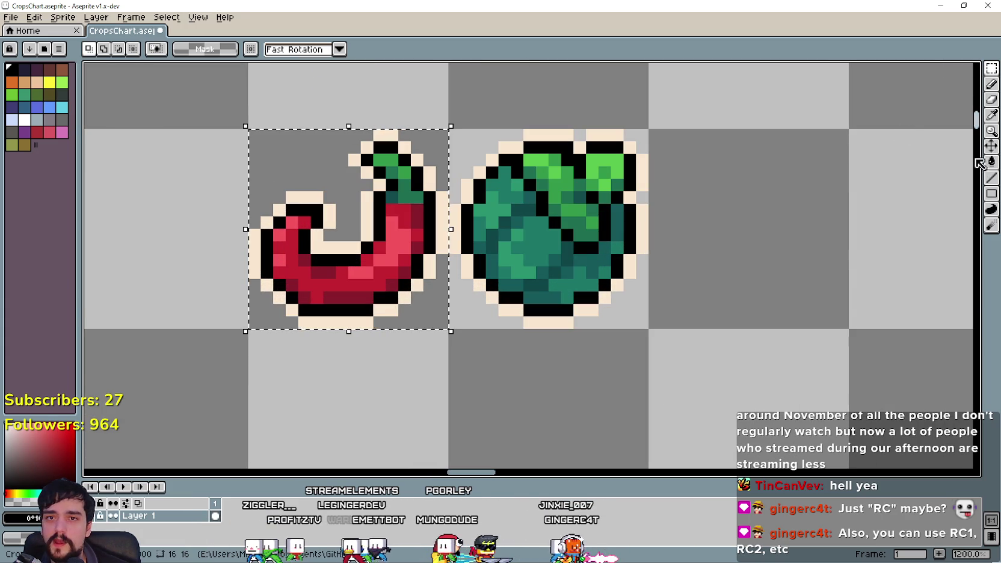
click(992, 119)
scroll(641, 172, right, 3)
scroll(620, 240, left, 5)
scroll(620, 241, up, 1)
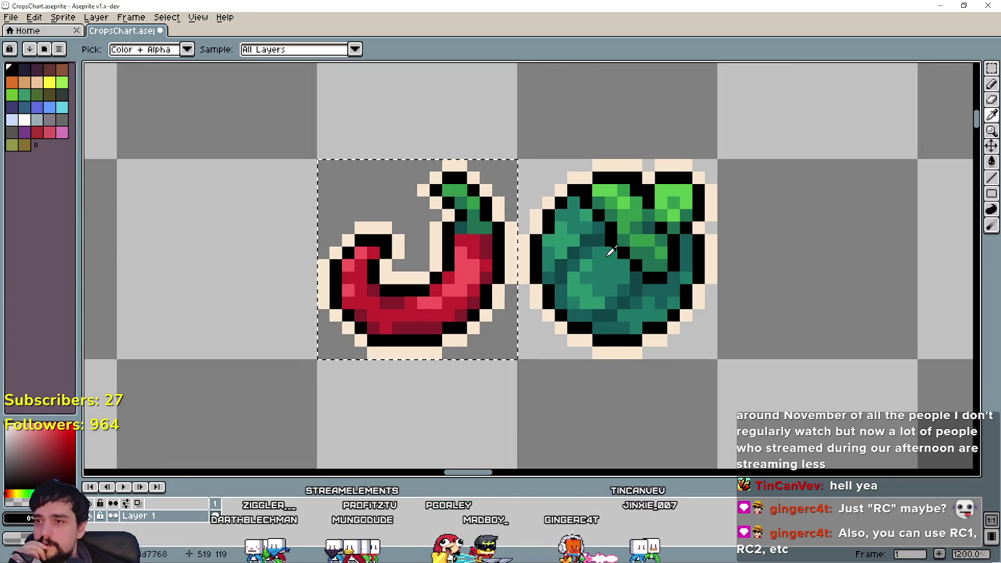
click(582, 290)
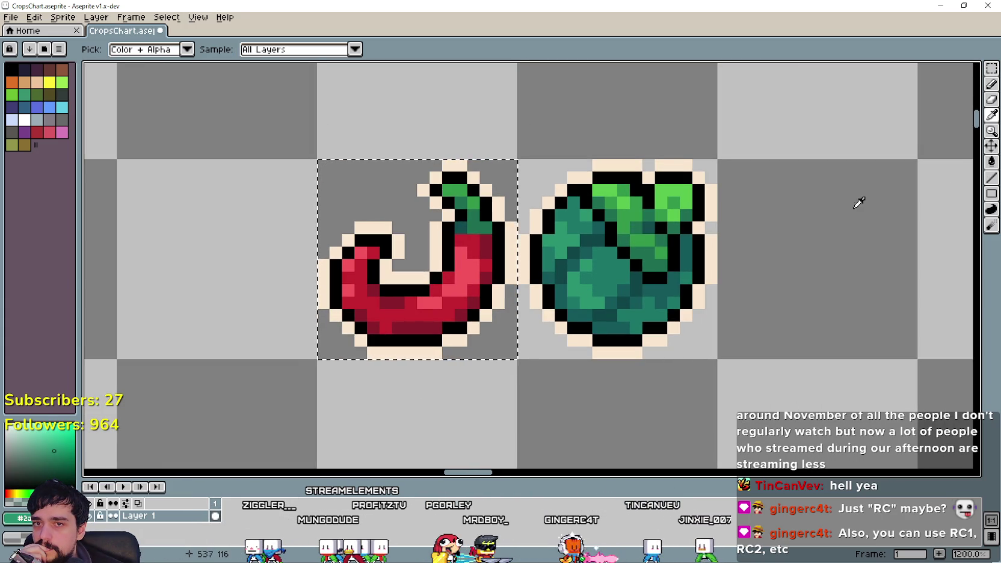
key(g)
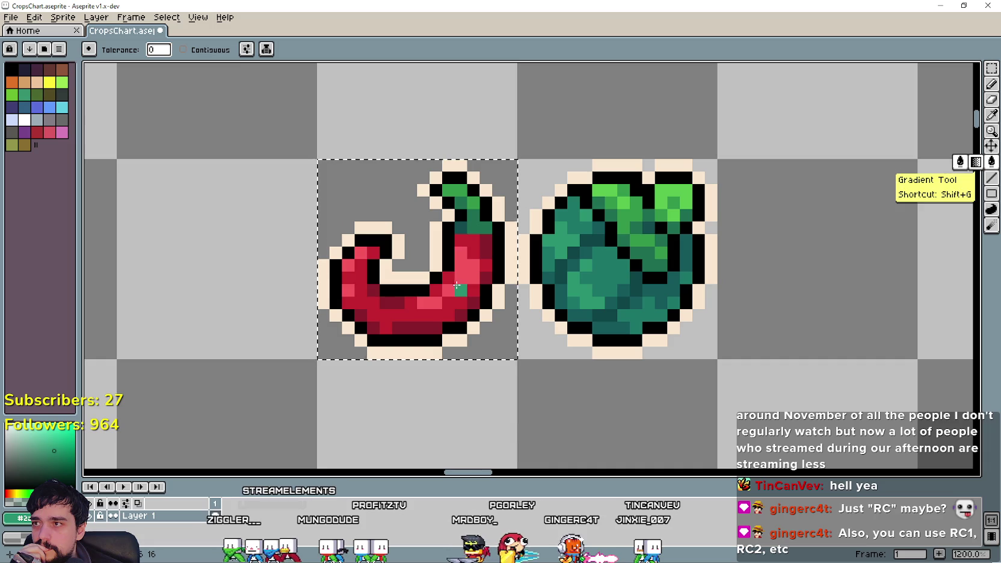
click(457, 287)
Step: Recolour the chili's crimson and remaining dark red pixels with darker greens and teal
click(992, 115)
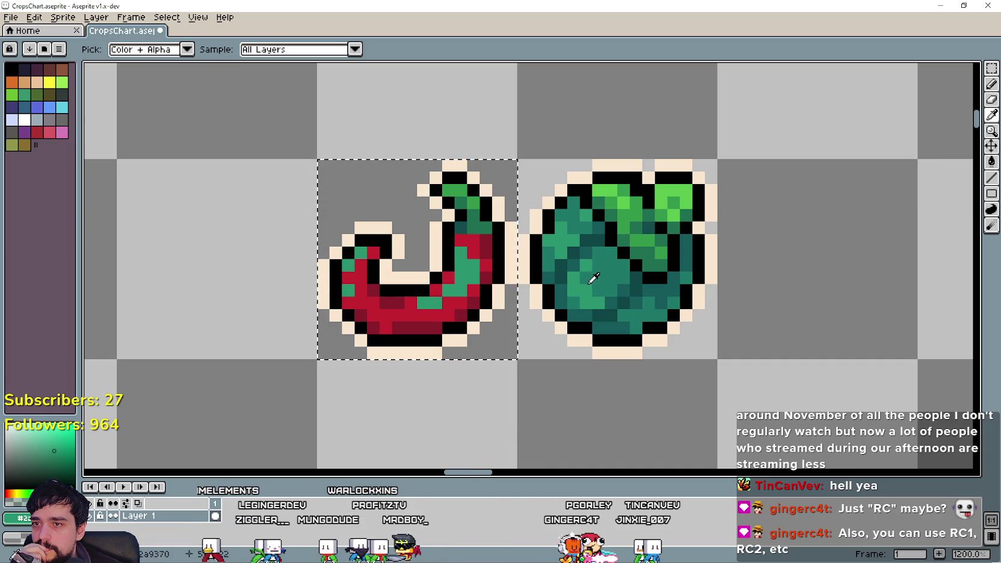
click(992, 161)
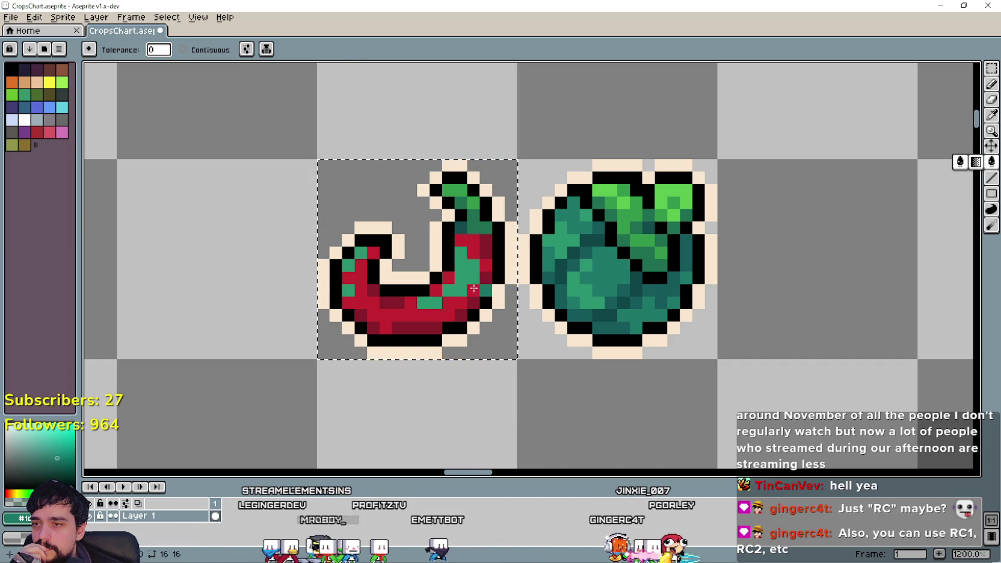
key(ctrl+y)
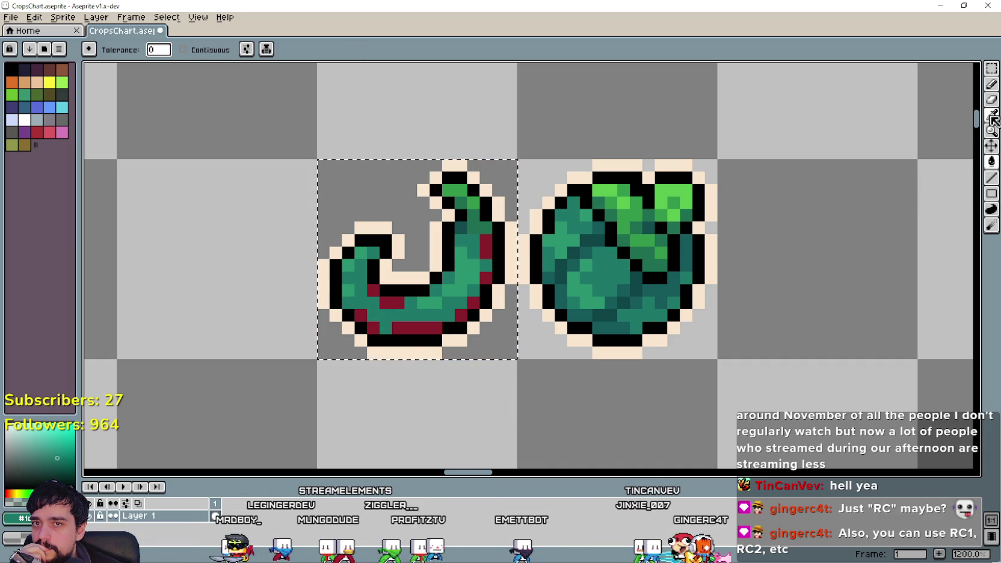
key(i)
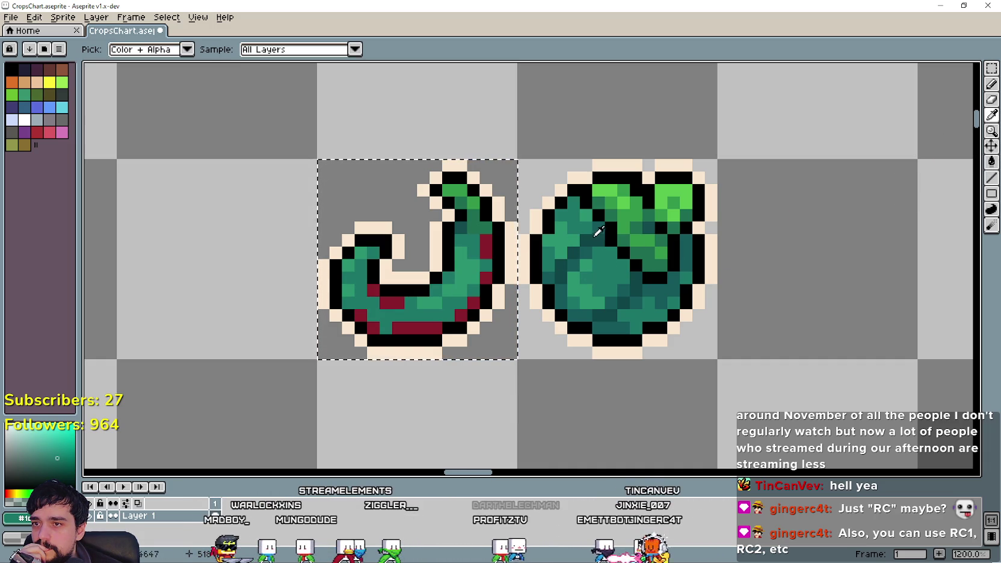
click(992, 161)
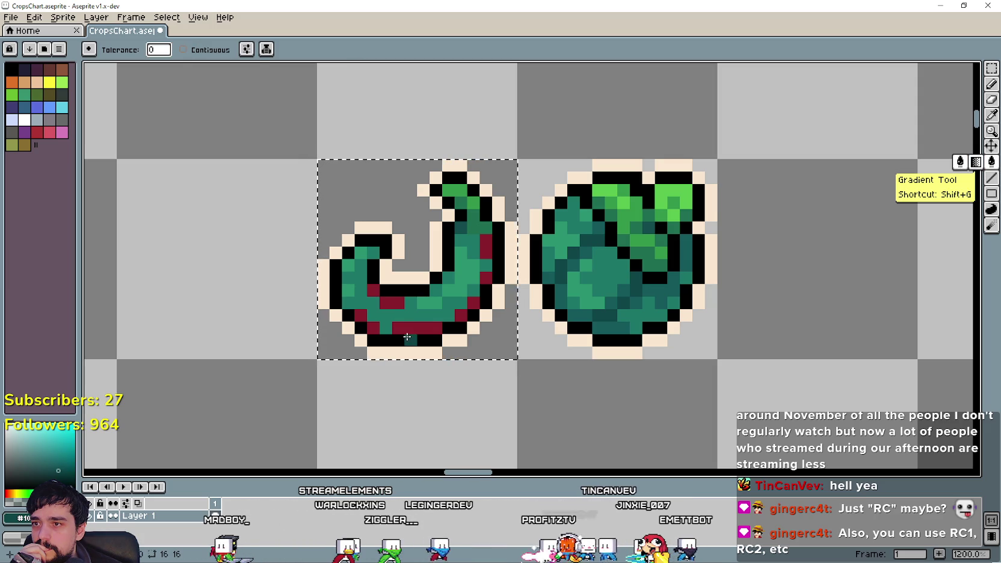
click(414, 331)
scroll(460, 326, down, 5)
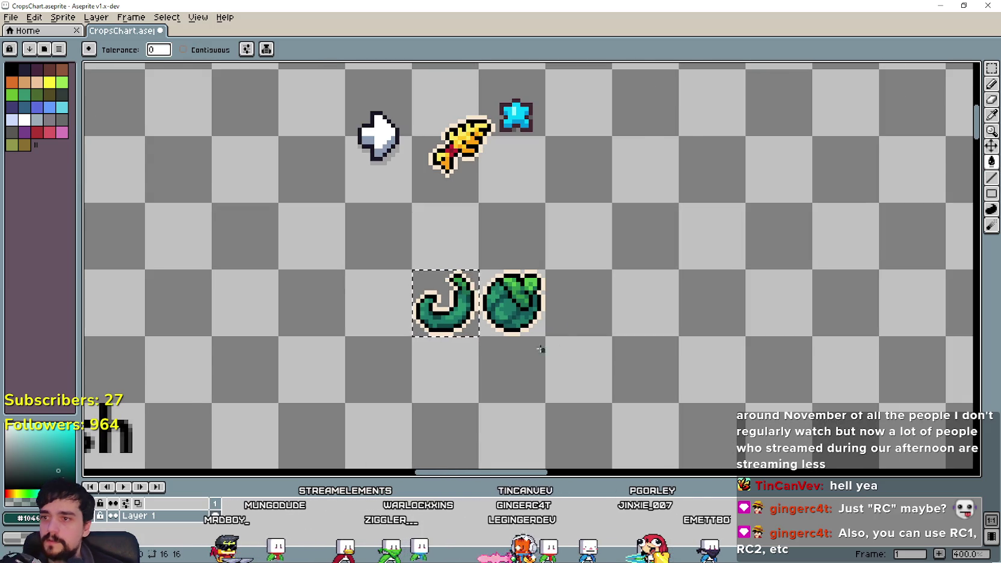
scroll(540, 333, down, 2)
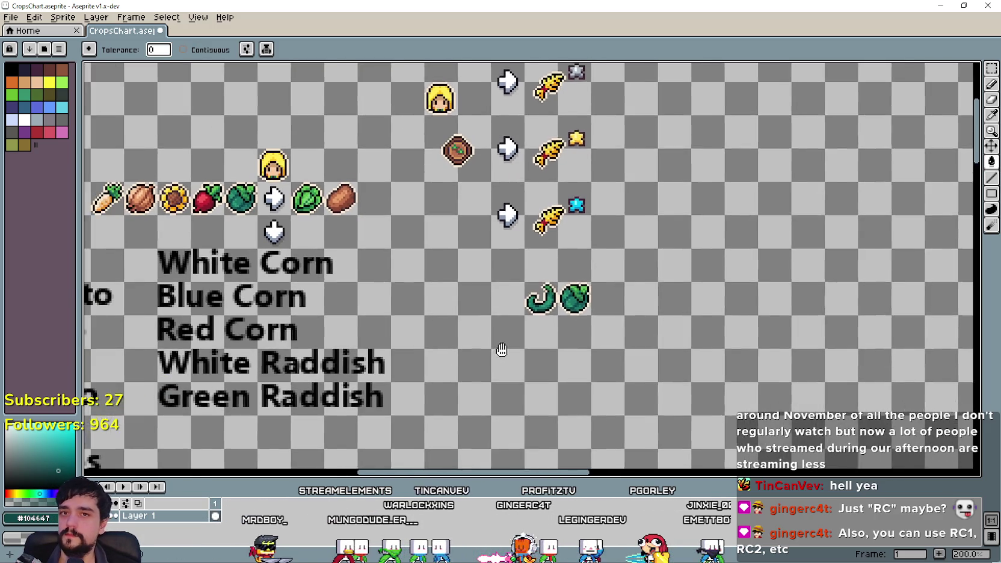
Step: Place a copy of the red chili icon beside the green chili
scroll(527, 329, down, 2)
scroll(335, 184, up, 2)
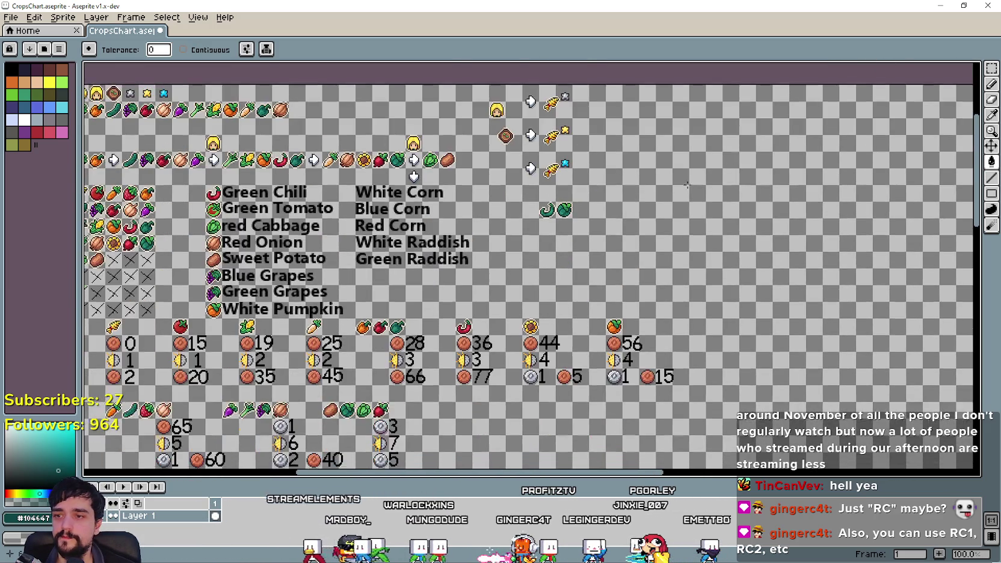
drag(246, 107, 335, 184)
drag(241, 192, 439, 214)
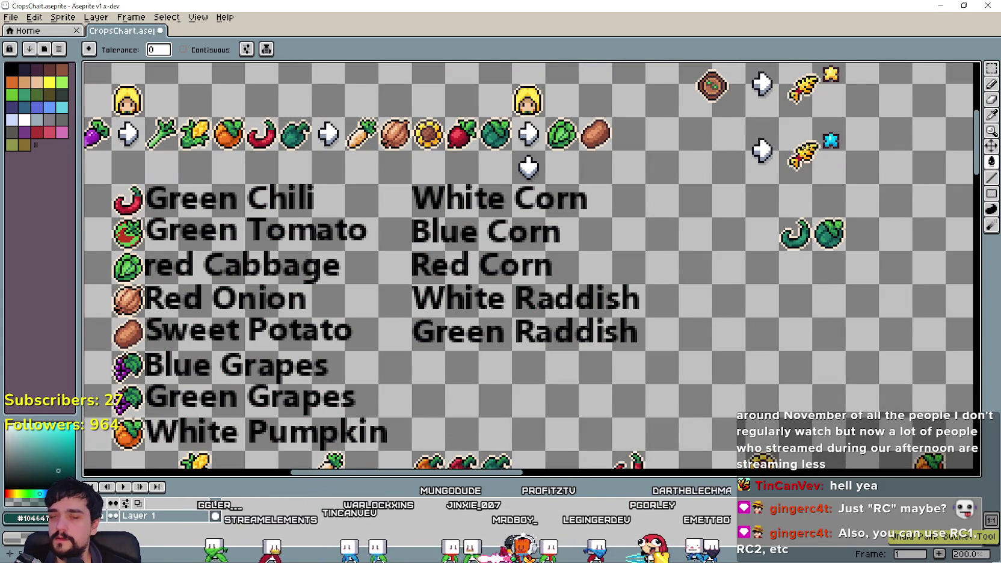
click(992, 68)
mouse_move(108, 181)
mouse_down()
mouse_move(147, 219)
mouse_move(308, 279)
mouse_move(760, 243)
mouse_up()
mouse_move(810, 215)
mouse_down()
mouse_move(848, 254)
mouse_move(821, 322)
mouse_move(796, 318)
mouse_move(871, 307)
mouse_move(875, 204)
mouse_up()
key(ctrl+d)
Step: Copy the red tomato below the red chili and commit it
scroll(572, 346, down, 1)
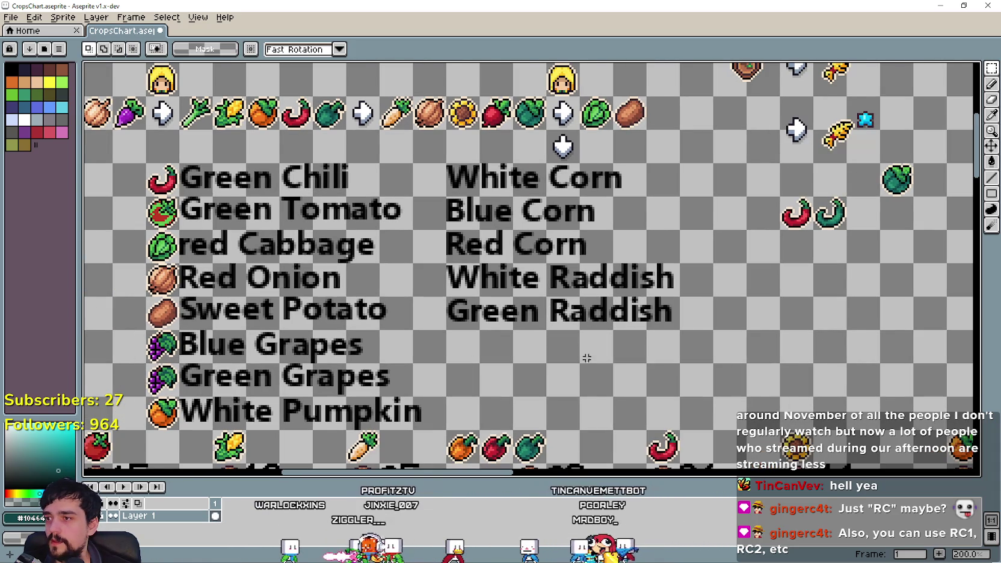
scroll(343, 310, down, 1)
scroll(200, 215, left, 10)
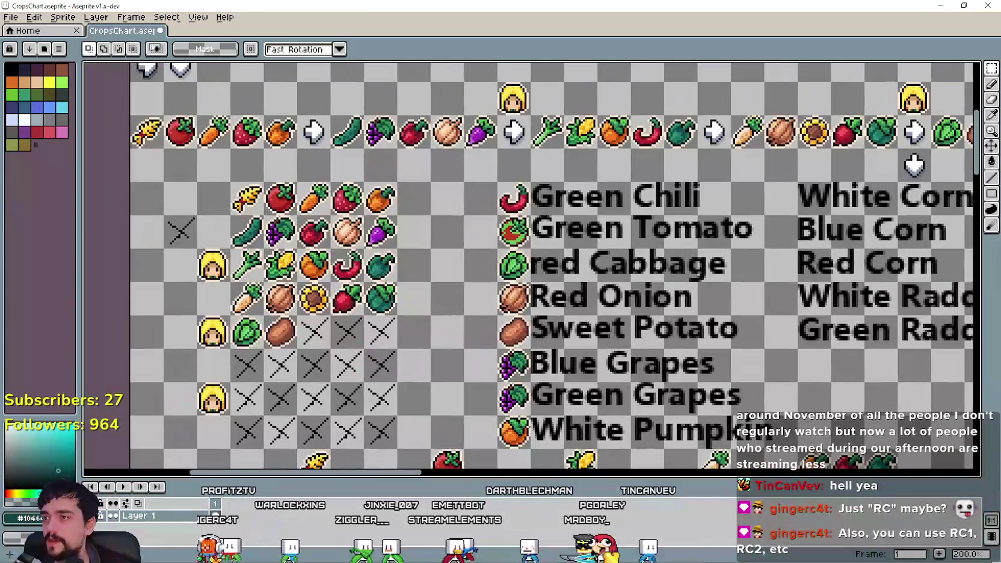
click(279, 199)
scroll(278, 199, right, 13)
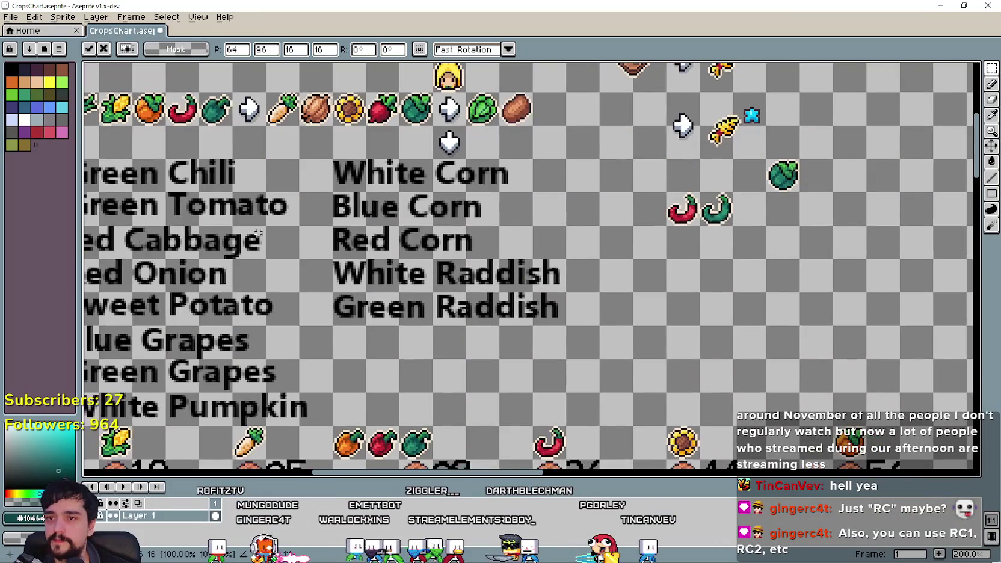
scroll(278, 198, left, 9)
mouse_move(144, 212)
mouse_down()
mouse_move(786, 294)
mouse_move(343, 265)
mouse_move(660, 265)
mouse_move(746, 308)
mouse_up()
scroll(786, 294, right, 10)
scroll(343, 264, up, 1)
click(788, 264)
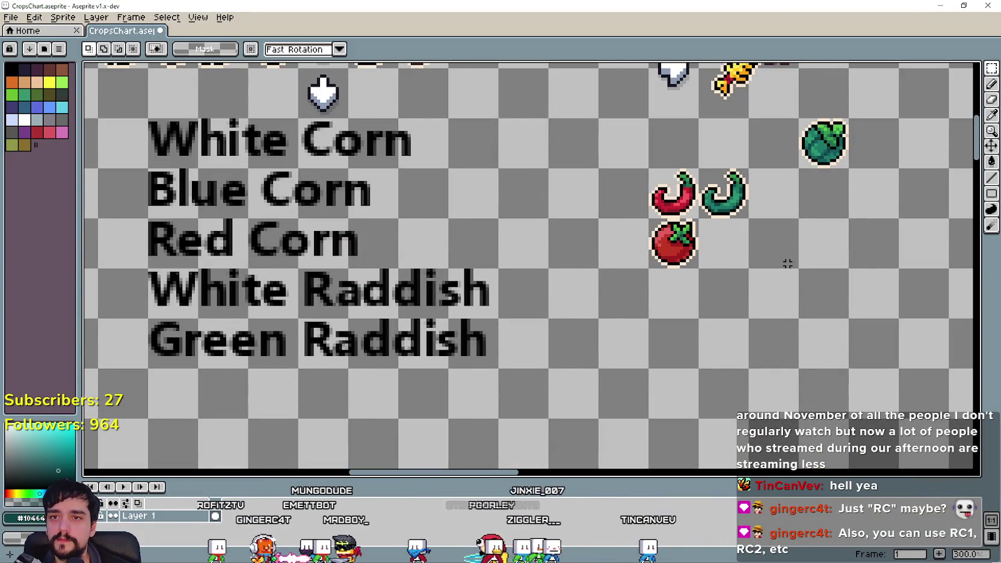
Step: Duplicate the red tomato one cell to the right
scroll(820, 156, up, 3)
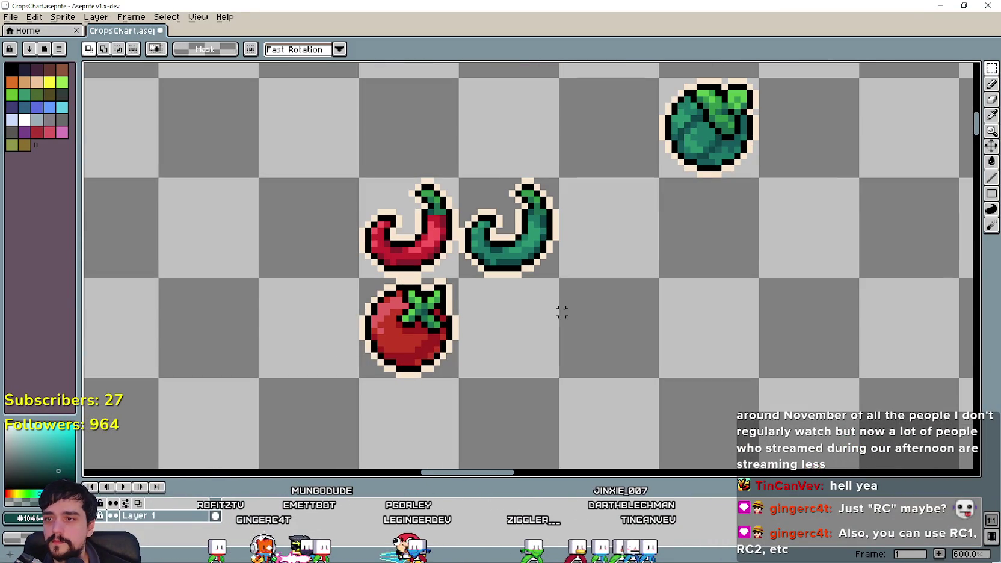
drag(360, 279, 457, 378)
drag(386, 339, 486, 339)
click(700, 291)
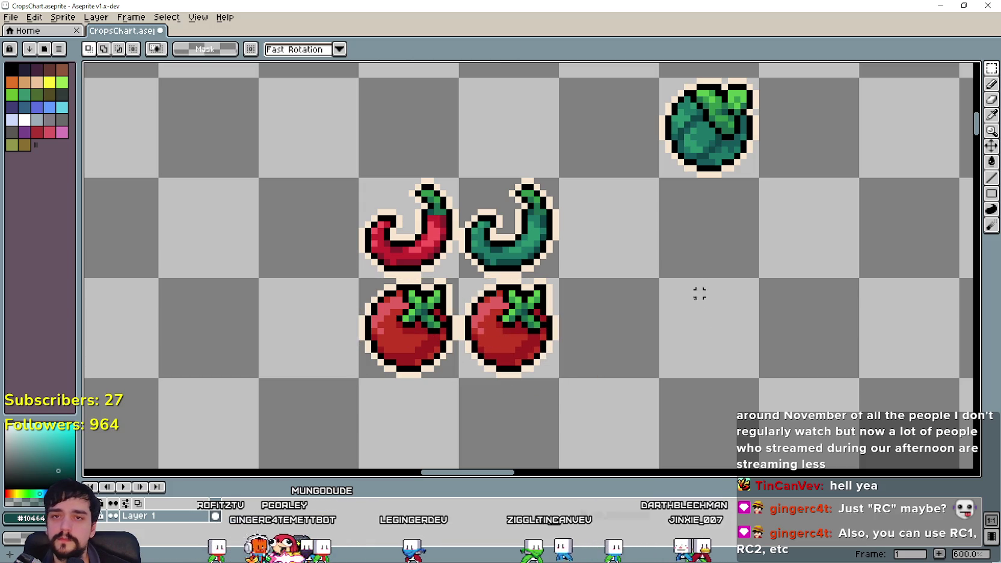
Step: Sample the cabbage's teal and fill a red area of the tomato copy with it
click(992, 114)
scroll(691, 173, up, 4)
scroll(638, 287, down, 3)
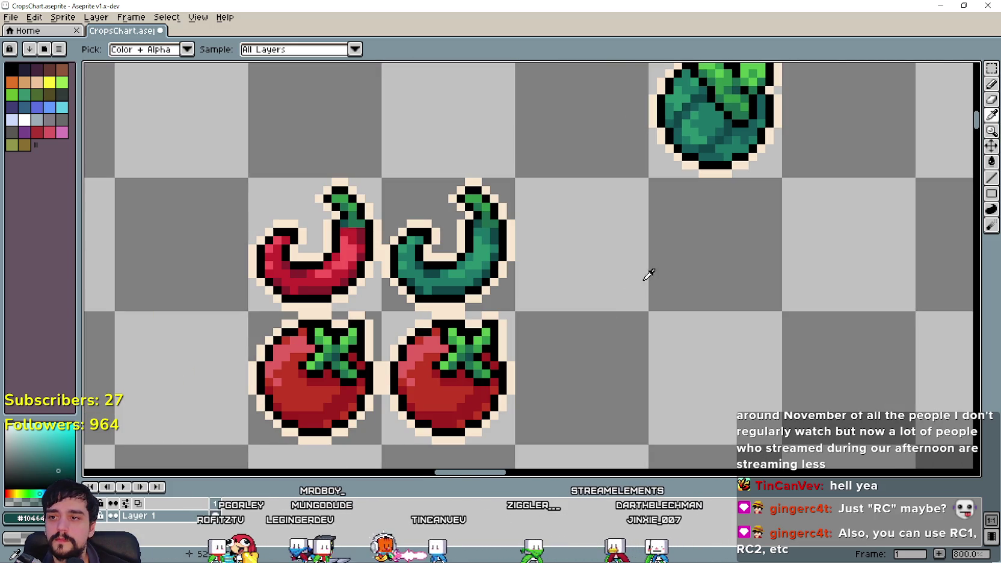
click(992, 68)
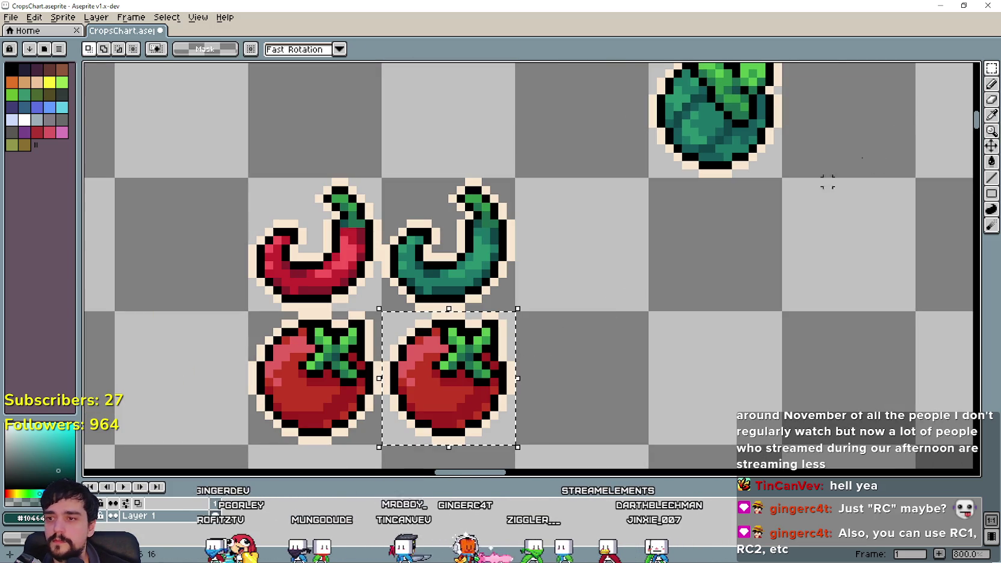
click(992, 114)
scroll(650, 138, up, 2)
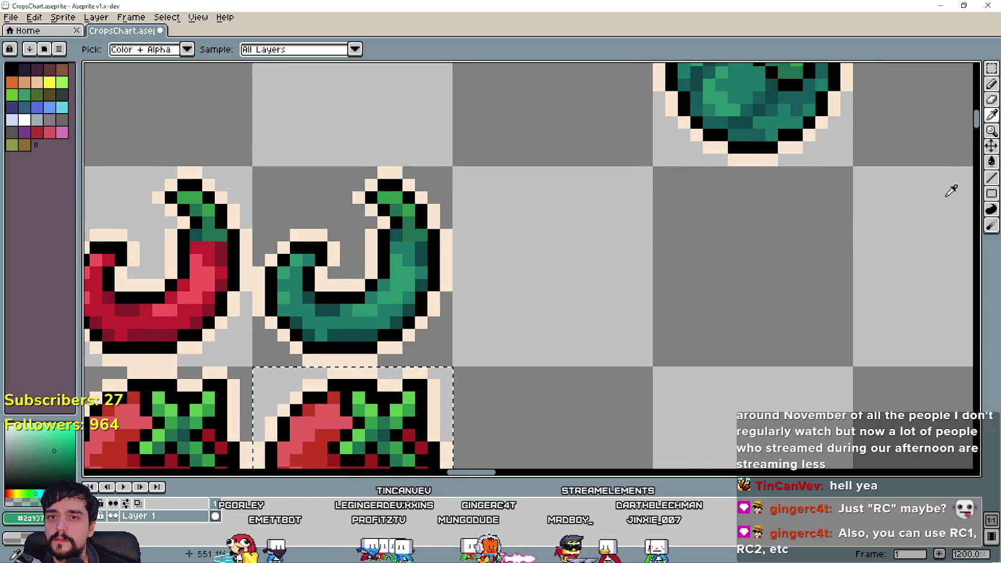
click(992, 164)
scroll(532, 350, down, 2)
scroll(422, 352, left, 2)
click(392, 352)
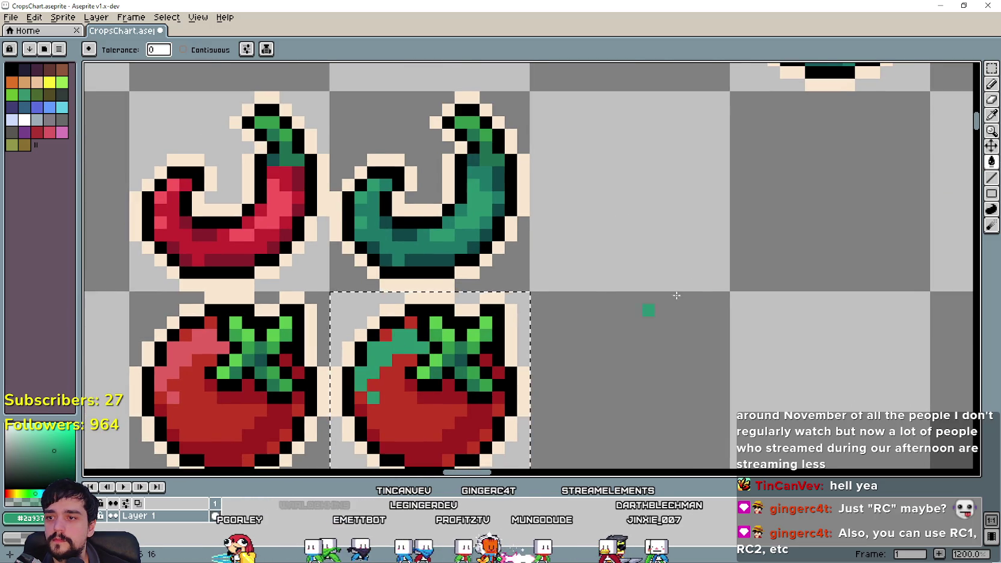
Step: Fill the copied tomato's red body with a darker teal from the cabbage
scroll(611, 314, down, 1)
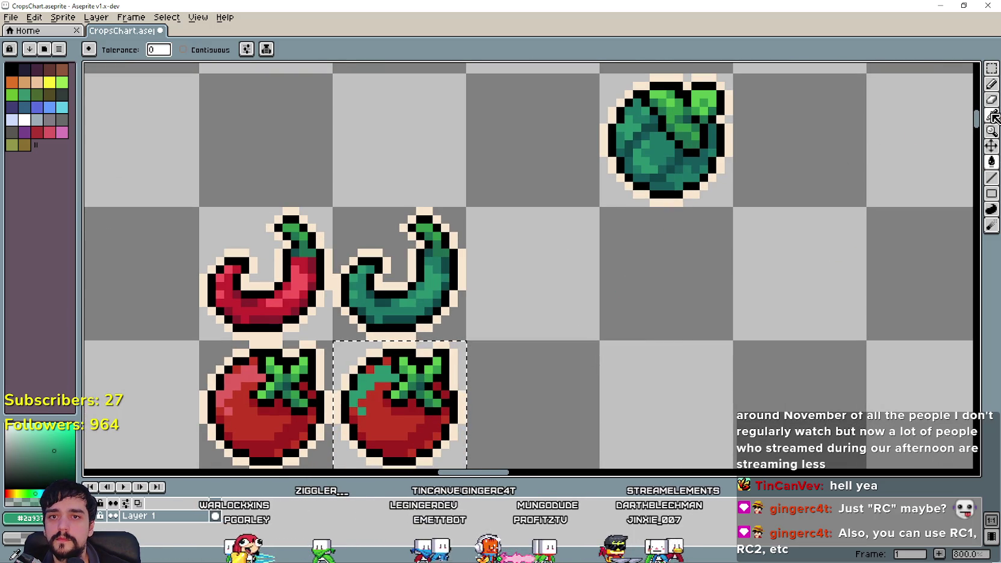
click(992, 116)
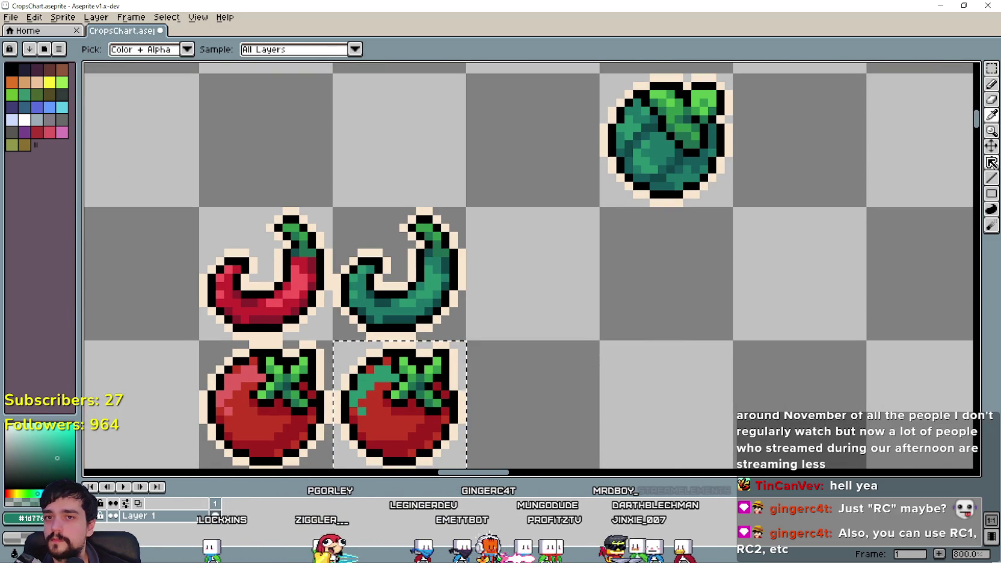
click(992, 161)
click(403, 457)
click(374, 417)
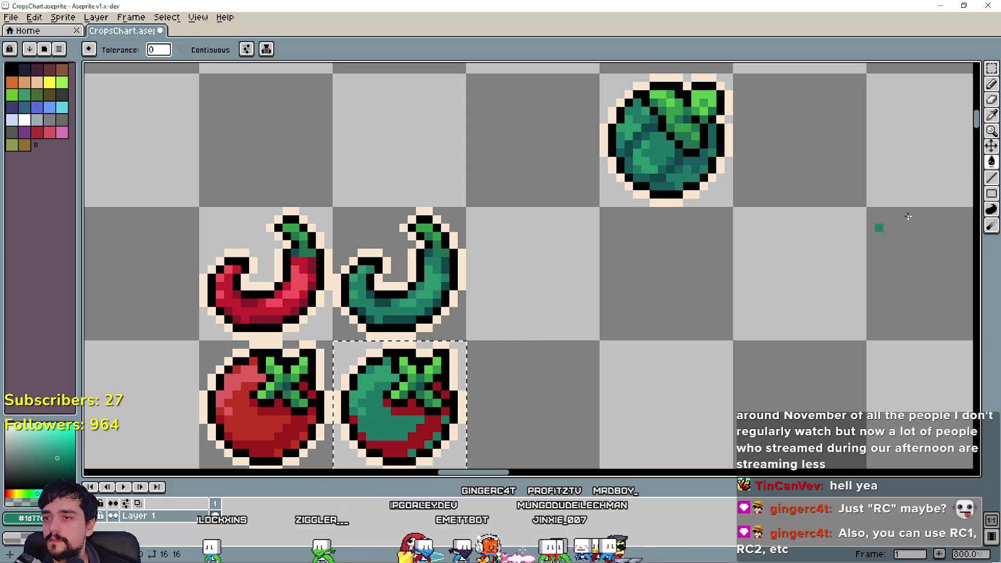
click(993, 120)
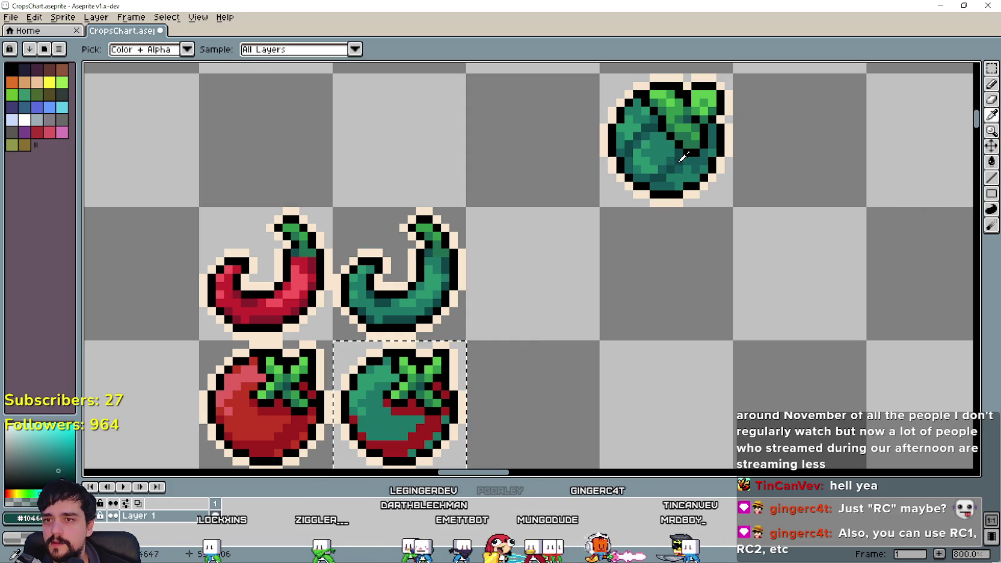
click(991, 162)
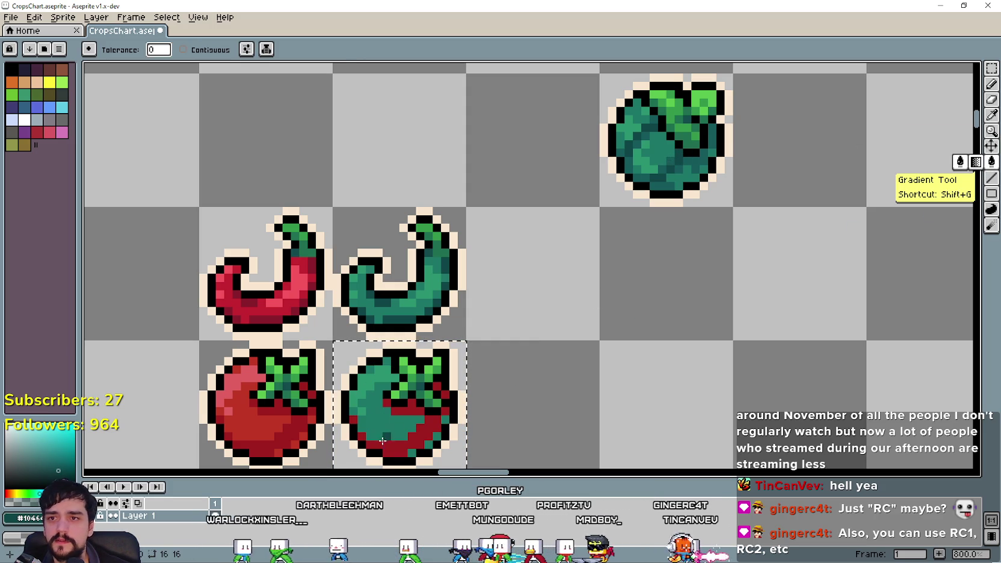
Step: Zoom and scroll around the chart to check the green tomato copy beside the red original
scroll(590, 428, down, 2)
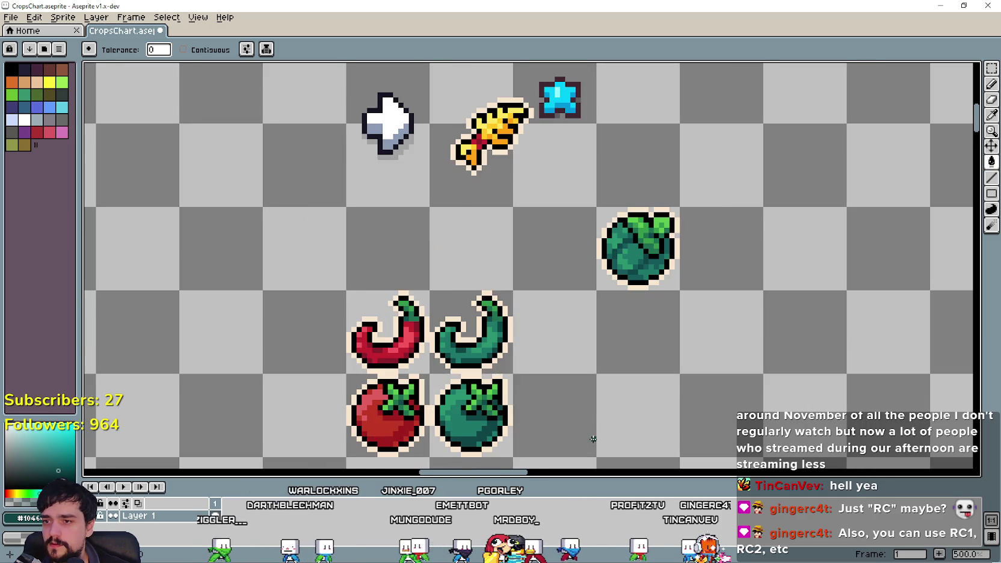
scroll(590, 428, down, 3)
scroll(574, 291, up, 1)
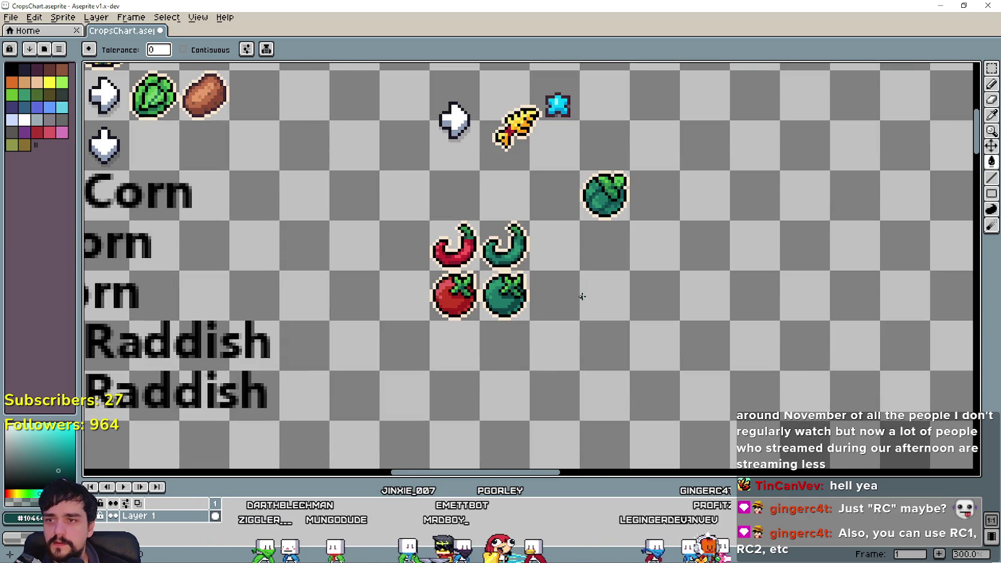
scroll(537, 323, down, 2)
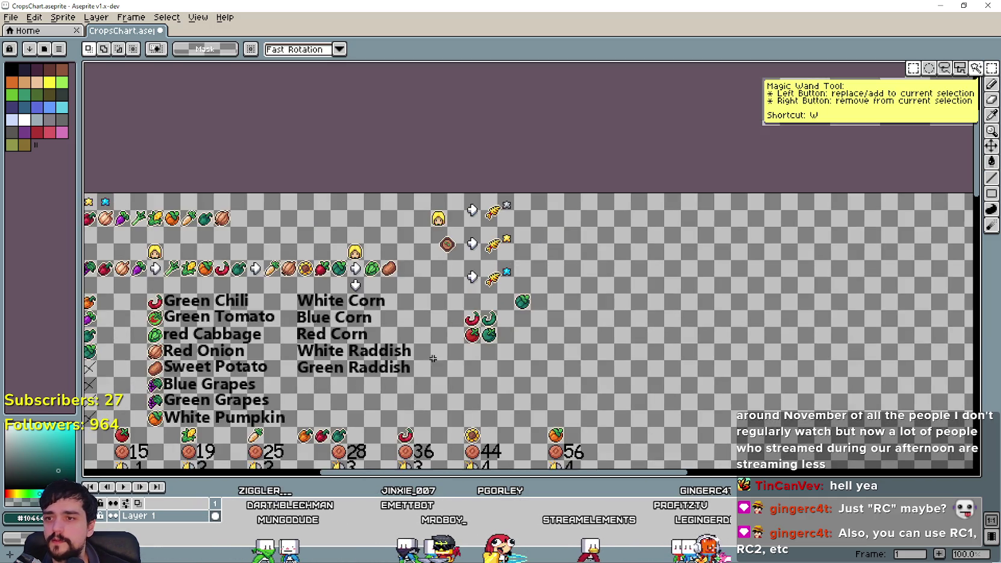
scroll(541, 337, up, 2)
scroll(542, 338, down, 1)
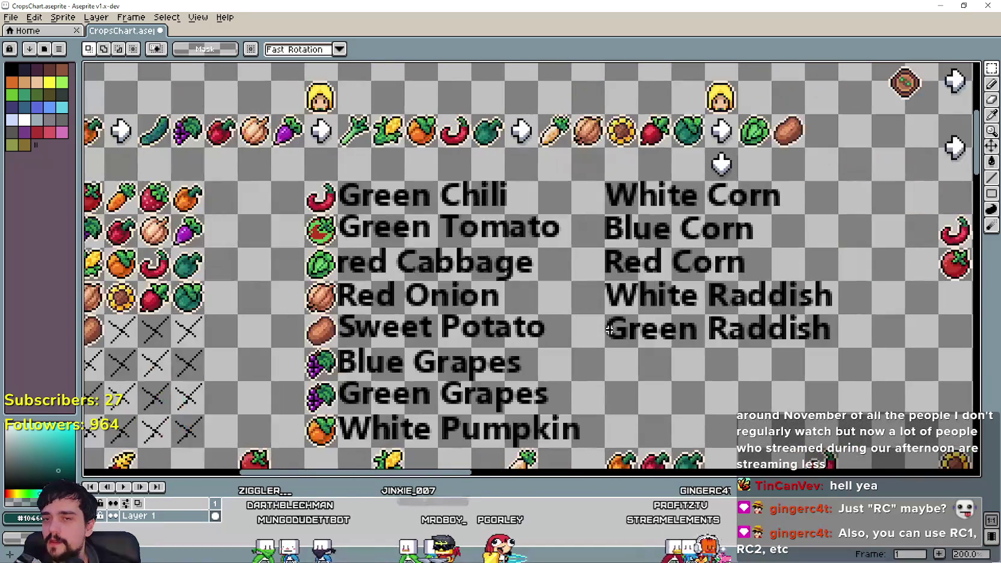
scroll(542, 338, down, 2)
scroll(596, 289, up, 4)
scroll(442, 360, up, 4)
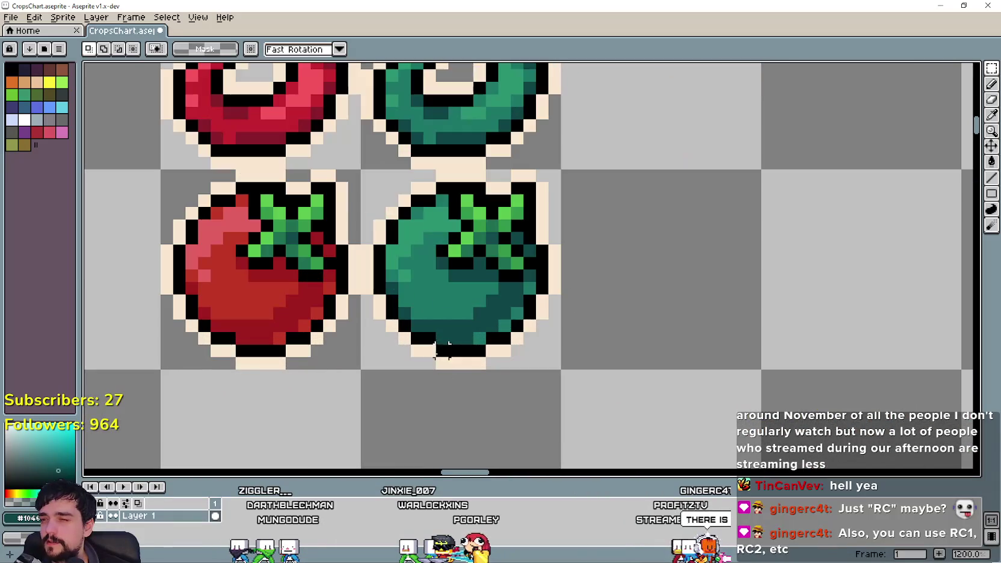
scroll(491, 300, down, 7)
scroll(332, 226, up, 2)
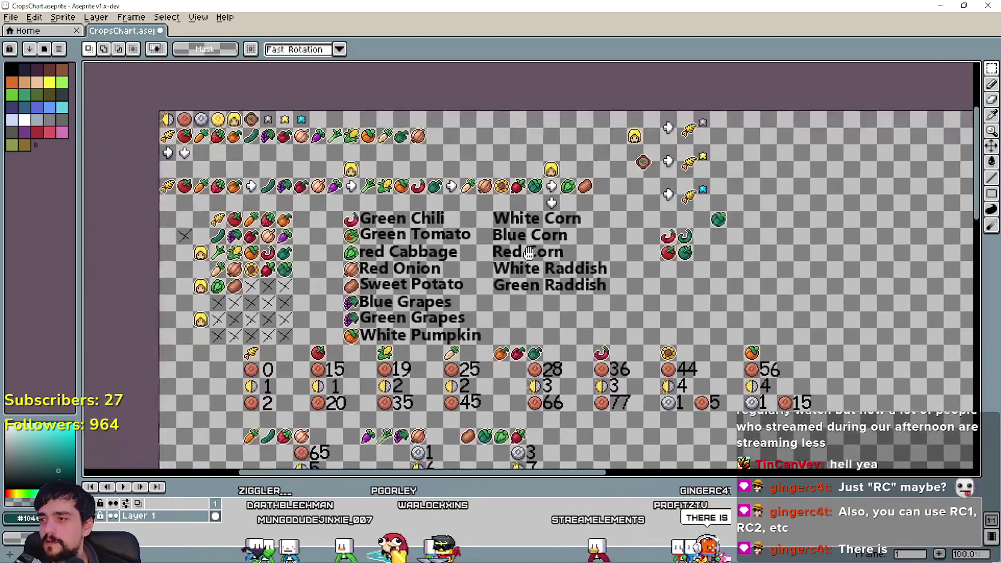
scroll(388, 241, down, 1)
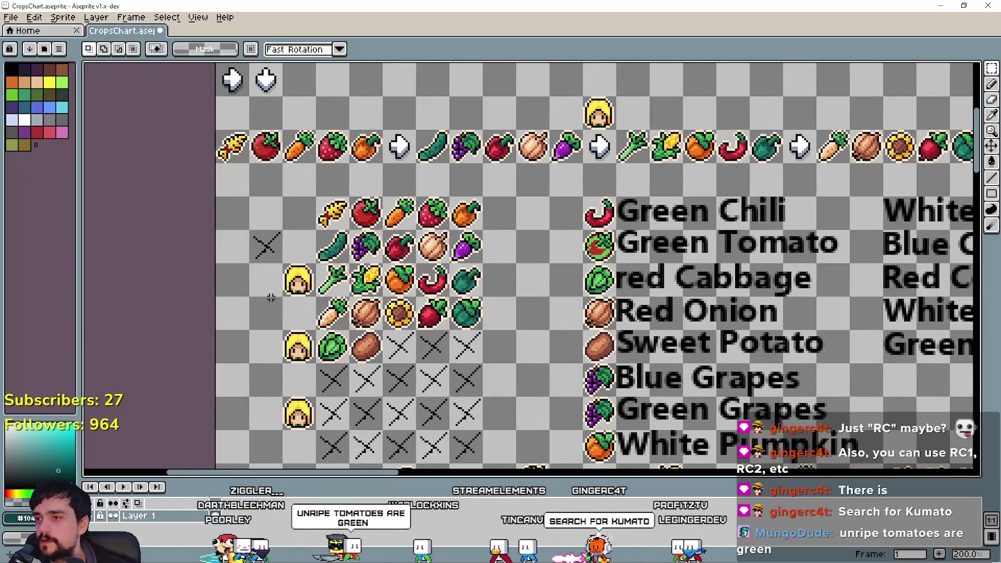
scroll(399, 225, up, 2)
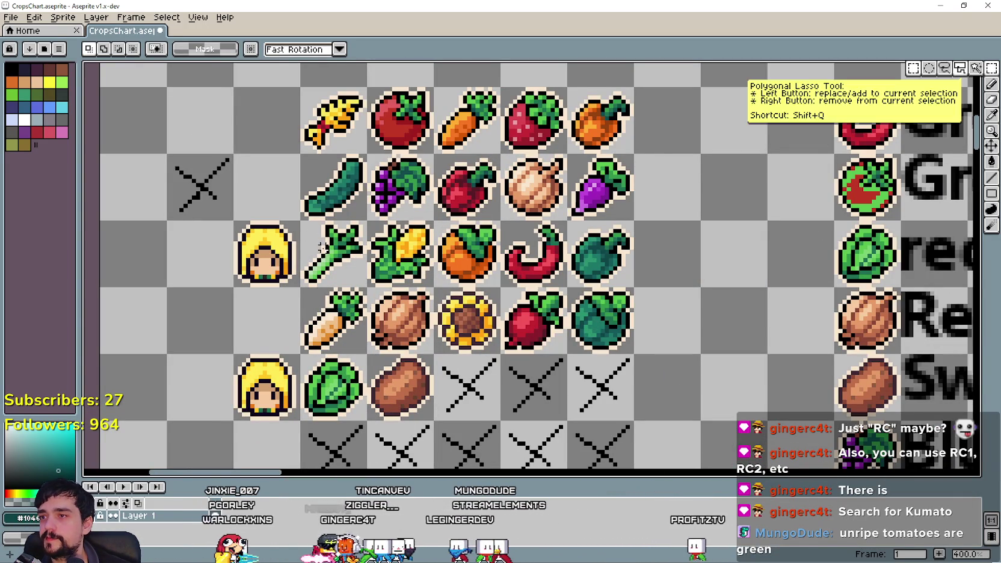
Step: Paste a copy of the green onion into an empty cell of the tomato row
key(m)
drag(328, 256, 333, 254)
scroll(619, 217, down, 2)
scroll(619, 217, right, 10)
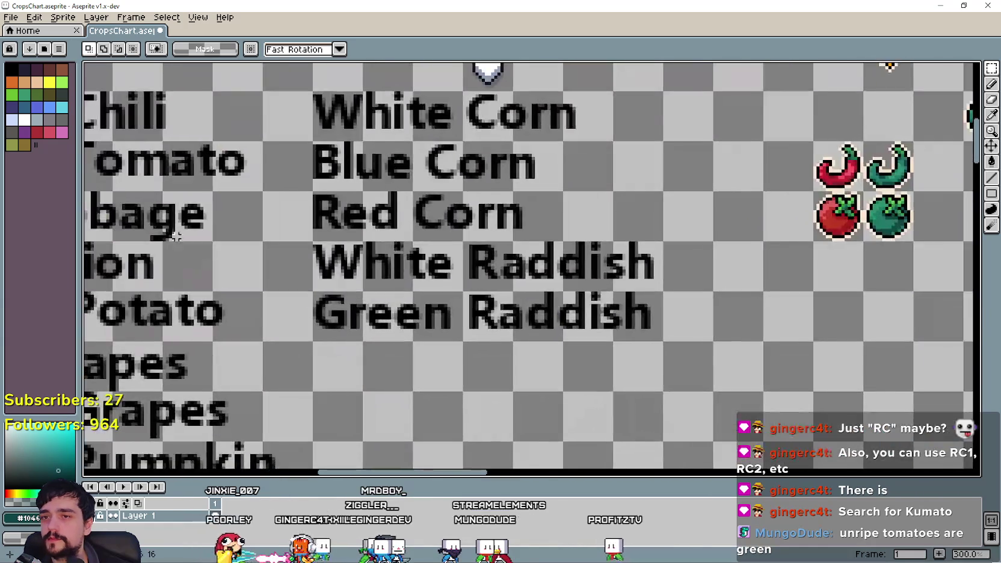
scroll(445, 261, up, 2)
key(ctrl+v)
drag(529, 220, 697, 219)
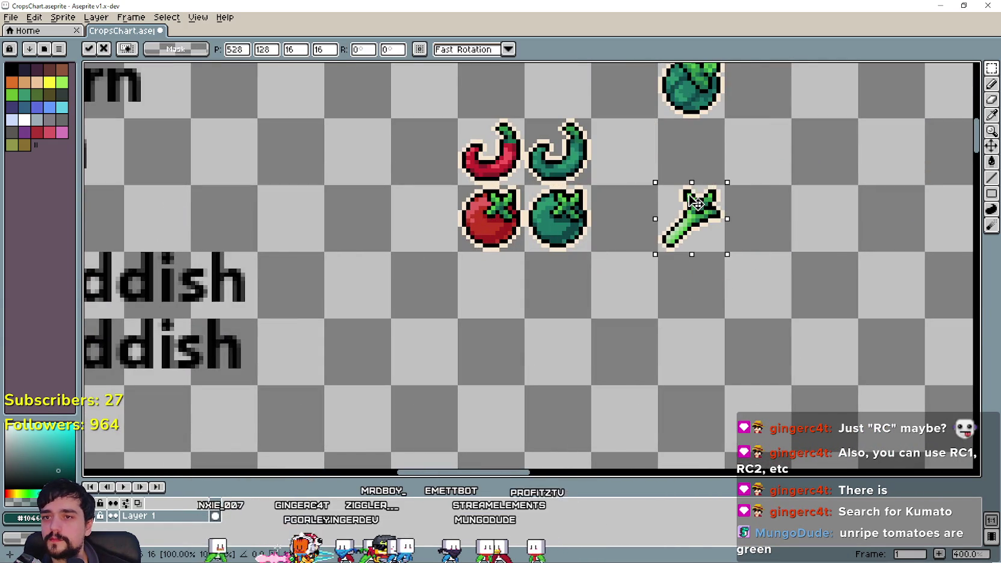
click(616, 211)
Step: Duplicate the green tomato and place the copy left of the green onion
scroll(617, 211, up, 2)
drag(538, 204, 670, 257)
key(ctrl+c)
key(ctrl+v)
click(737, 263)
scroll(737, 264, right, 5)
scroll(606, 260, up, 1)
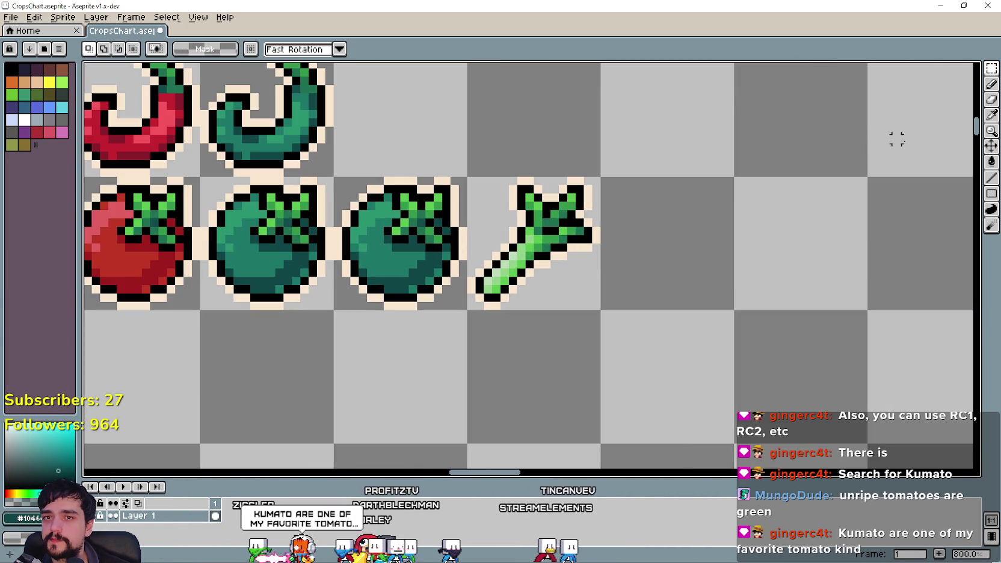
Step: Zoom and pan the canvas to frame the area around the green onion
click(992, 131)
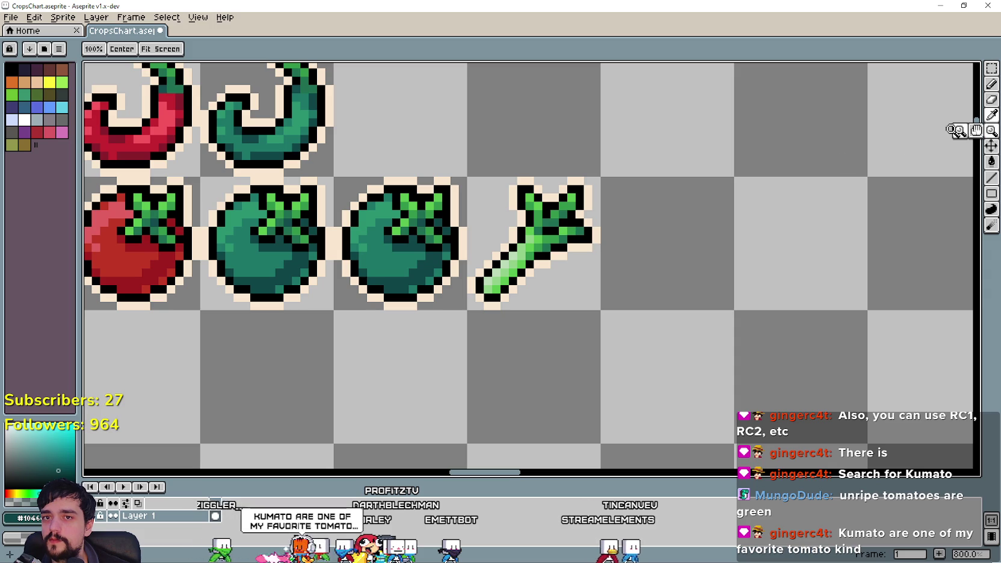
click(991, 114)
scroll(561, 287, up, 2)
drag(538, 299, 582, 294)
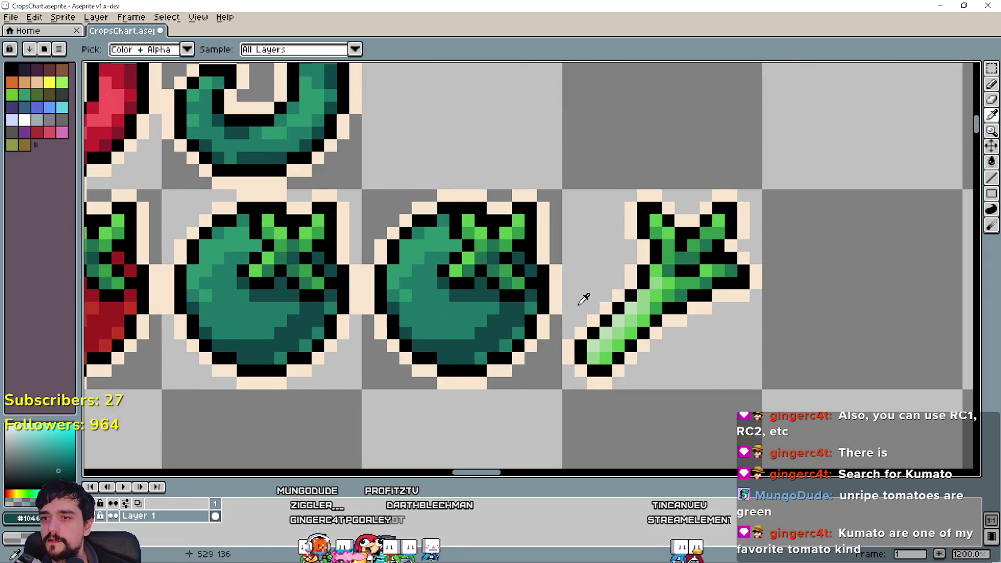
scroll(571, 296, down, 7)
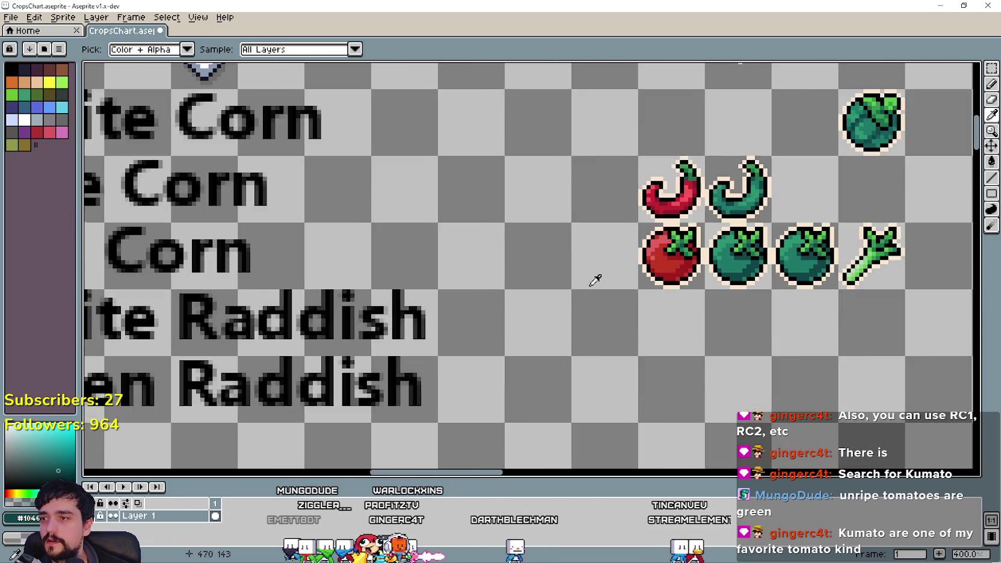
scroll(390, 371, up, 3)
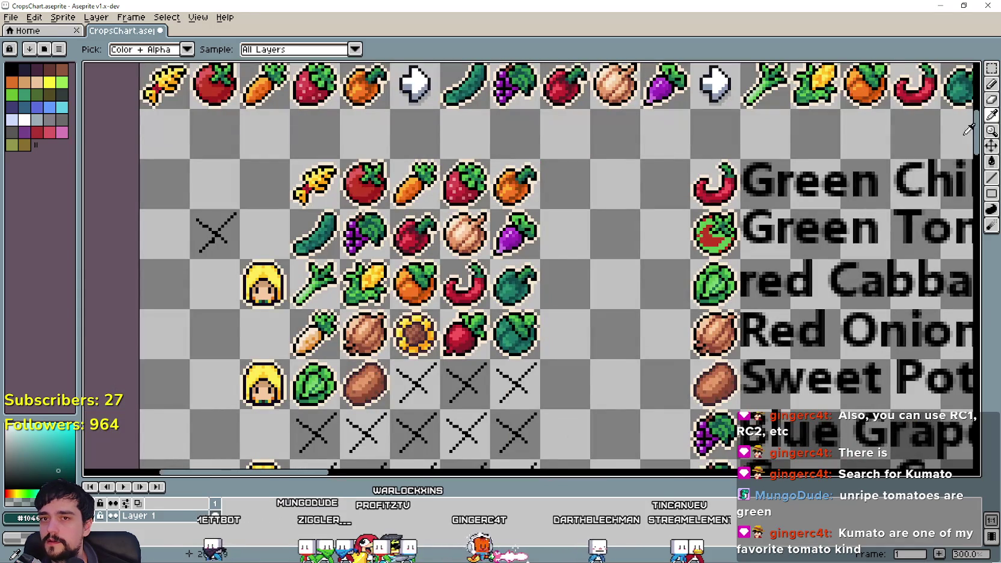
Step: Copy the light-green cabbage and drop it in the empty cell beside the green onion
click(992, 68)
drag(308, 389, 317, 394)
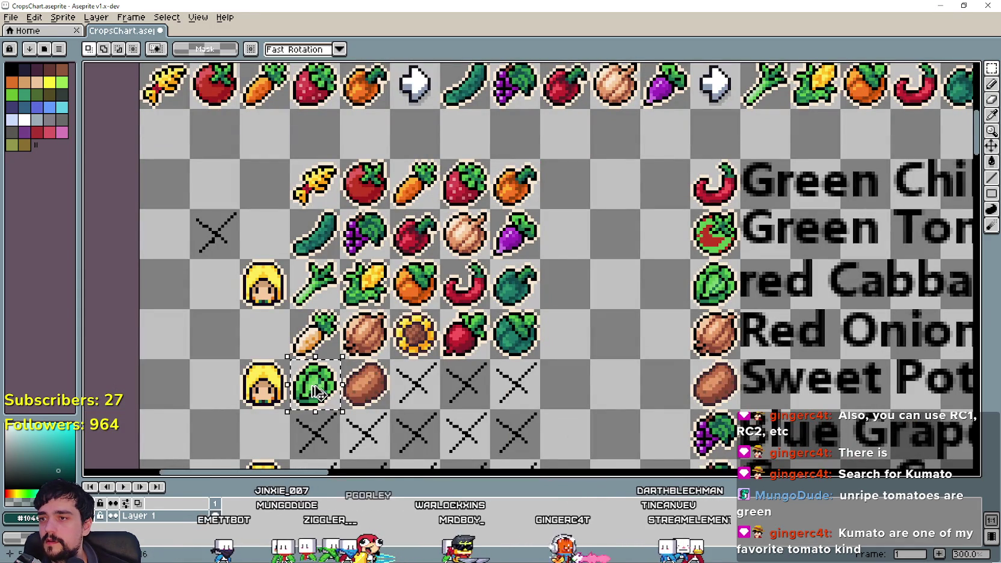
scroll(355, 161, right, 10)
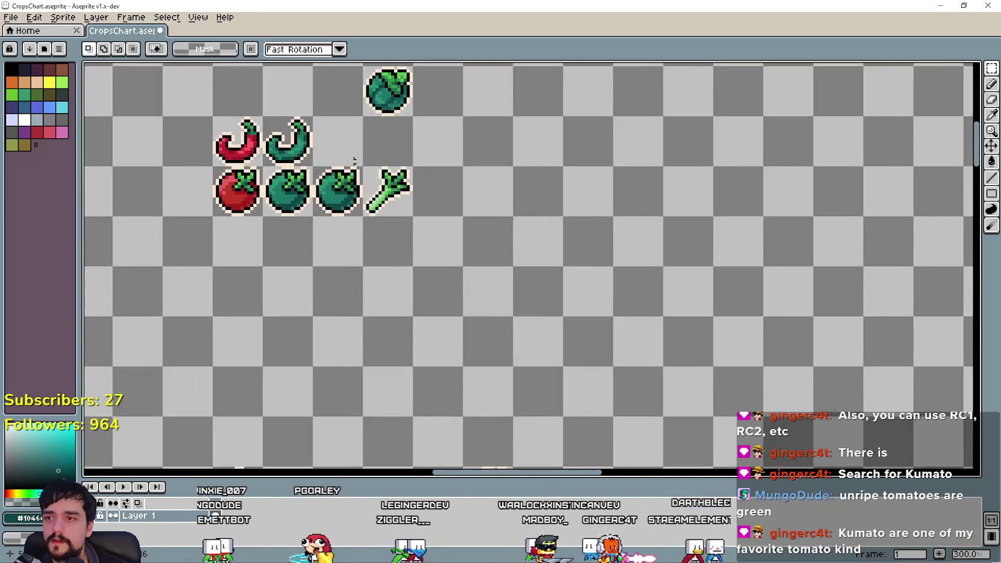
scroll(355, 161, up, 1)
key(ctrl+v)
drag(507, 338, 449, 204)
scroll(448, 205, up, 2)
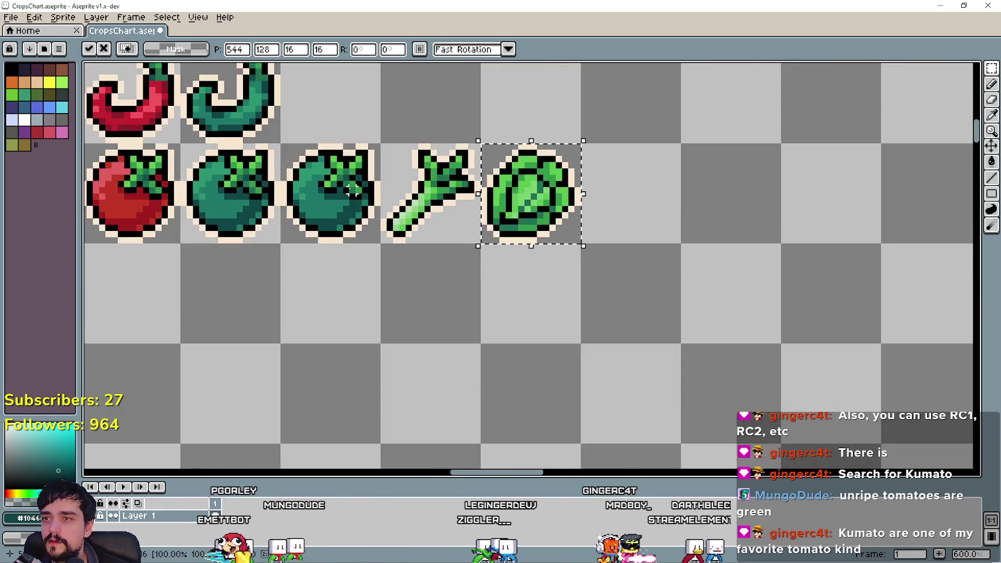
click(576, 237)
scroll(576, 237, up, 1)
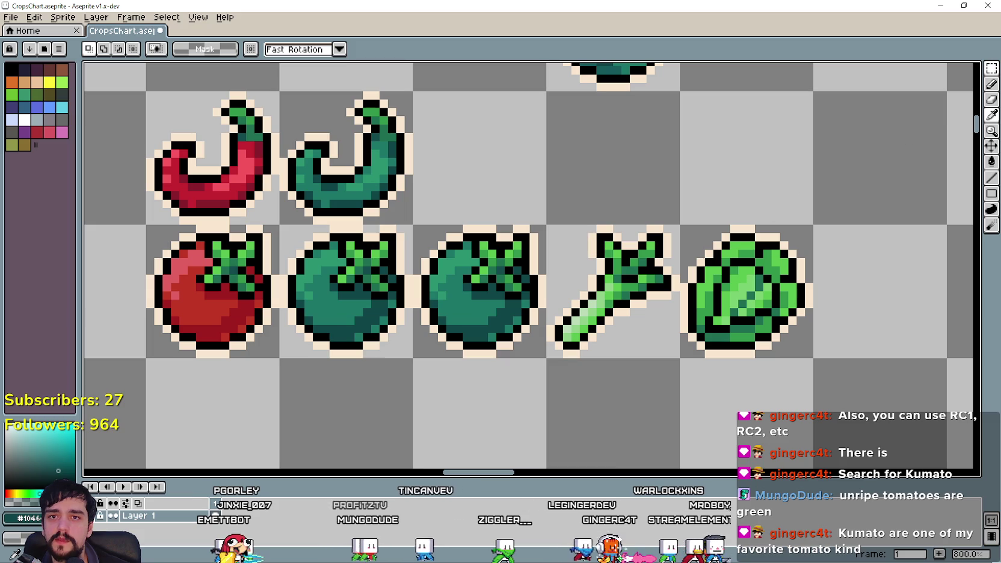
click(992, 115)
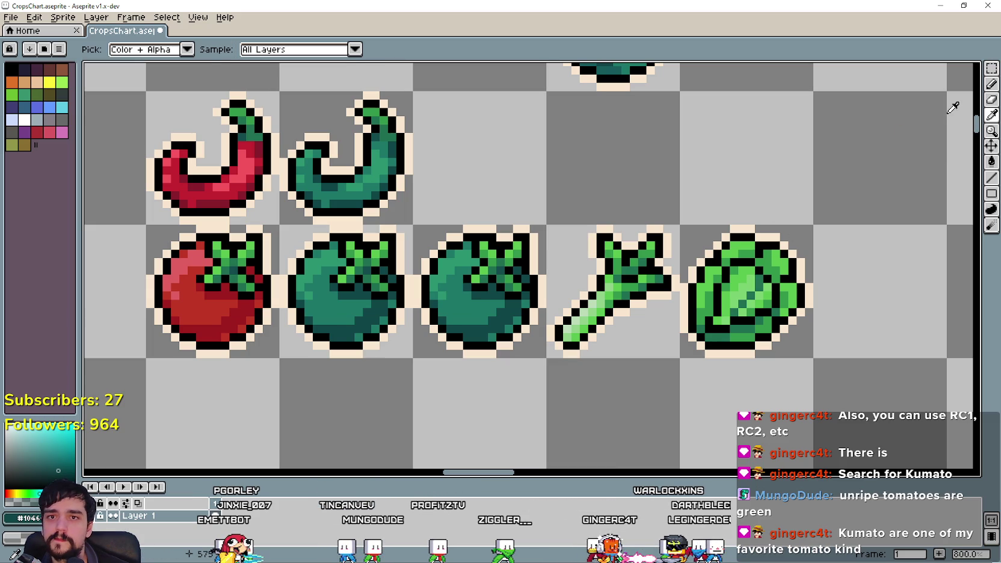
Step: Select the third tomato's cell and refill its greens with lighter cabbage-like shades using Eyedropper and Paint Bucket
click(991, 68)
double_click(509, 303)
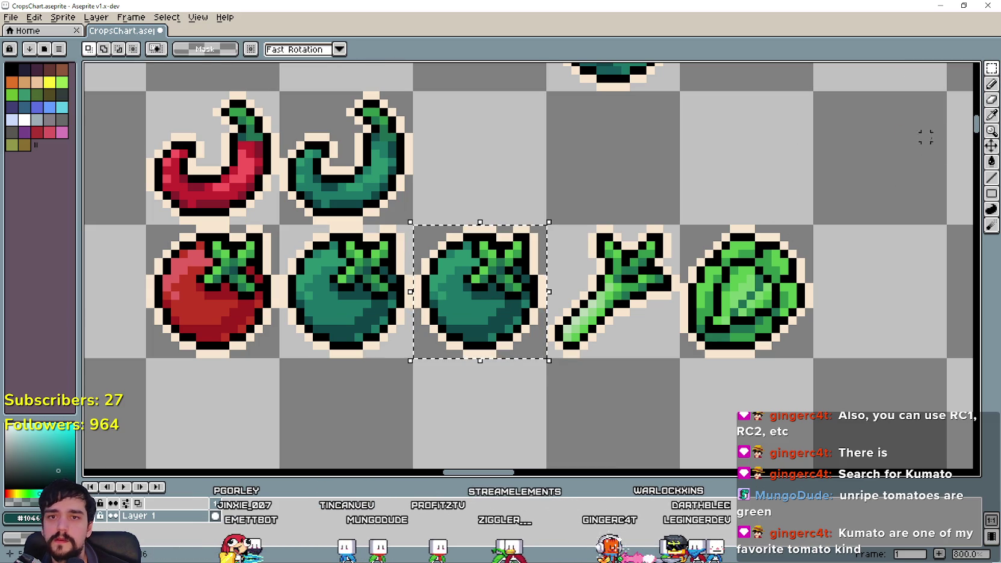
click(992, 116)
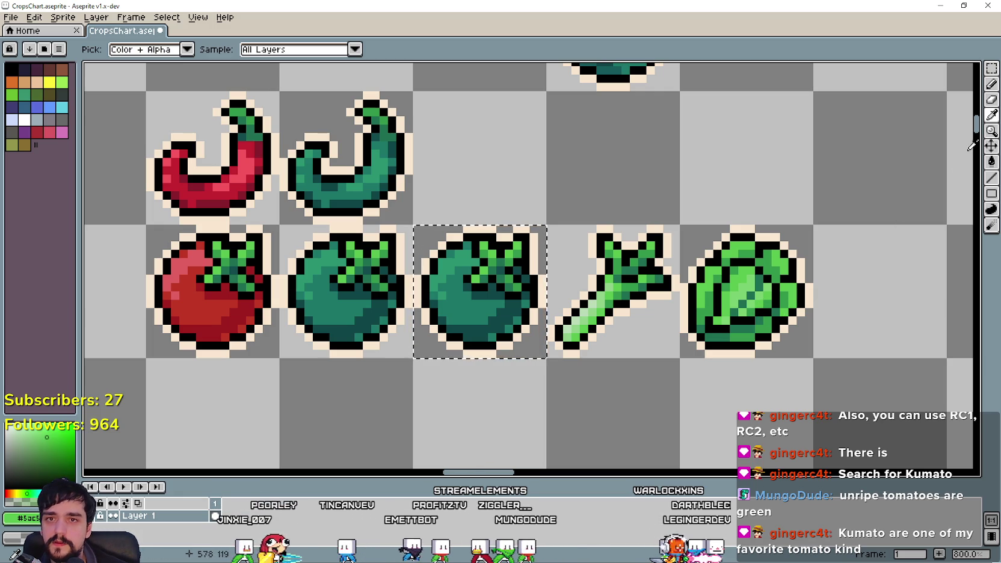
click(991, 162)
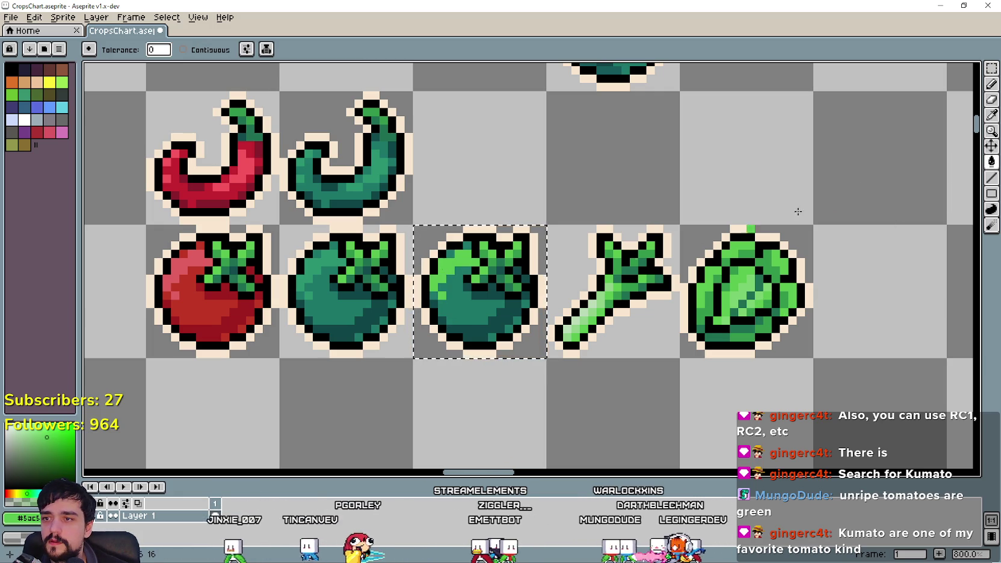
click(992, 115)
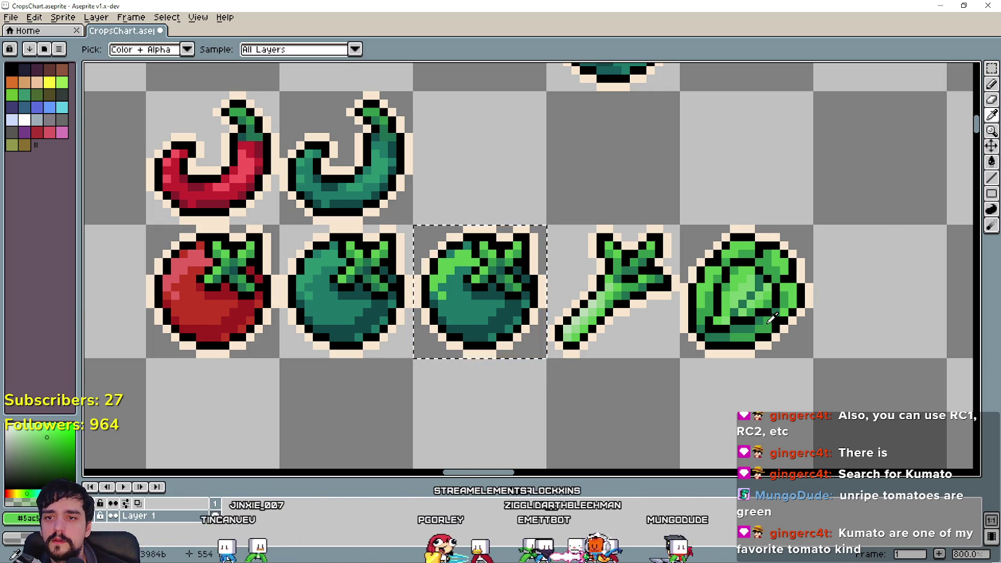
click(467, 303)
key(g)
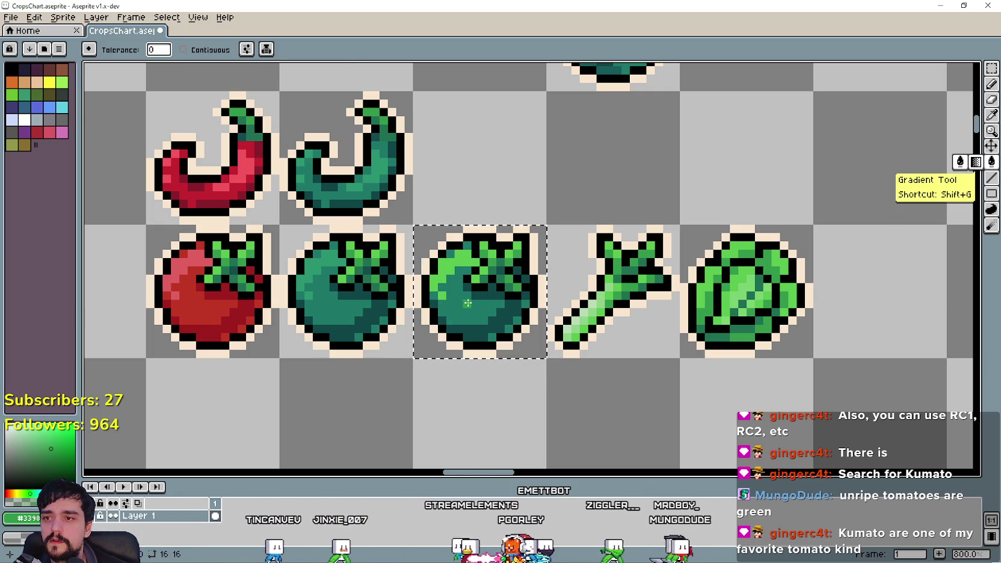
click(992, 115)
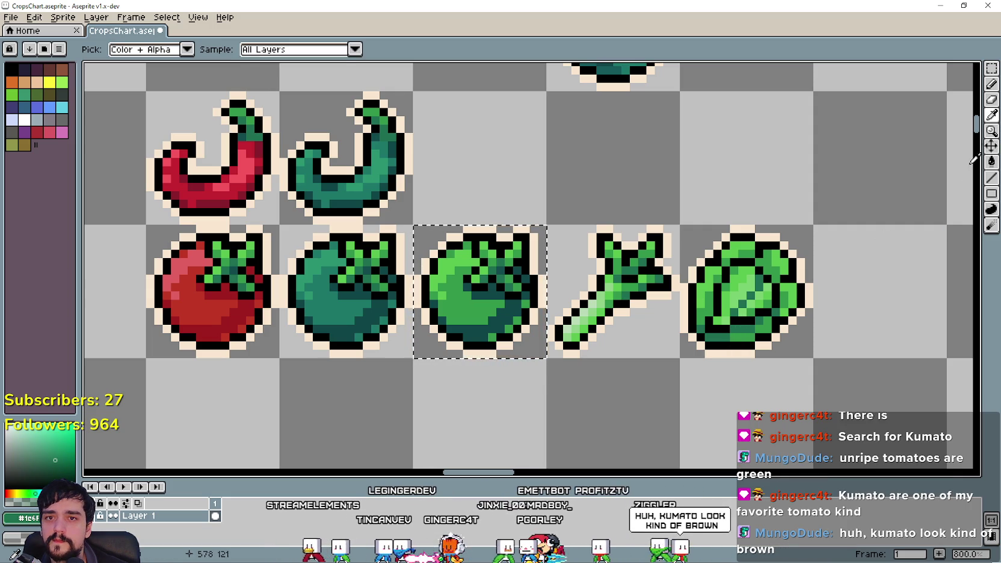
click(991, 162)
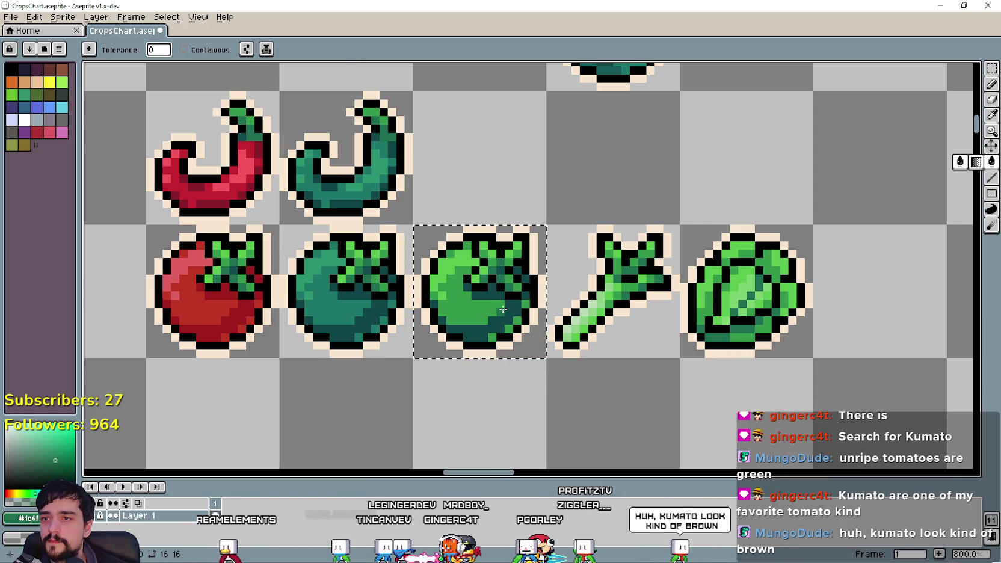
scroll(505, 313, down, 3)
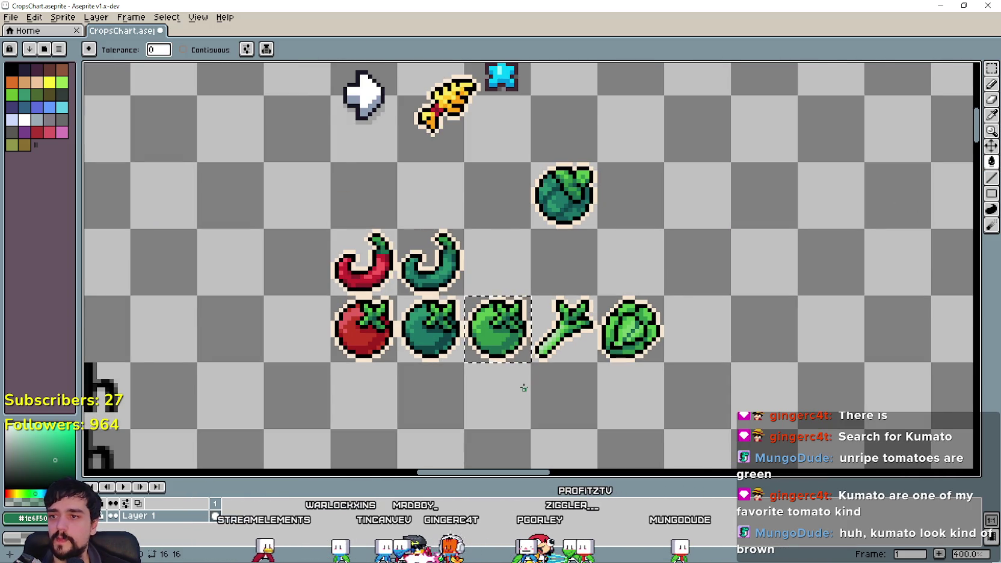
scroll(524, 388, down, 1)
drag(504, 385, 612, 283)
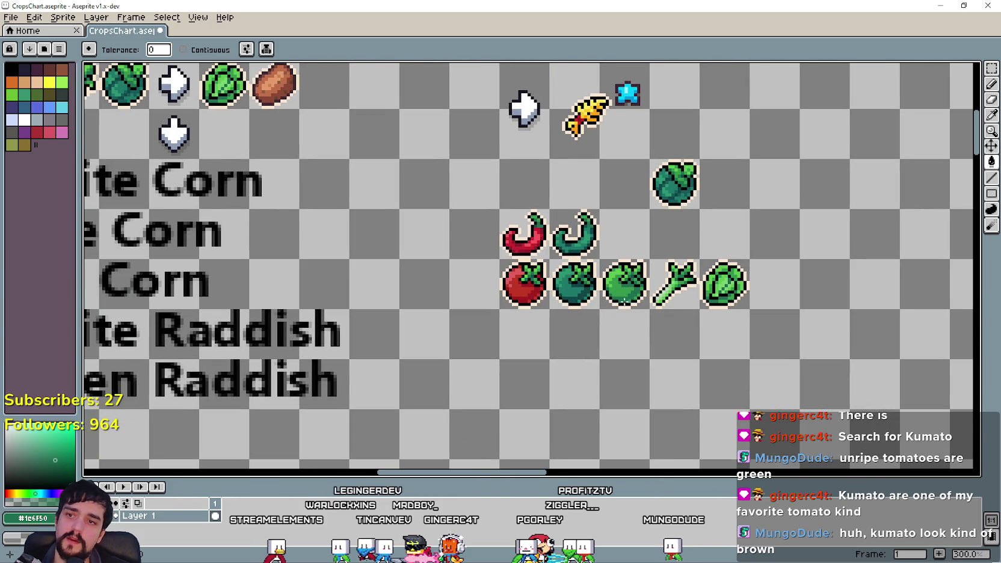
scroll(627, 299, up, 1)
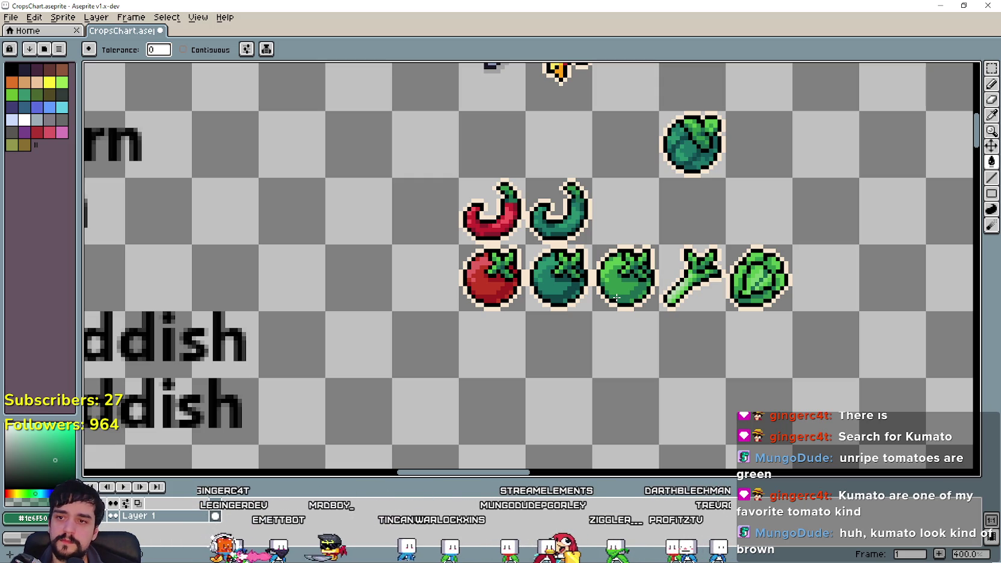
scroll(572, 295, down, 3)
scroll(562, 325, up, 2)
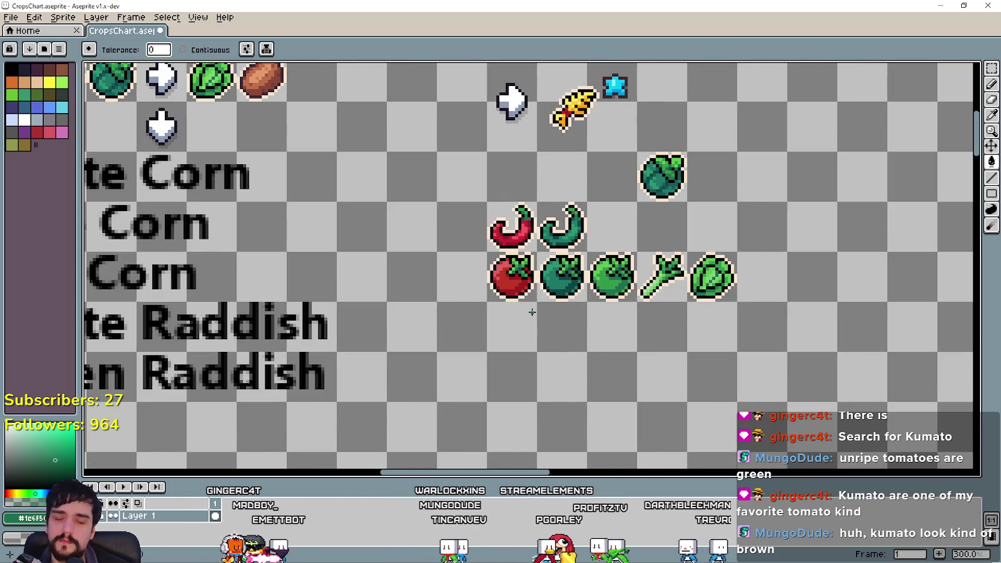
scroll(566, 339, up, 1)
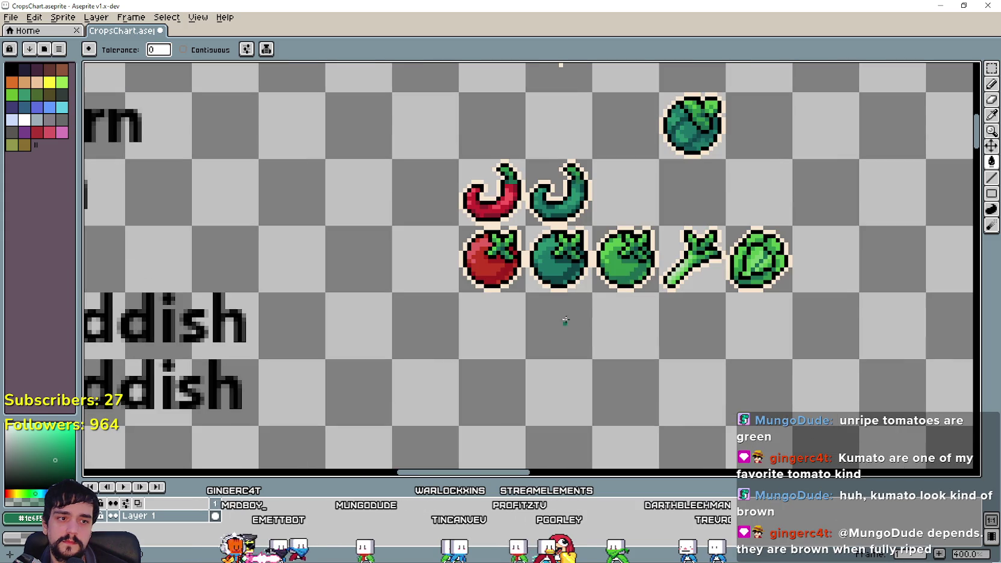
drag(557, 306, 500, 348)
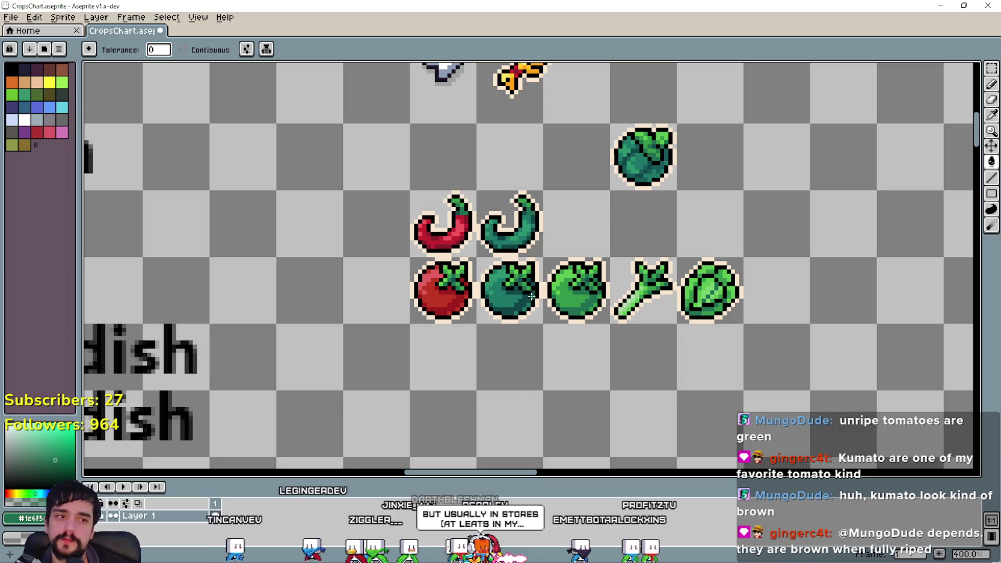
scroll(620, 230, up, 1)
scroll(667, 252, down, 2)
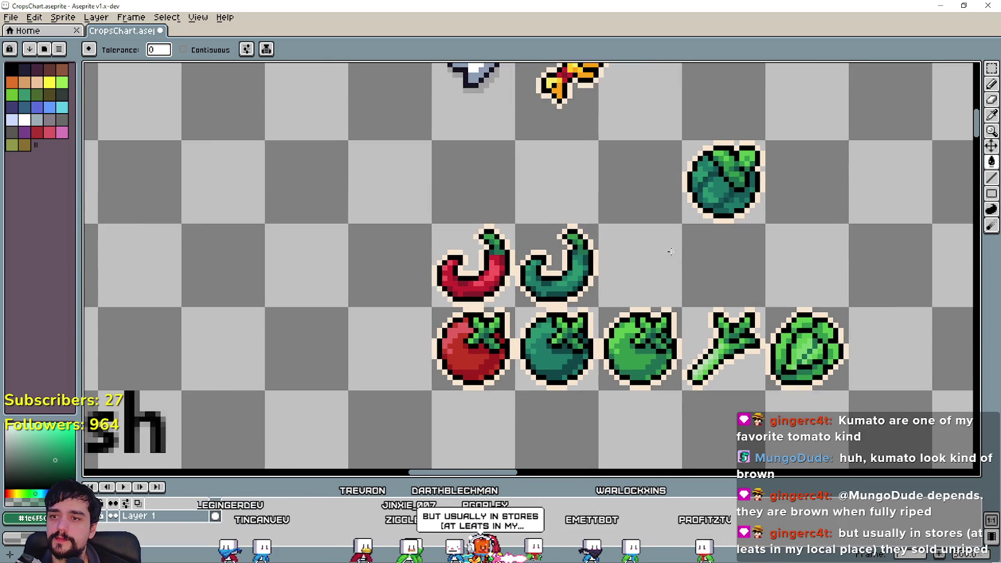
scroll(647, 254, down, 2)
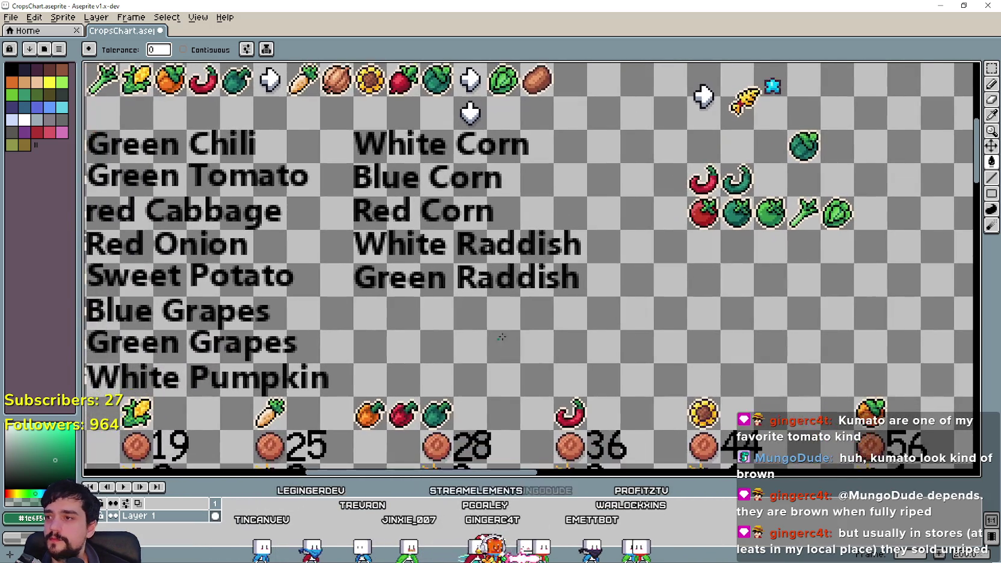
Step: Copy the cabbage icon beside the red Cabbage label and commit it under the red tomato
drag(501, 337, 683, 339)
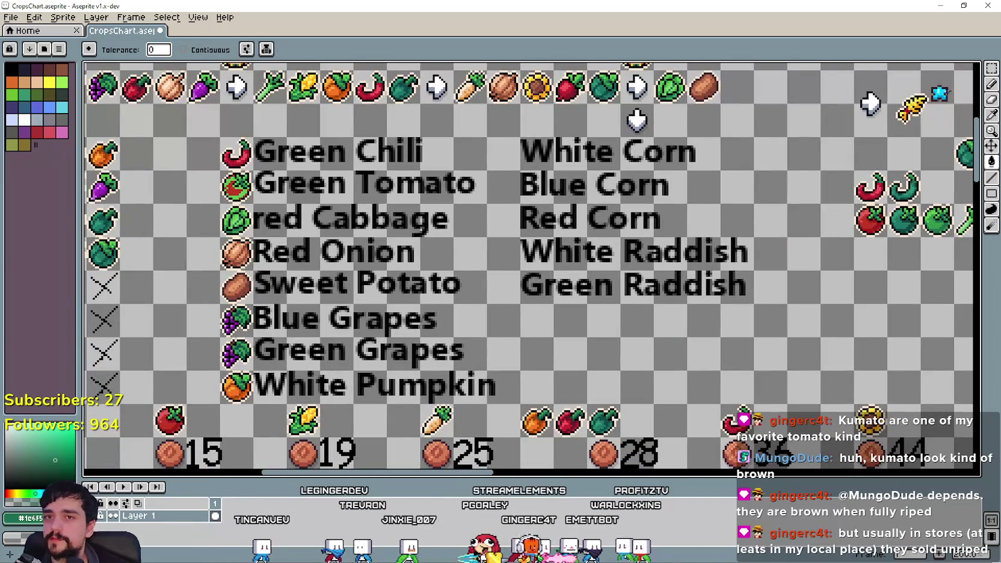
click(992, 68)
scroll(276, 232, left, 2)
scroll(277, 231, left, 1)
drag(303, 206, 341, 242)
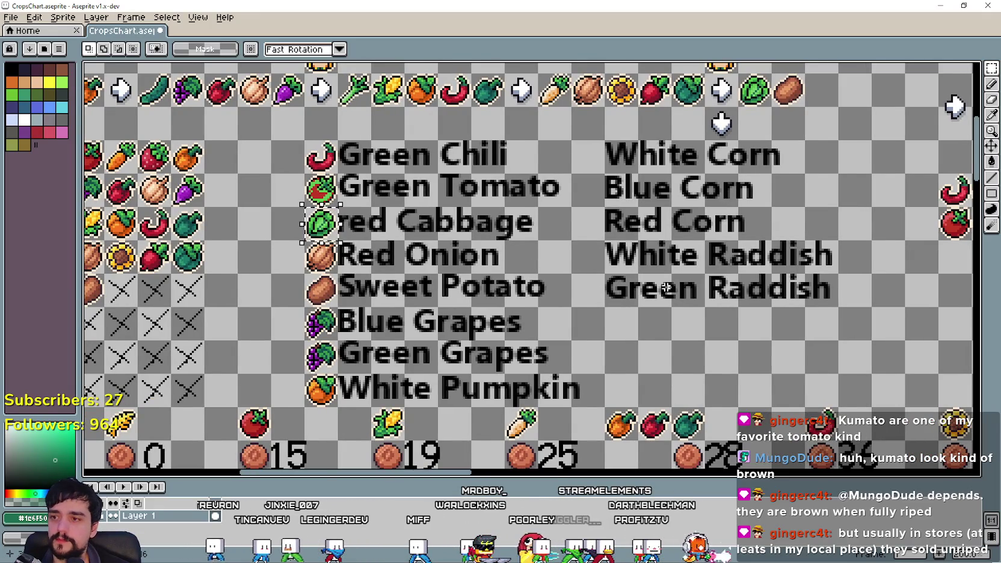
drag(535, 264, 267, 255)
key(ctrl+v)
drag(533, 234, 623, 265)
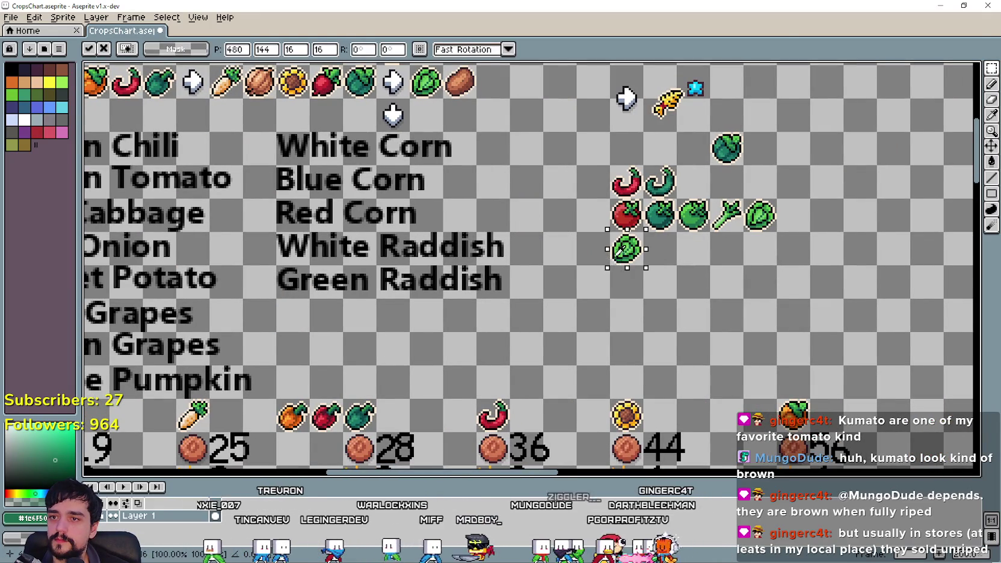
key(Return)
Step: Place a copy of the purple vegetable in an empty cell and duplicate the cabbage to its right
scroll(529, 288, left, 10)
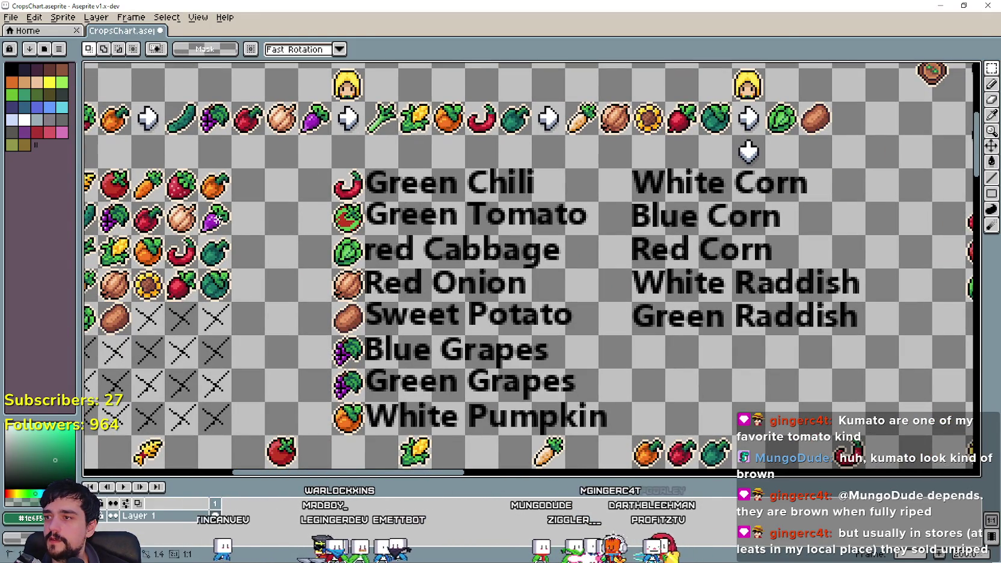
key(ctrl+v)
scroll(482, 289, right, 10)
key(ctrl+v)
drag(532, 155, 698, 252)
scroll(551, 223, up, 1)
key(Return)
mouse_move(499, 189)
mouse_down()
mouse_move(548, 238)
mouse_move(574, 214)
mouse_up()
click(673, 259)
Step: Move the purple vegetable beneath the new cabbages and centre them in view
scroll(672, 260, up, 2)
mouse_move(795, 229)
mouse_down()
mouse_move(875, 309)
mouse_move(621, 286)
mouse_up()
click(499, 250)
drag(500, 252, 507, 291)
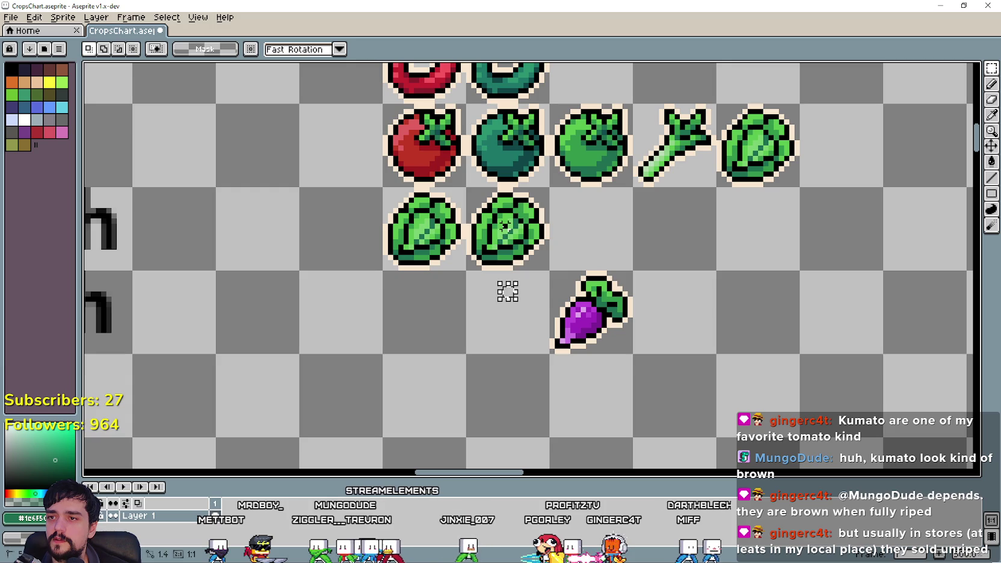
click(992, 115)
scroll(540, 278, up, 3)
scroll(540, 279, down, 1)
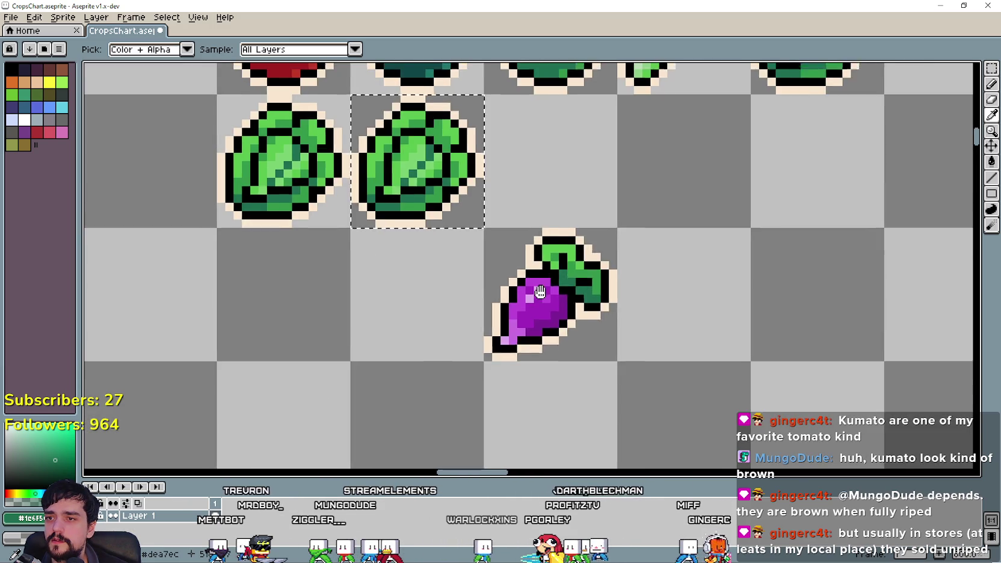
drag(540, 278, 572, 322)
scroll(571, 323, up, 1)
scroll(505, 284, down, 1)
drag(505, 284, 573, 346)
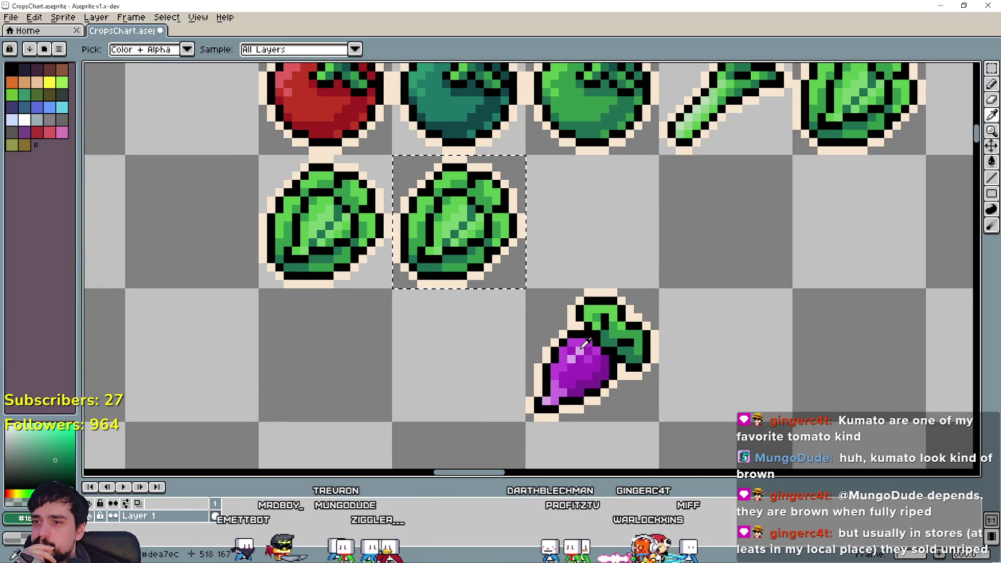
Step: Fill the copied cabbage's light leaf pixels with the purple sampled from the vegetable
click(581, 348)
click(991, 161)
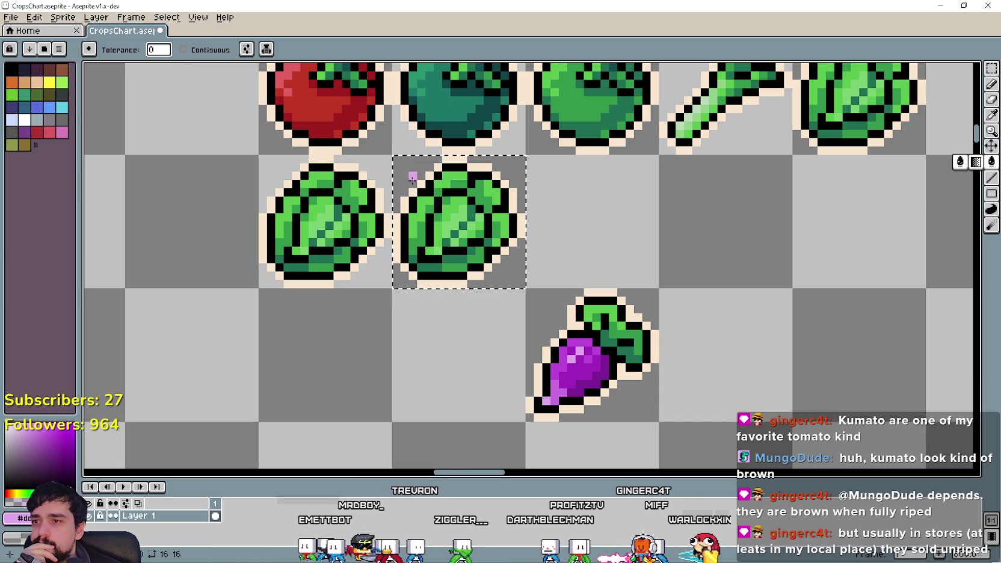
click(453, 225)
click(991, 113)
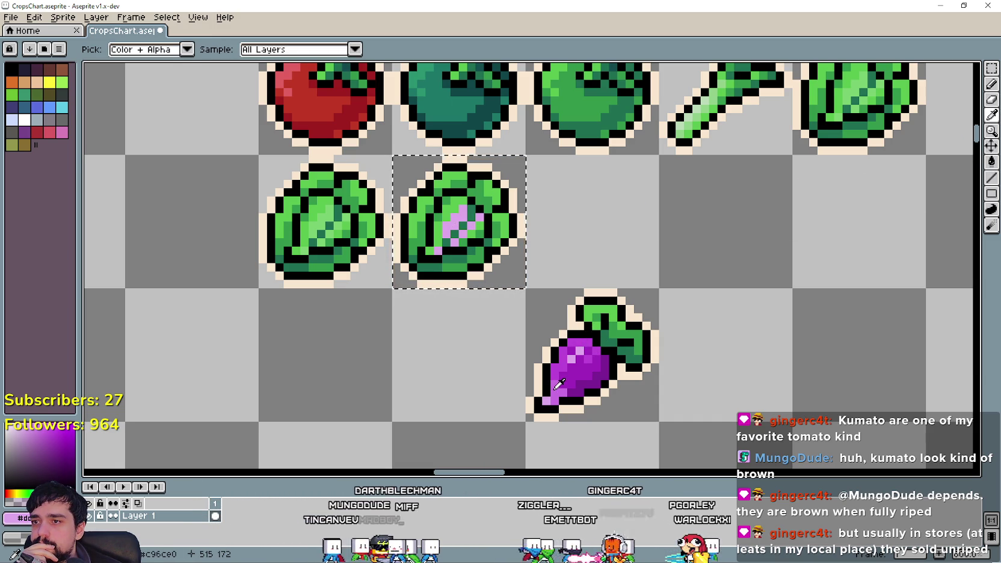
click(991, 161)
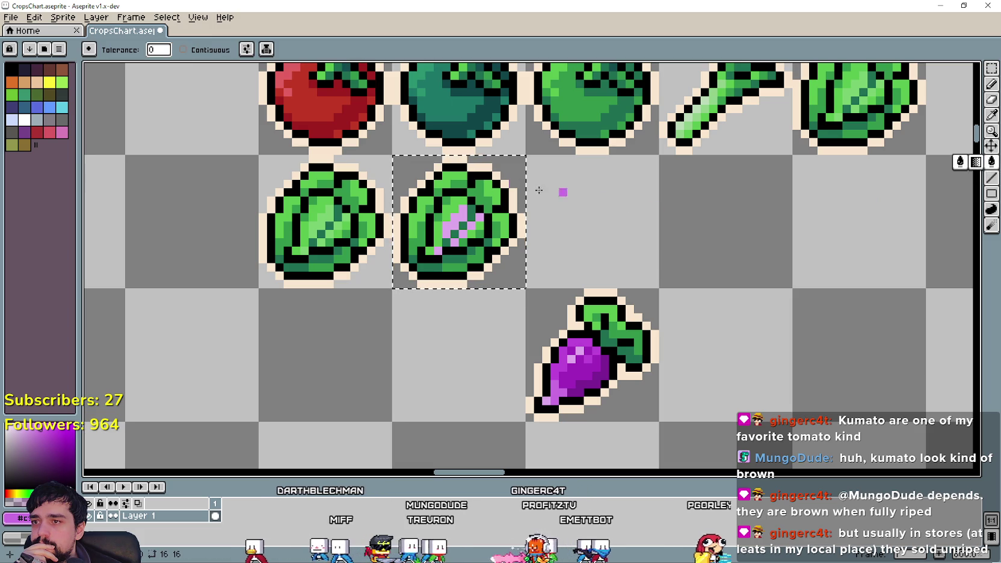
click(460, 203)
Step: Fill the cabbage's remaining green pixels with the radish's darker purple
click(992, 113)
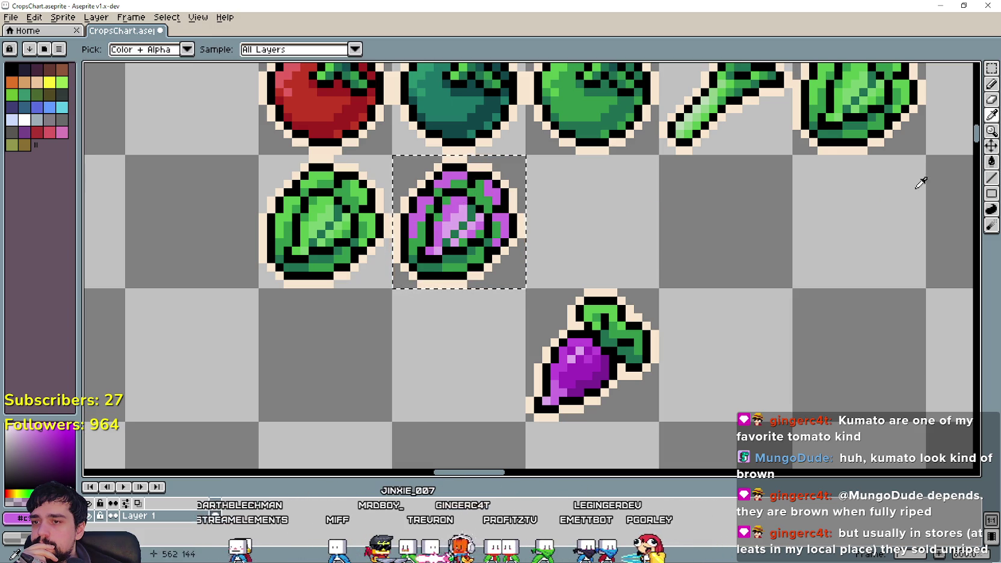
click(579, 369)
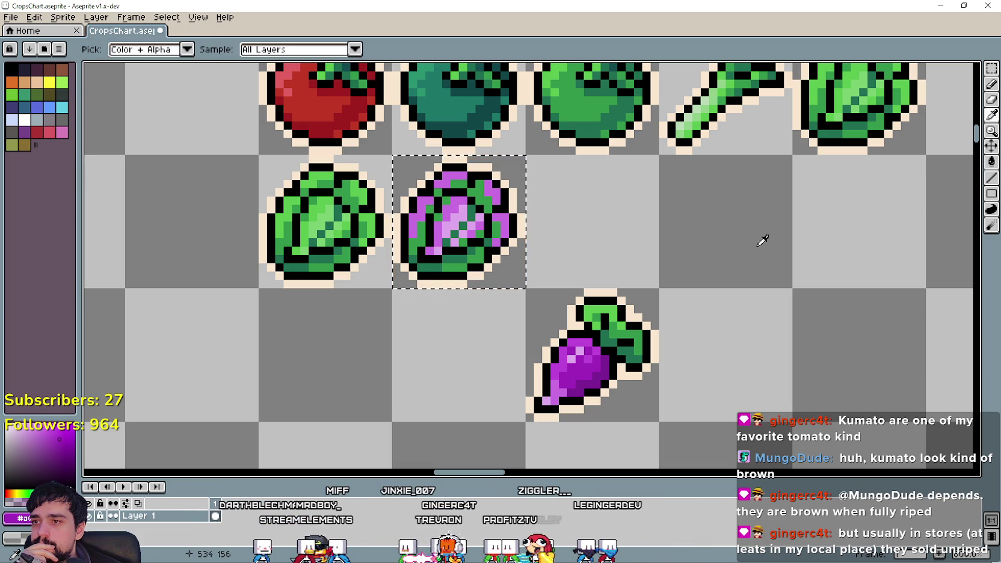
click(992, 162)
click(418, 238)
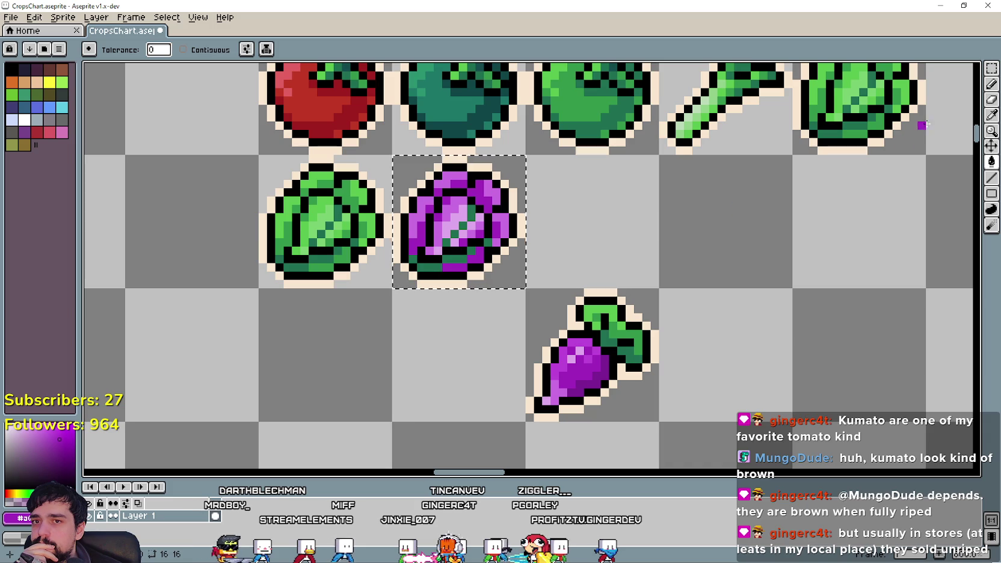
click(994, 114)
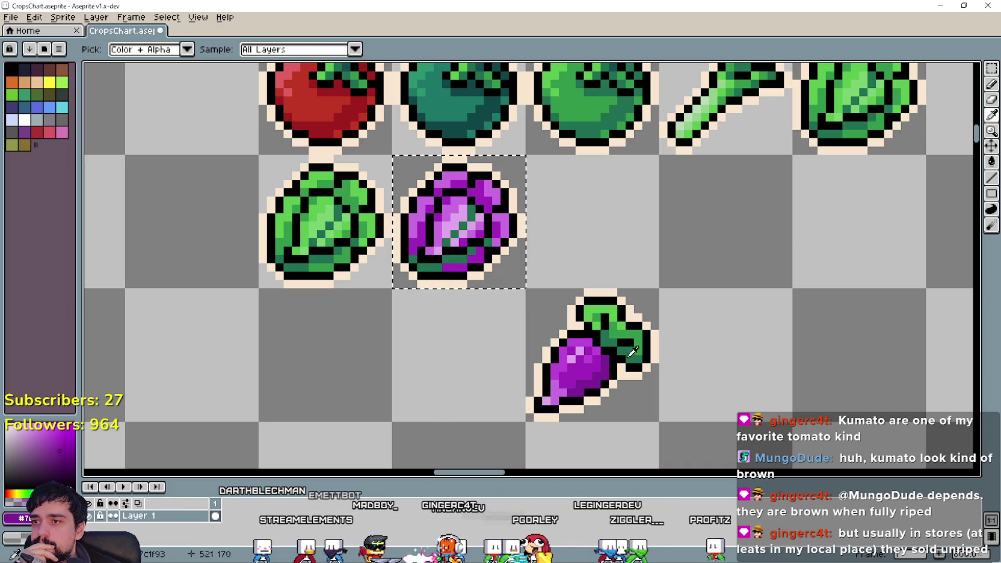
click(992, 162)
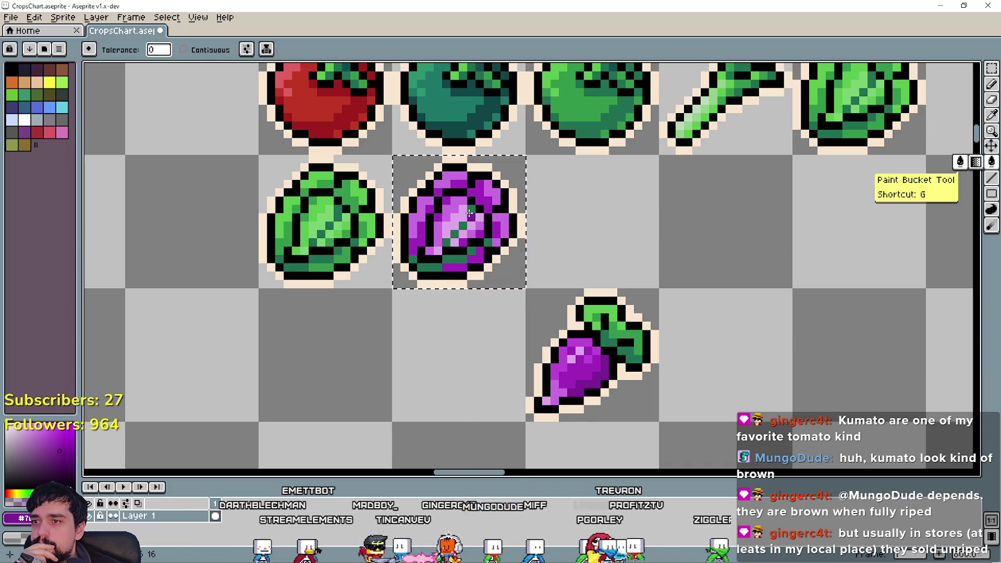
Step: Reframe the crop sprites on the canvas, then switch over to the browser
scroll(653, 300, down, 2)
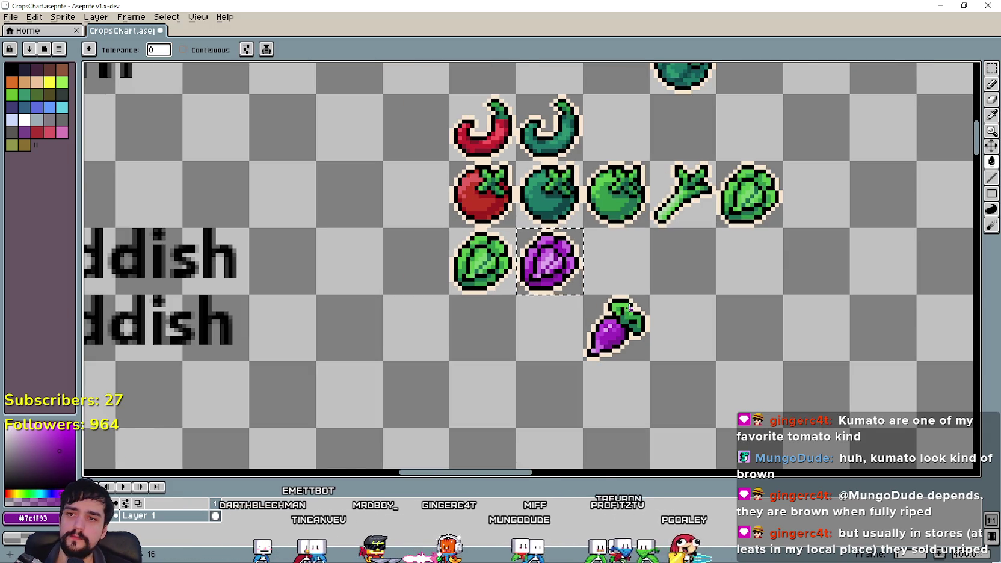
scroll(630, 308, down, 2)
scroll(630, 307, up, 1)
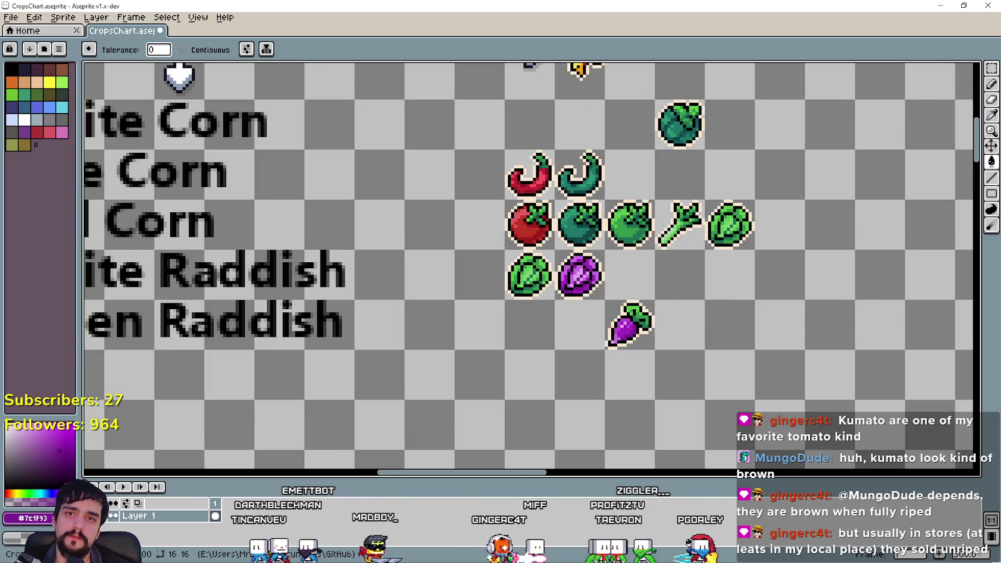
click(992, 68)
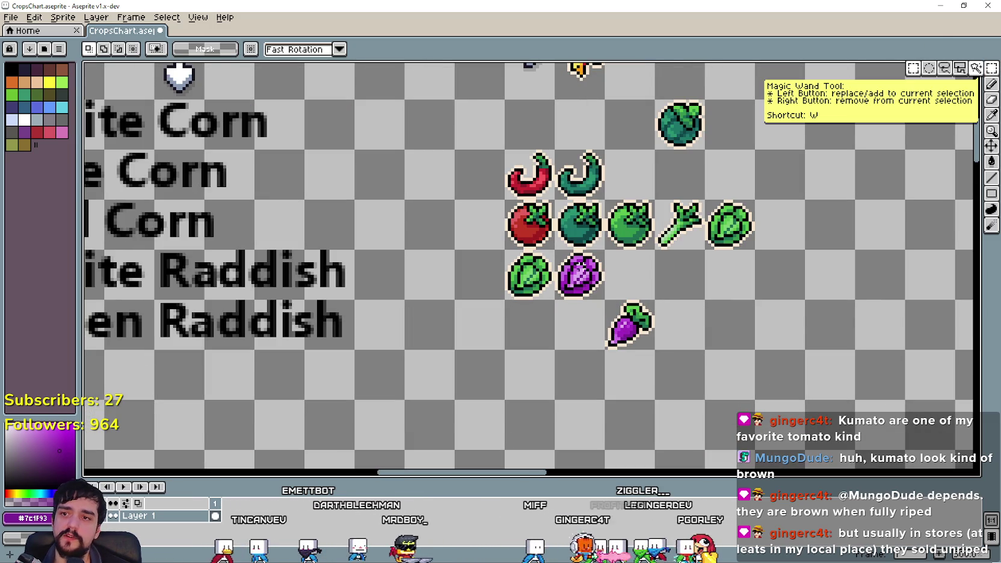
scroll(553, 298, up, 1)
drag(503, 332, 380, 362)
scroll(380, 361, up, 1)
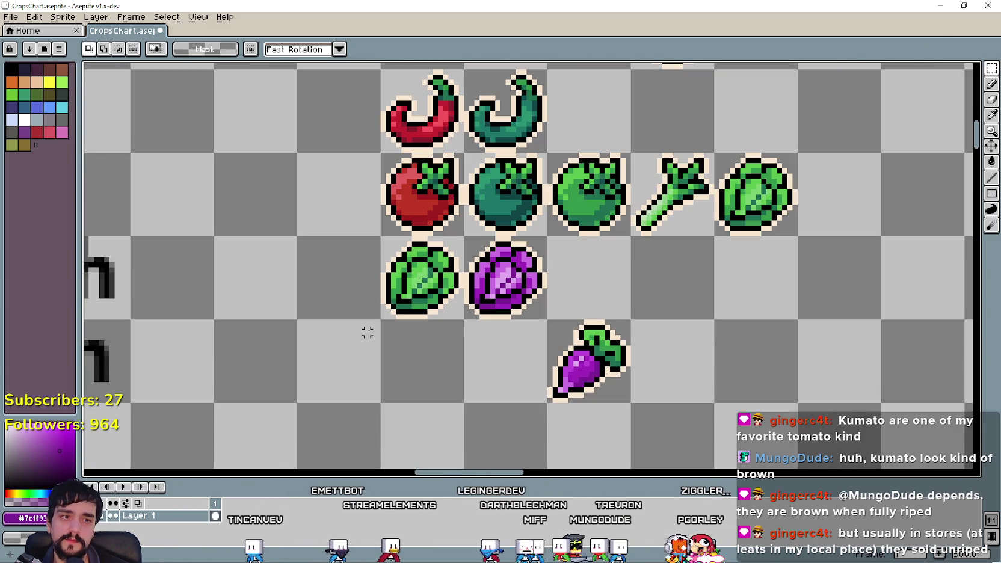
drag(378, 296, 382, 334)
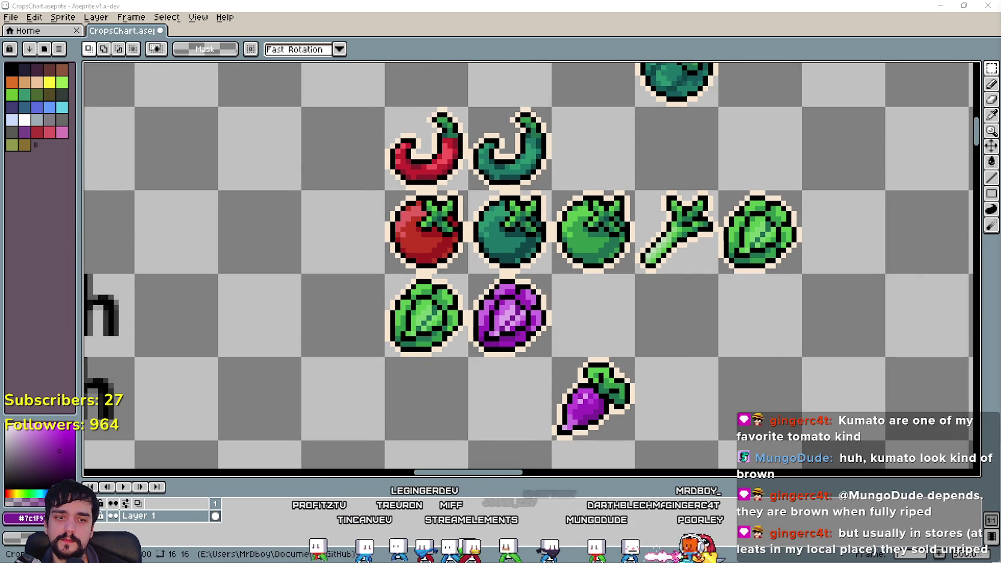
key(alt+Tab)
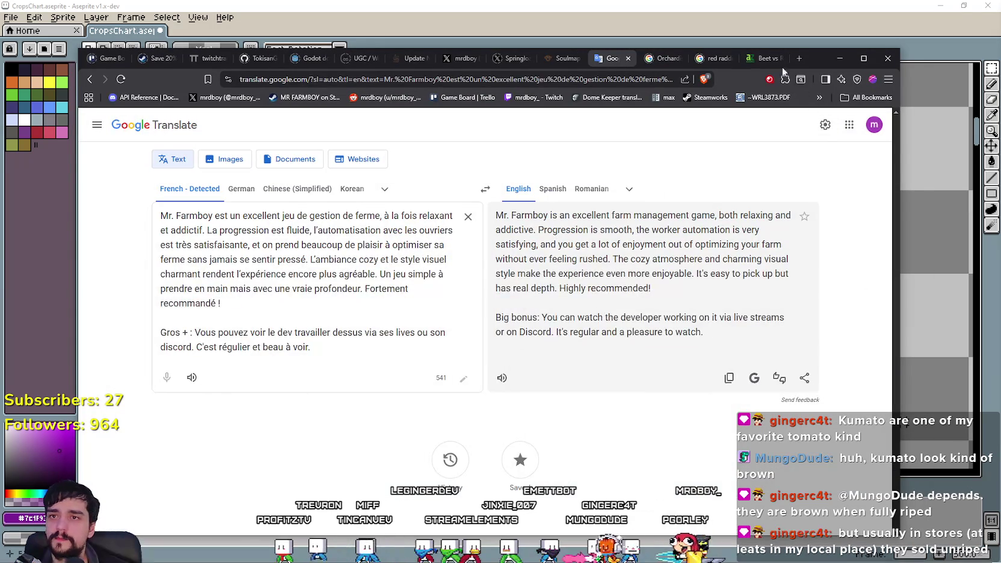
Step: Search Google Images for 'red cabbage' and browse the results
click(763, 58)
click(715, 58)
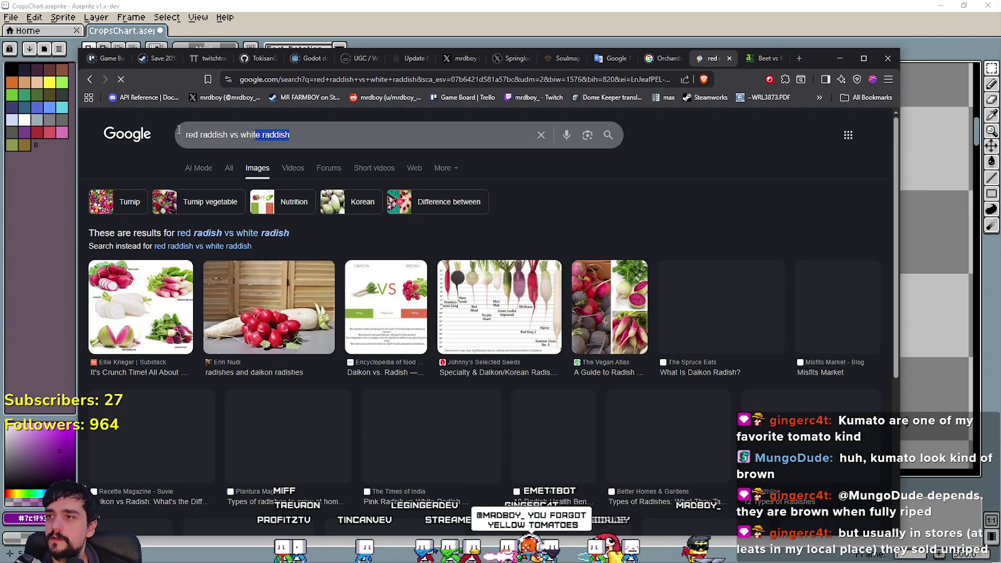
key(ctrl+a)
key(BackSpace)
text(red cabba)
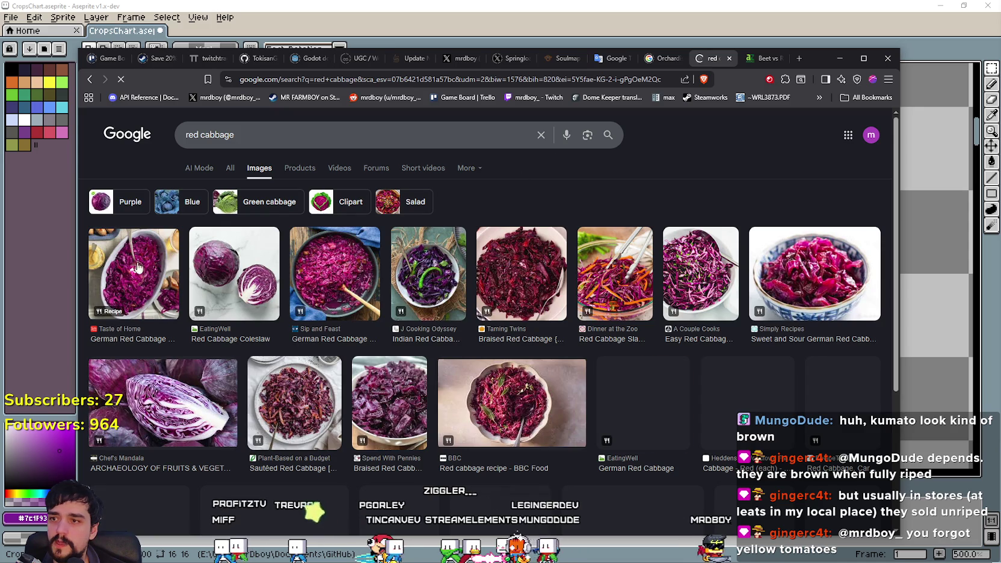
scroll(742, 300, down, 2)
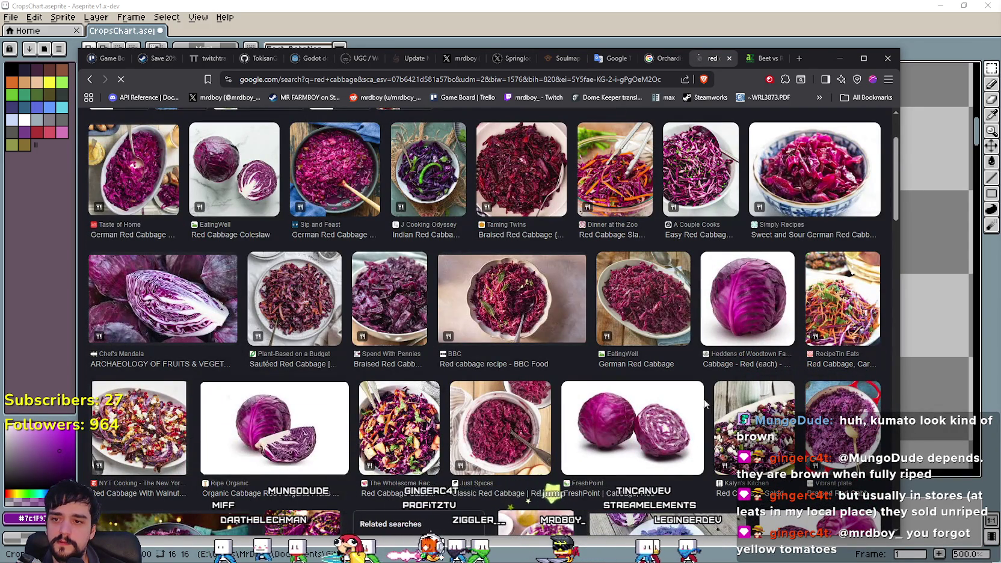
scroll(708, 404, down, 6)
scroll(688, 383, up, 4)
scroll(754, 303, up, 2)
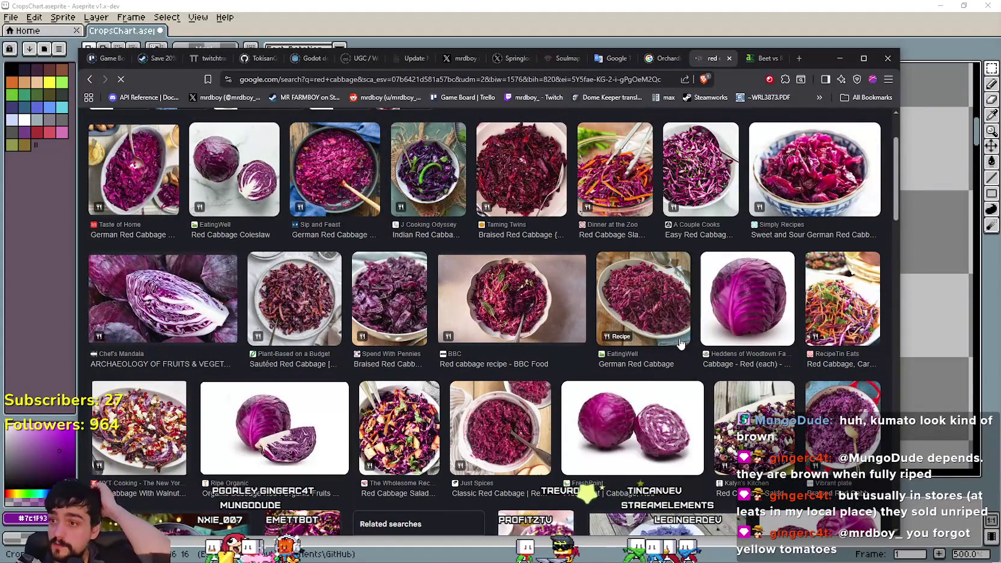
Step: Move the browser aside and bring the sprite sheet back to the front
mouse_move(811, 63)
mouse_down()
mouse_move(848, 390)
mouse_move(716, 215)
mouse_move(508, 333)
mouse_move(525, 151)
mouse_move(754, 75)
mouse_up()
click(767, 74)
scroll(443, 269, down, 3)
scroll(389, 273, down, 1)
scroll(388, 274, up, 1)
scroll(853, 242, right, 3)
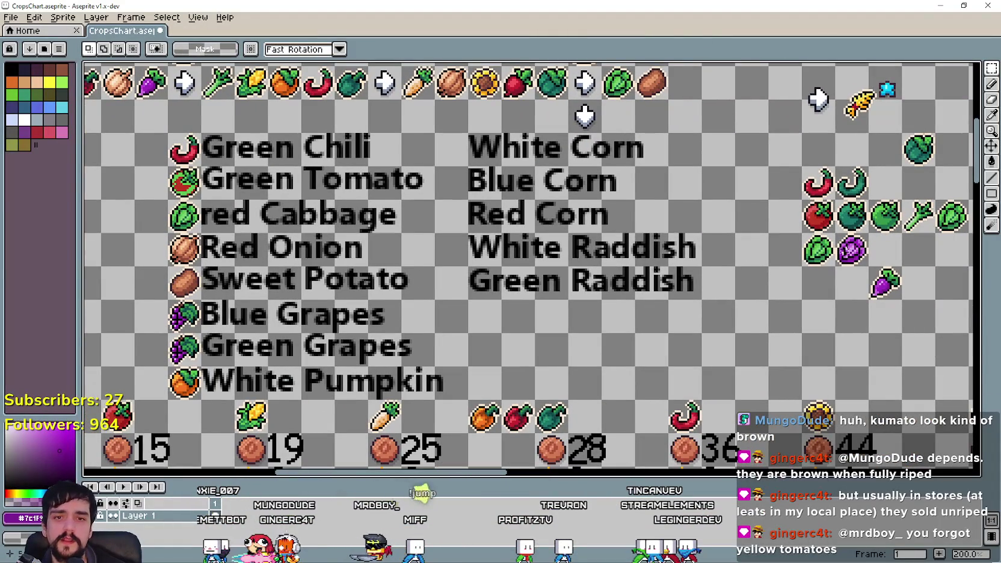
scroll(722, 275, right, 3)
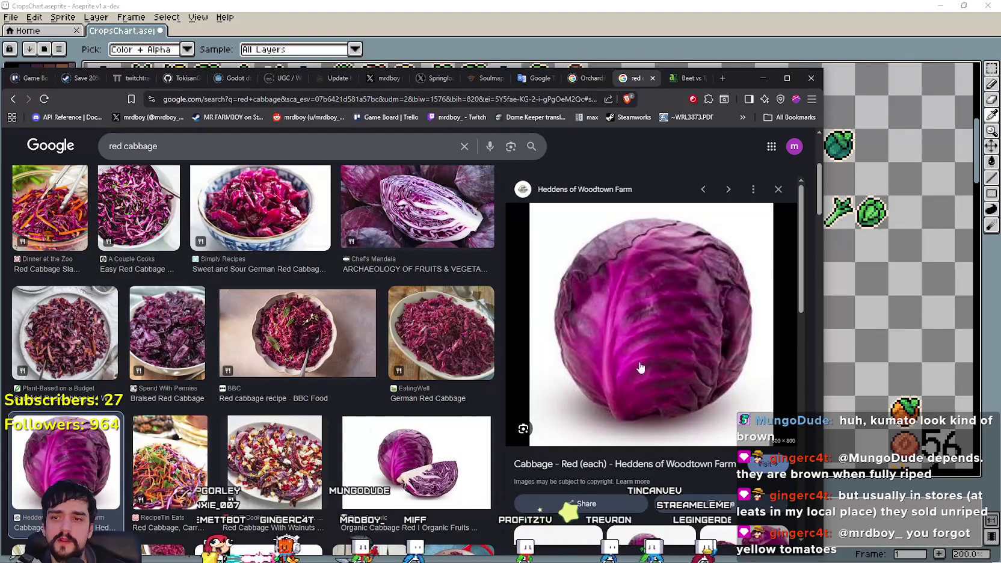
Step: Browse the red cabbage results, preview a purple cabbage photo, then return to the yellow tomato results
scroll(623, 395, down, 5)
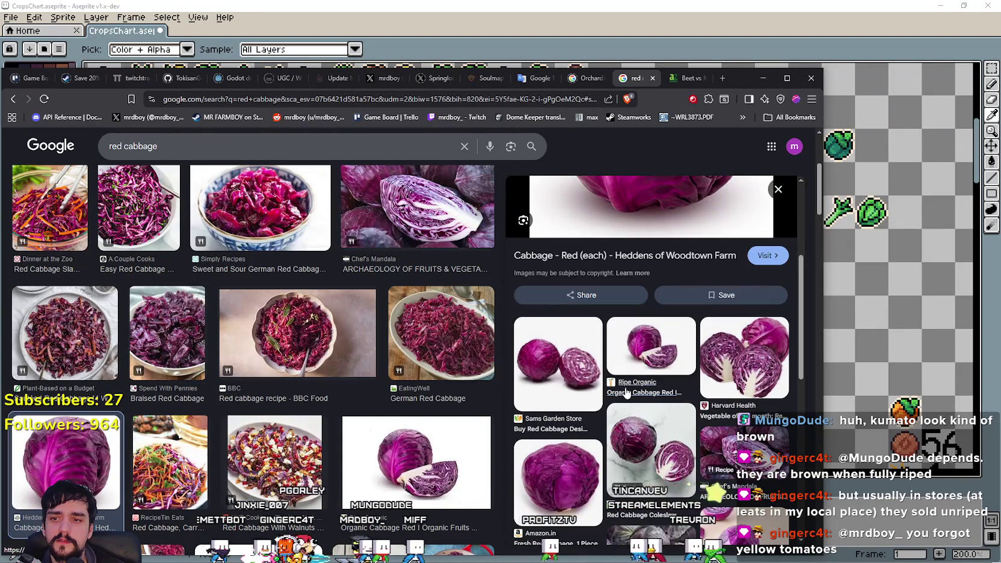
scroll(631, 390, down, 1)
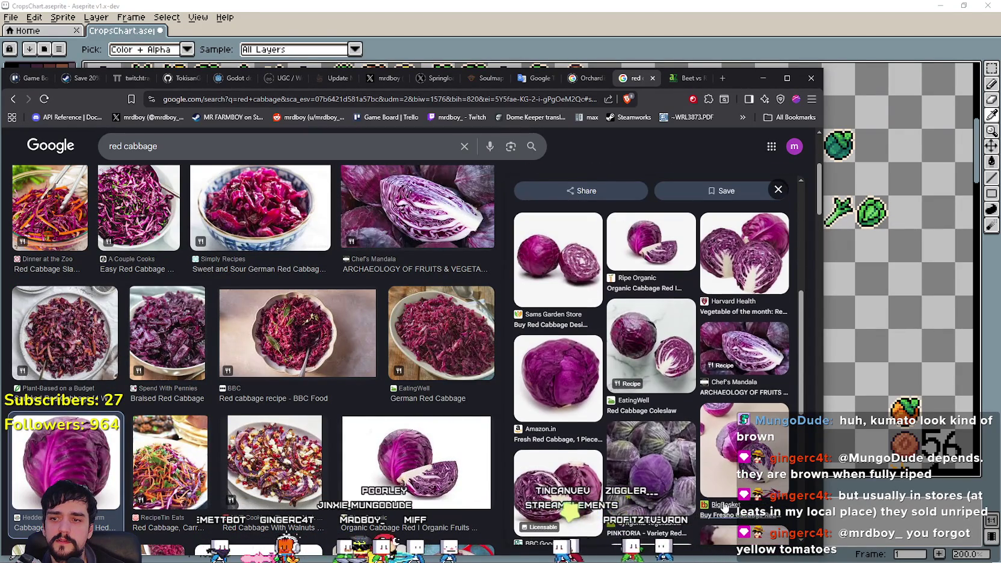
scroll(726, 508, down, 2)
scroll(725, 504, down, 2)
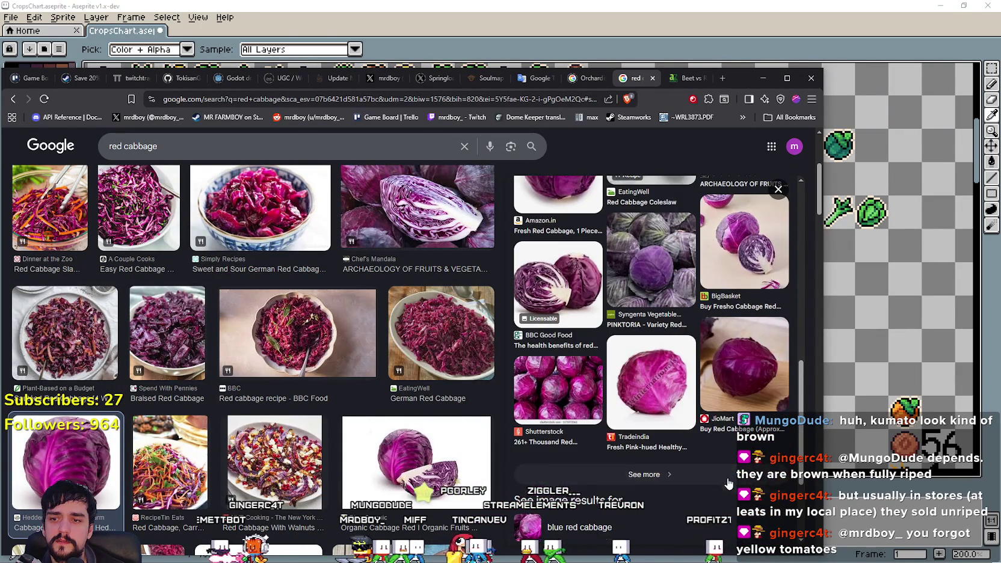
scroll(706, 501, up, 5)
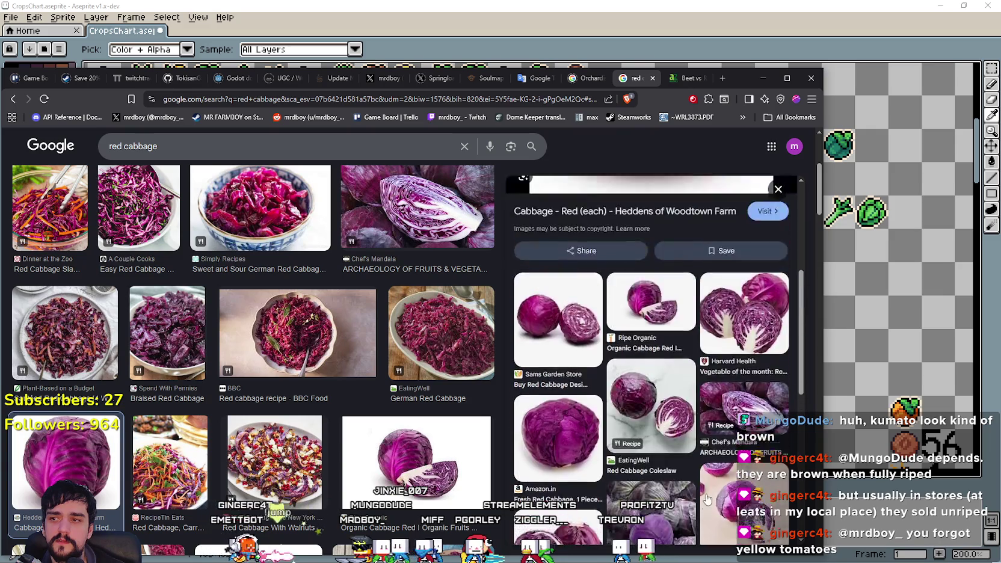
scroll(282, 331, up, 1)
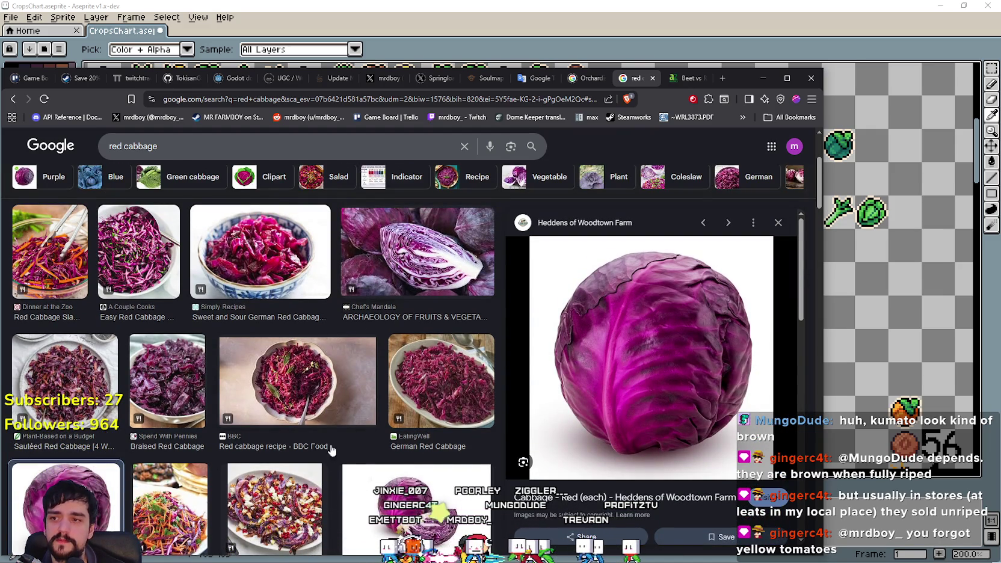
scroll(267, 402, down, 4)
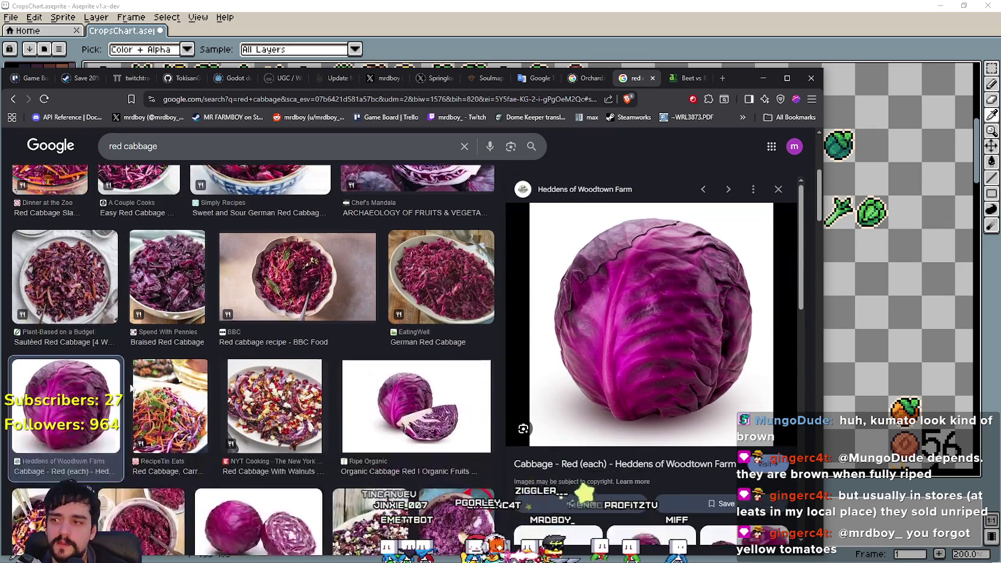
scroll(72, 438, down, 3)
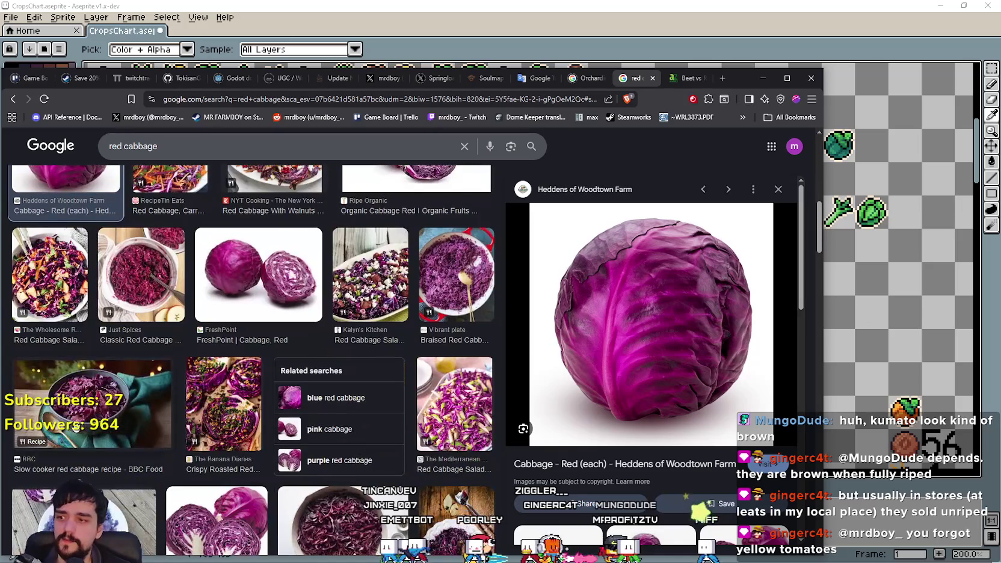
scroll(267, 423, down, 3)
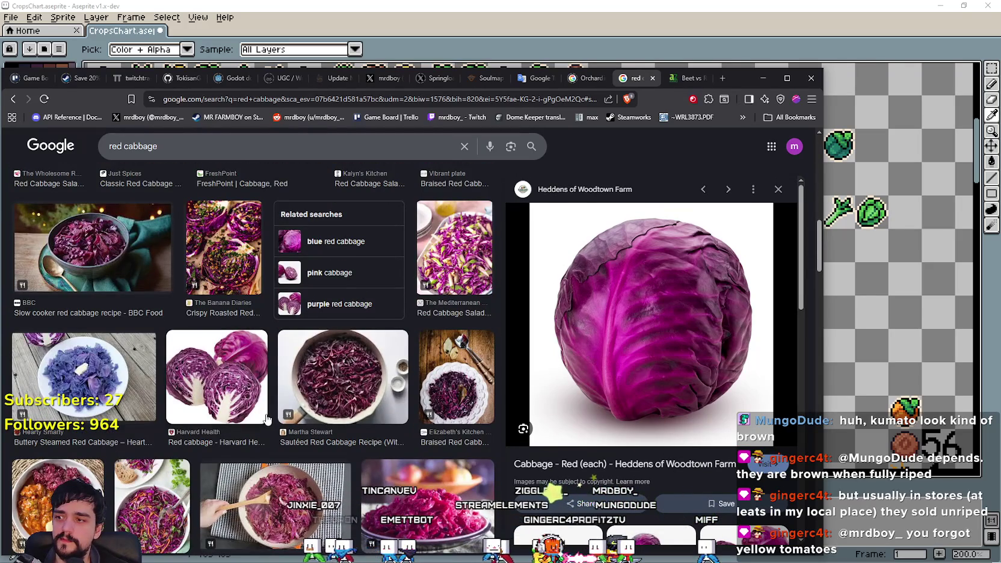
scroll(268, 420, down, 2)
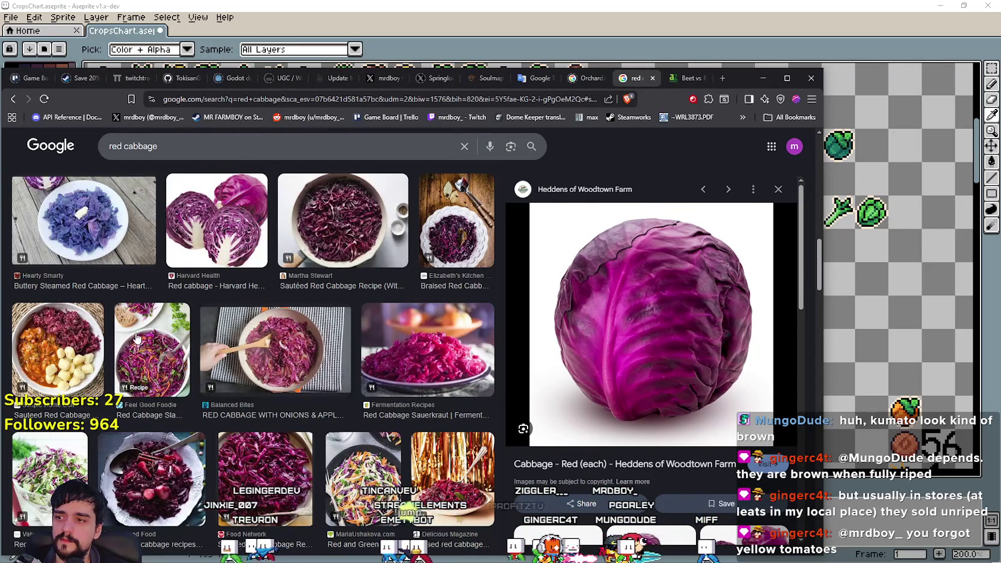
scroll(229, 374, down, 2)
scroll(354, 393, down, 2)
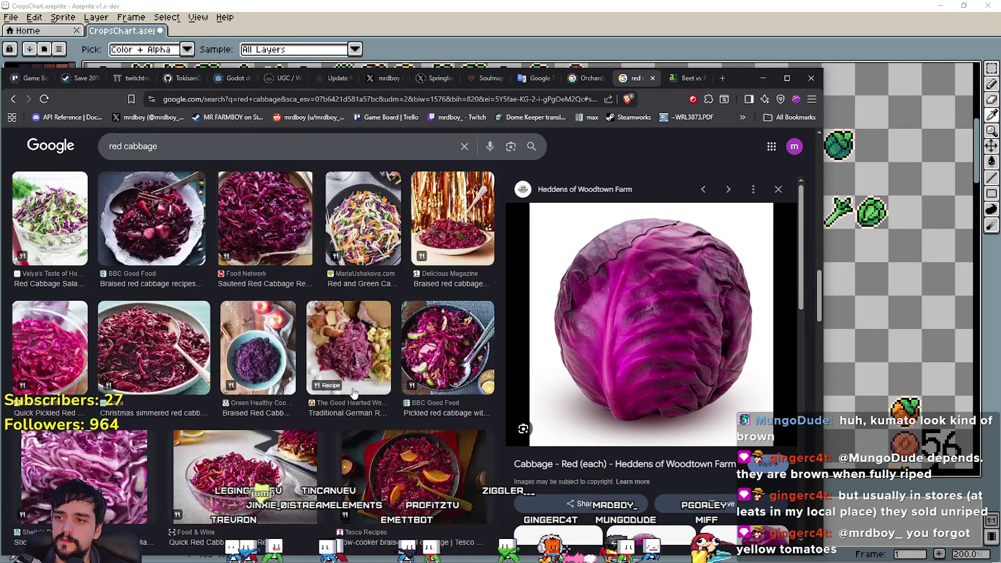
scroll(354, 390, down, 6)
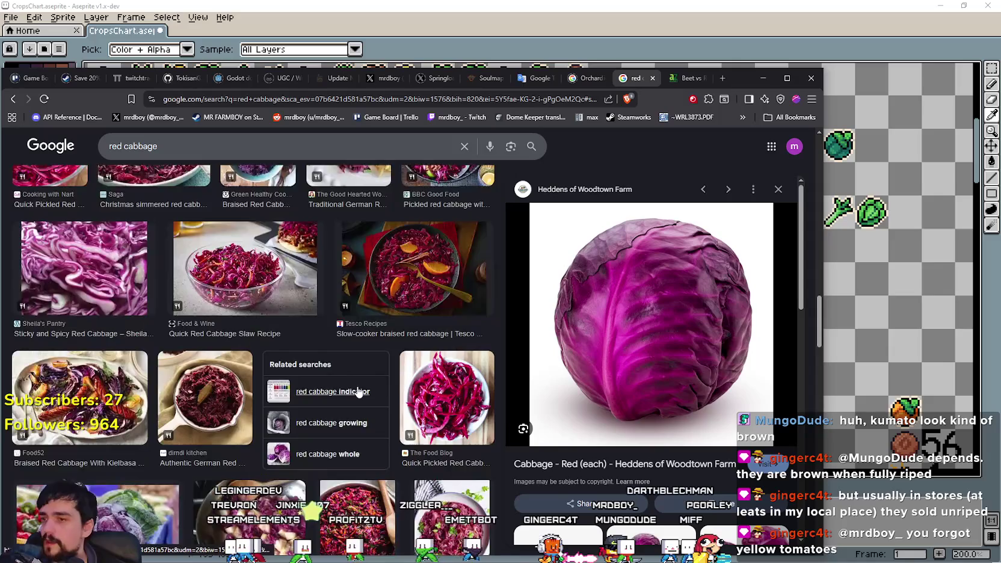
click(127, 244)
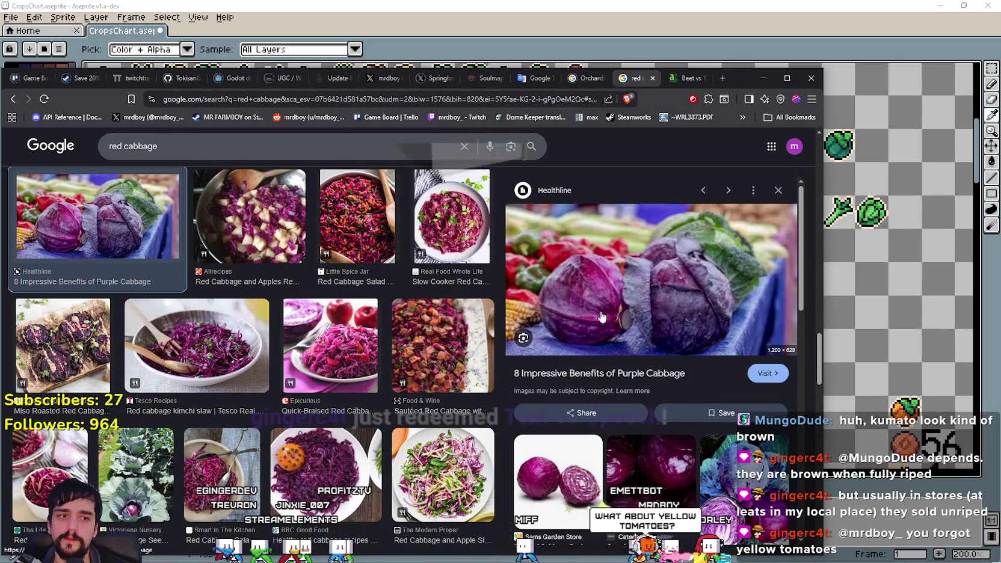
scroll(570, 338, down, 2)
key(alt+Left)
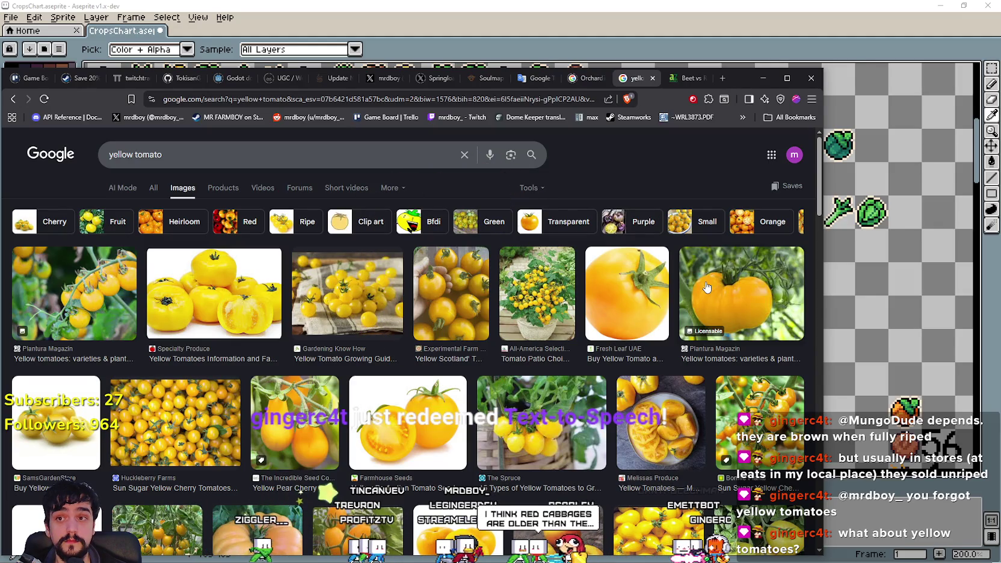
Step: Replace the image search with 'green tomato' and run it
scroll(707, 288, down, 4)
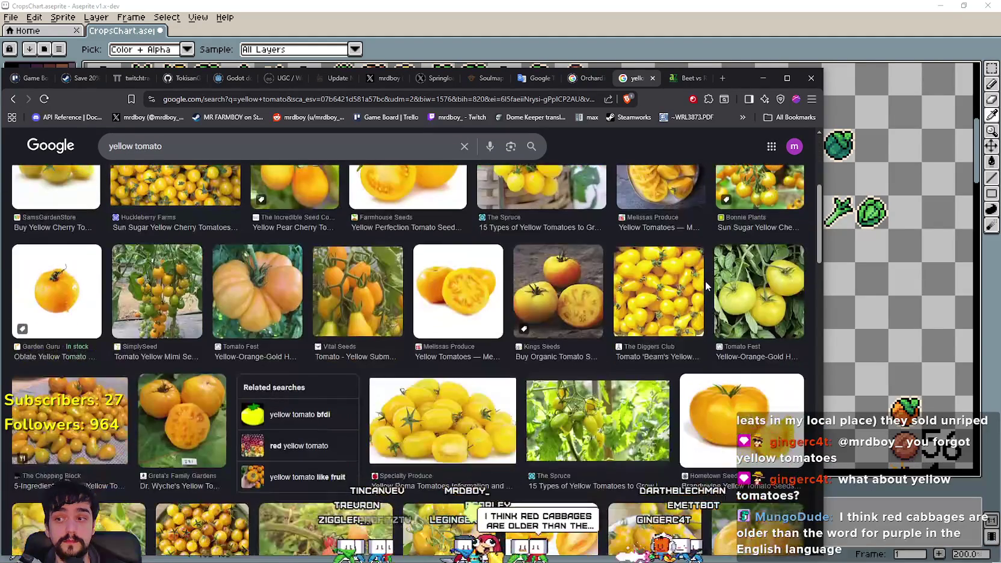
scroll(155, 448, up, 4)
drag(169, 155, 3, 150)
text(green tomato)
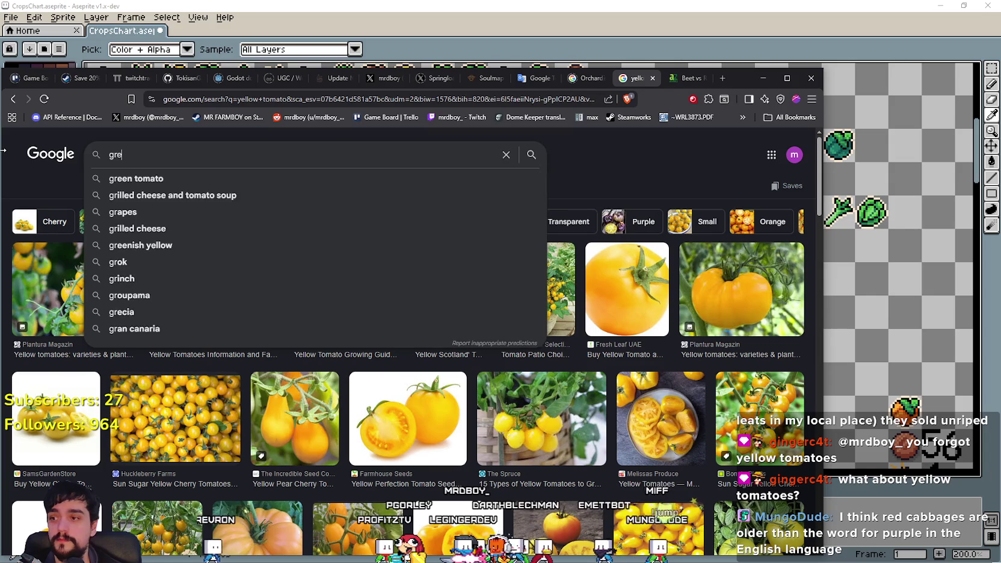
key(Return)
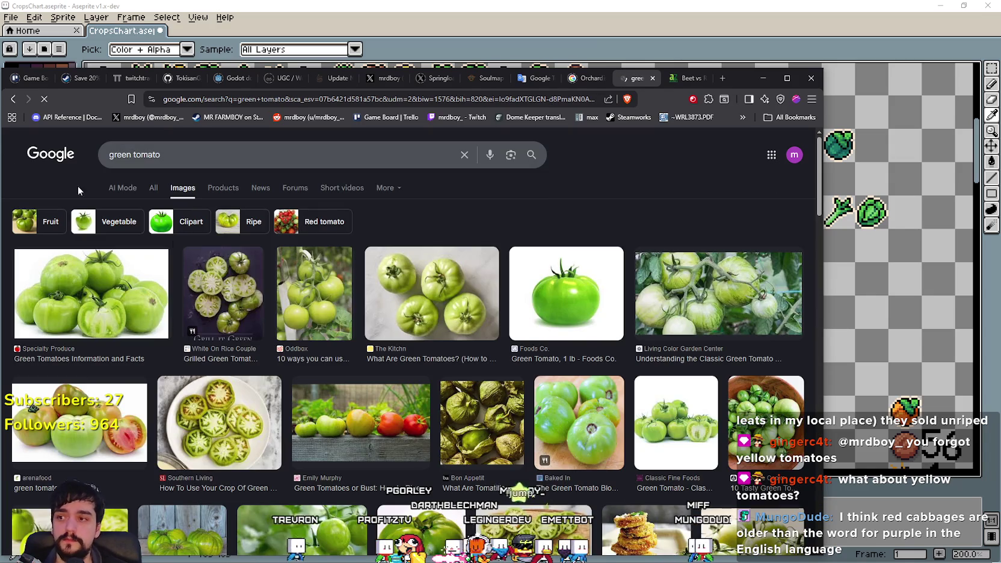
Step: Browse the green tomato photos beside the sprite sheet, then bring the crop sheet forward
mouse_move(734, 71)
mouse_down()
mouse_move(865, 430)
mouse_move(827, 113)
mouse_move(836, 191)
mouse_move(811, 397)
mouse_move(784, 104)
mouse_up()
scroll(485, 401, down, 1)
scroll(484, 401, down, 3)
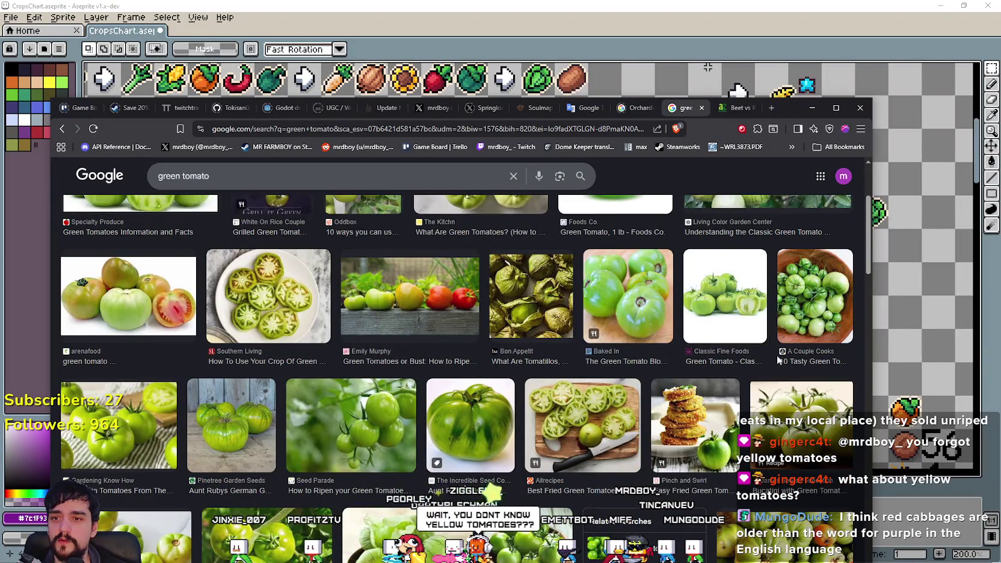
scroll(789, 394, down, 1)
scroll(206, 290, down, 2)
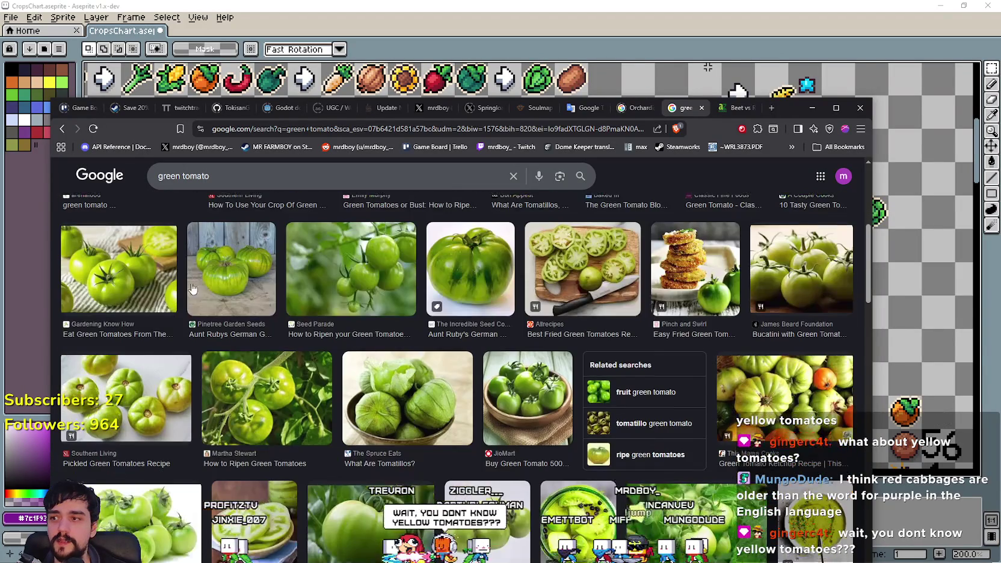
scroll(308, 374, down, 3)
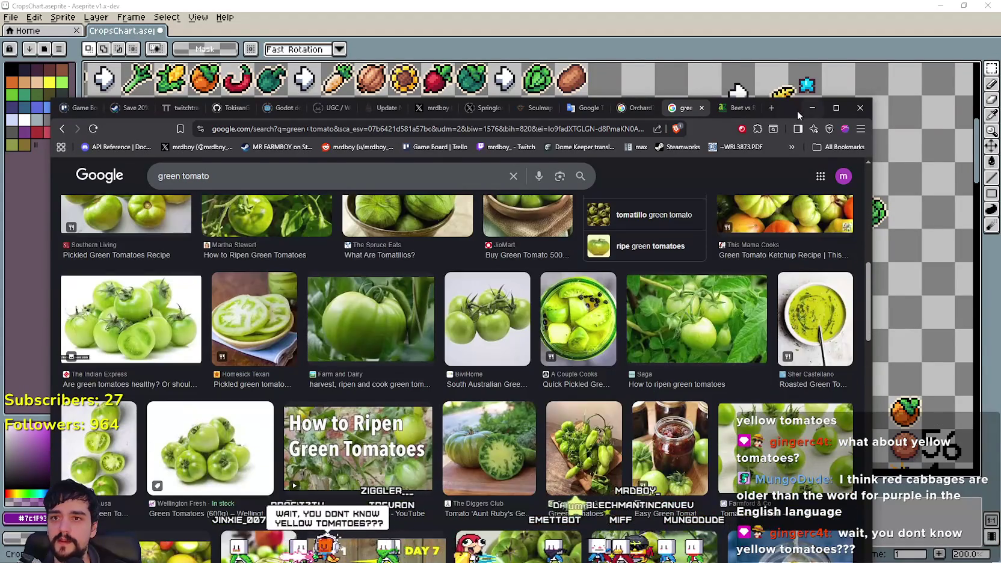
drag(798, 112, 897, 419)
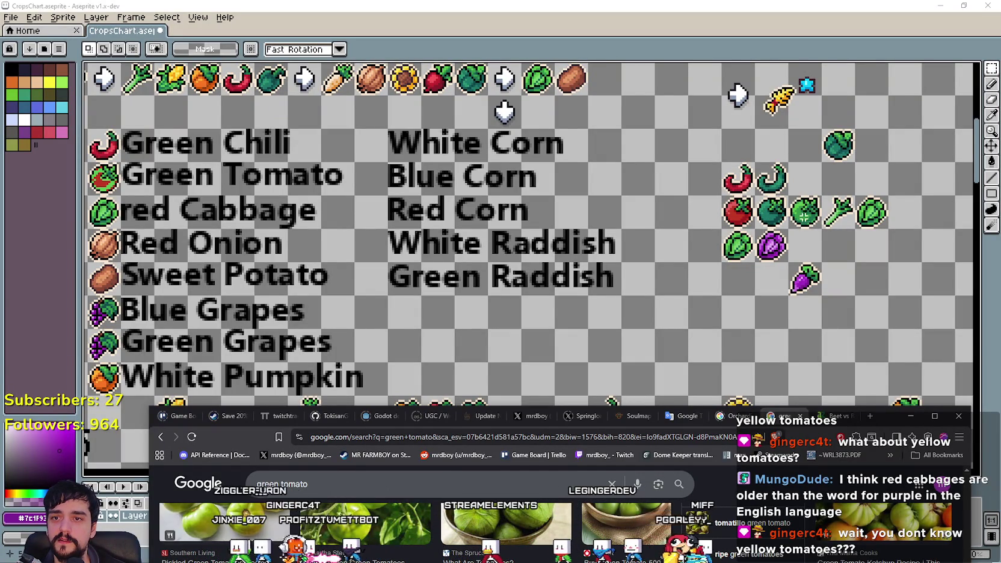
drag(899, 425, 889, 139)
scroll(738, 408, down, 3)
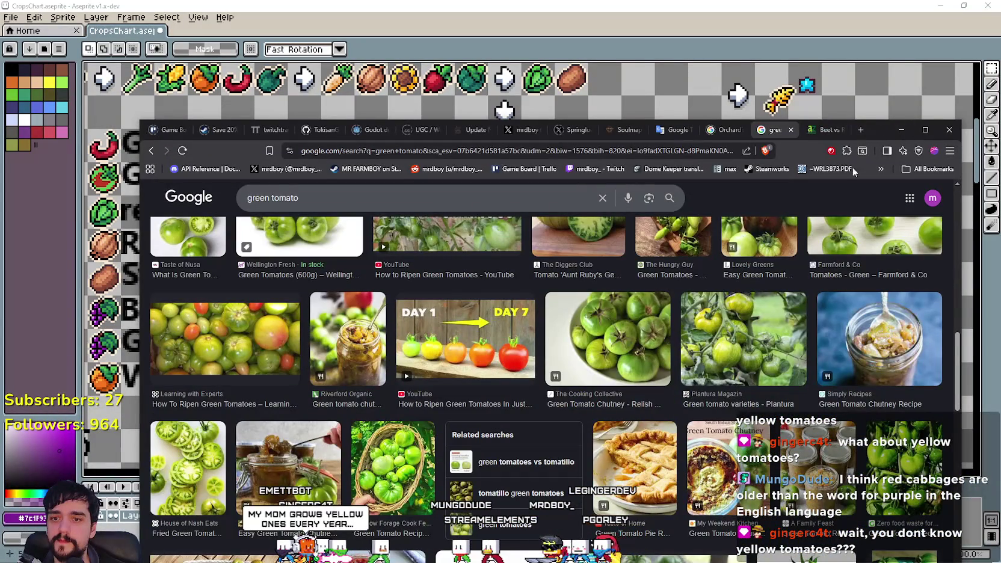
drag(871, 122, 845, 206)
click(789, 12)
scroll(638, 293, up, 4)
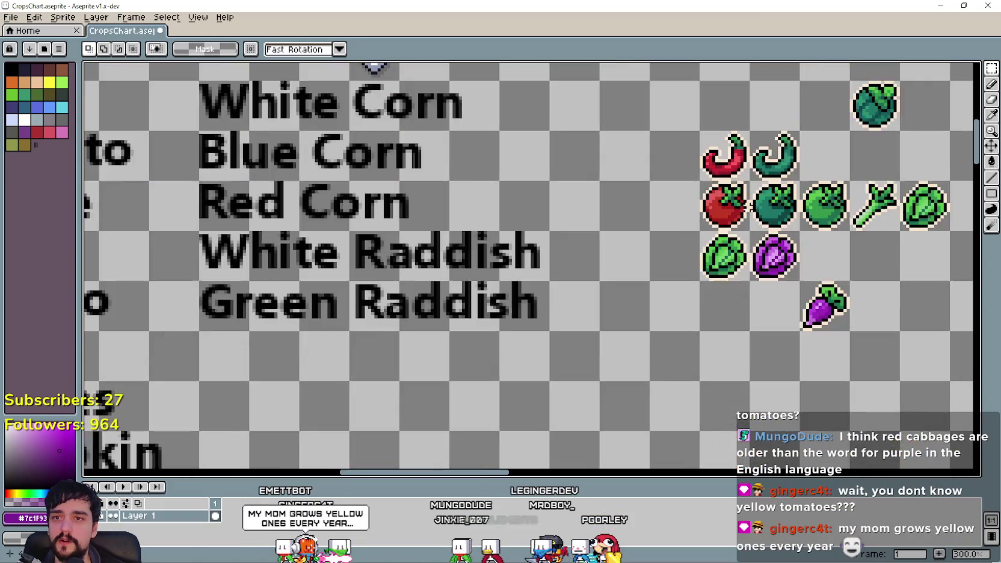
Step: Select the light green tomato's cell and sample dark teal from the teal tomato
scroll(638, 293, right, 2)
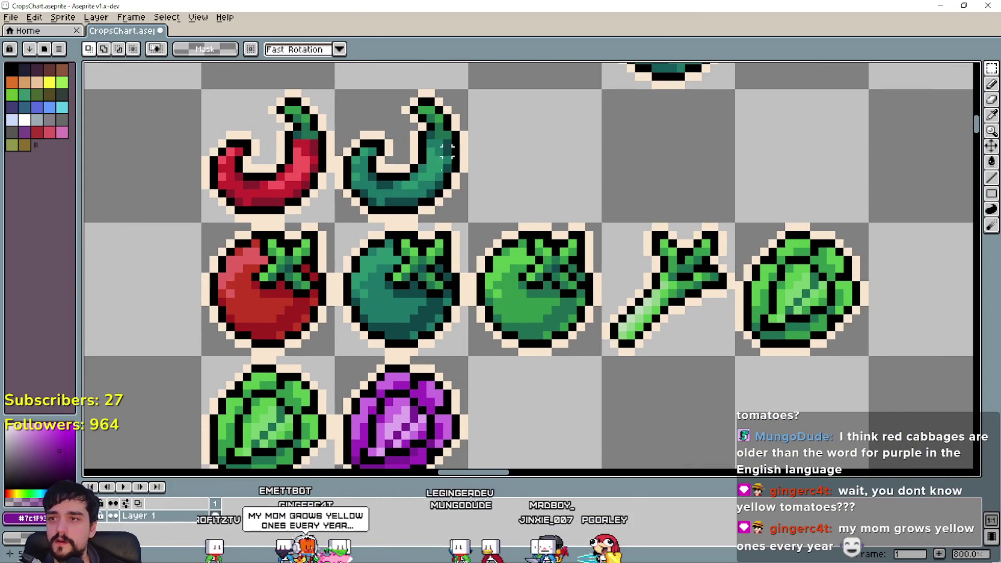
scroll(425, 187, up, 1)
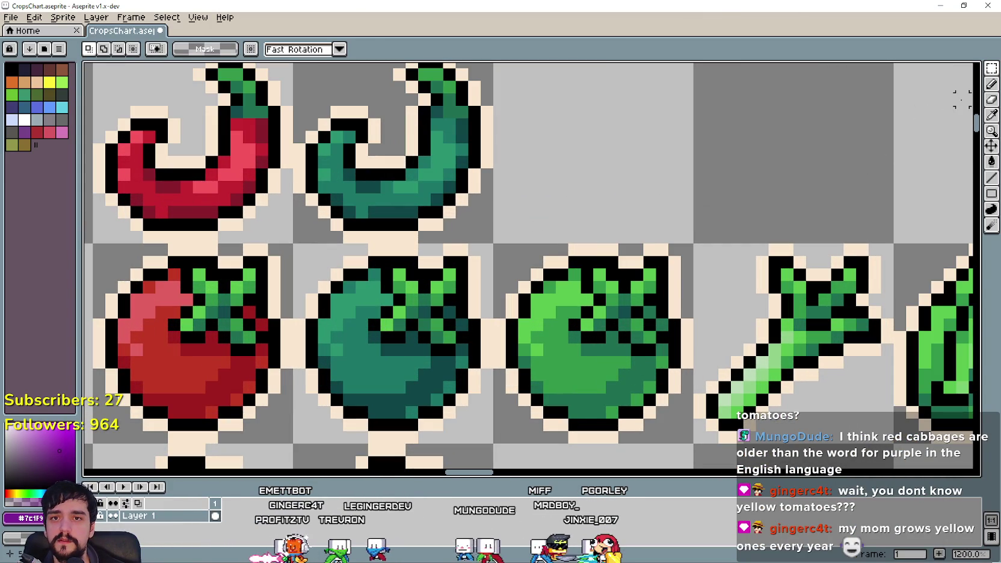
click(992, 68)
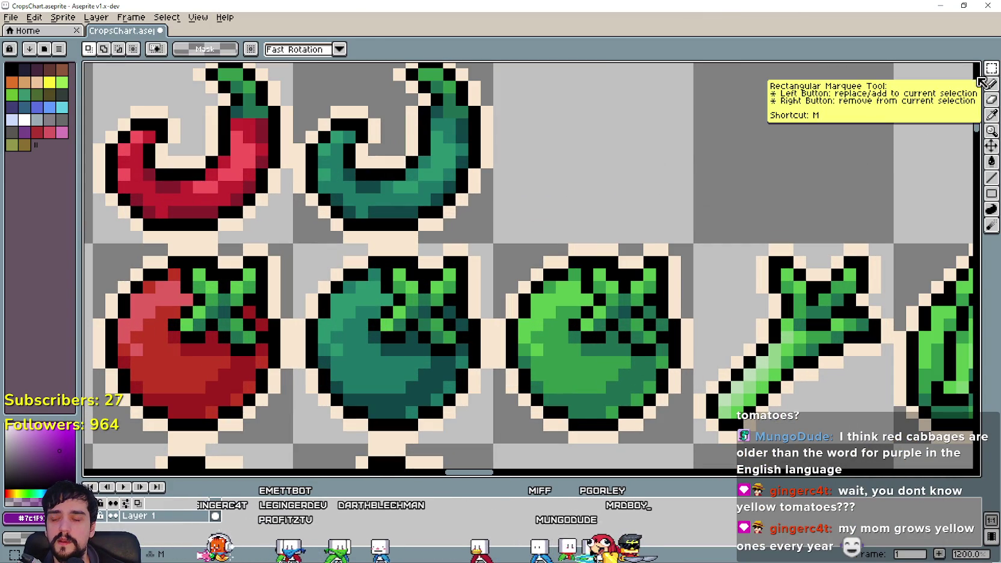
click(599, 357)
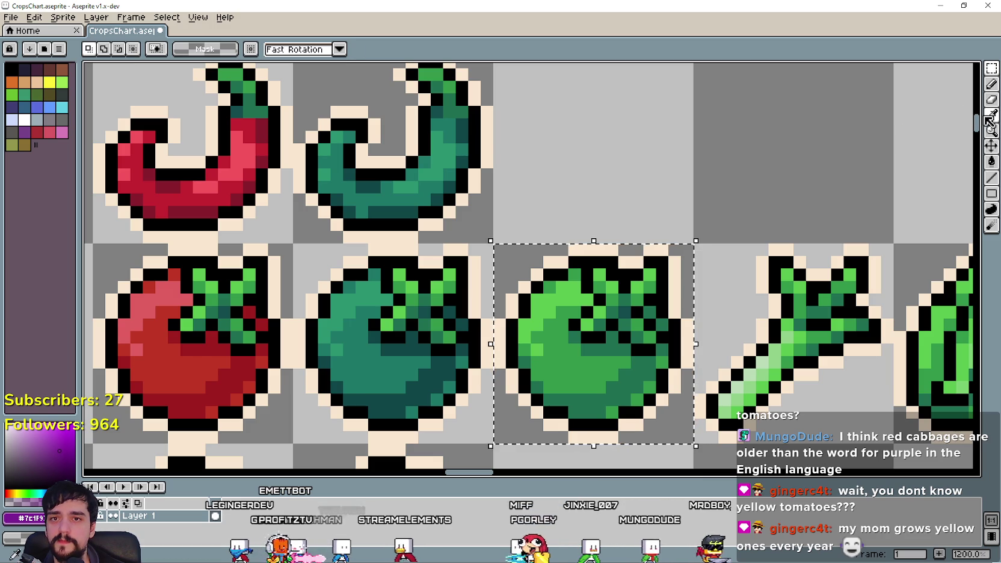
key(i)
scroll(426, 136, down, 1)
scroll(438, 216, up, 1)
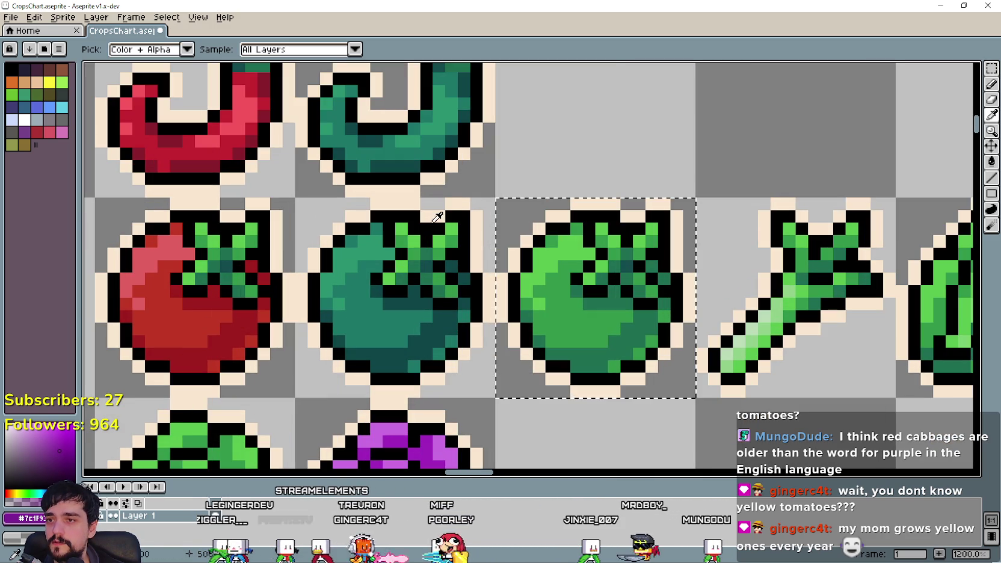
scroll(450, 339, up, 1)
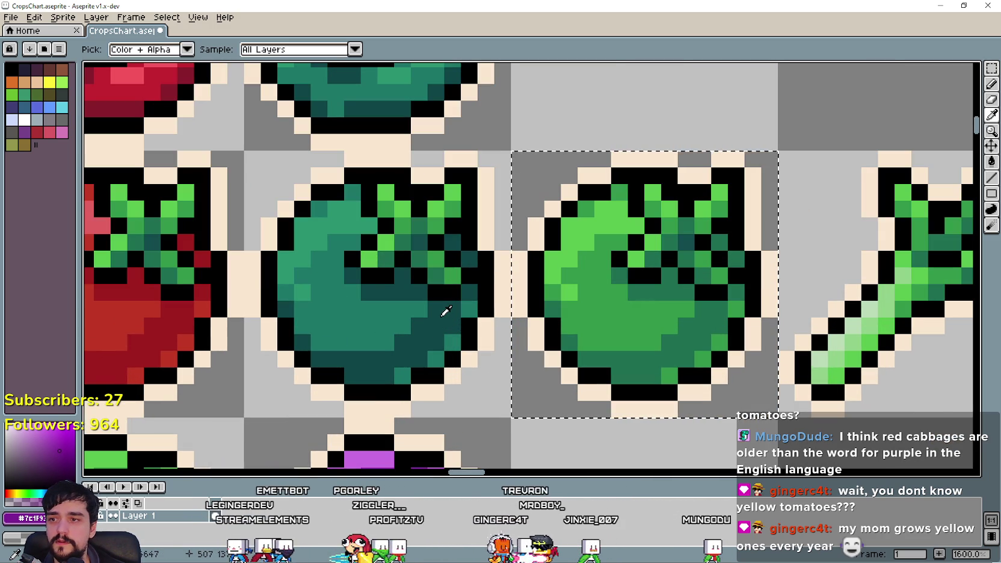
click(443, 314)
Step: Pencil dark teal pixels into the light green tomato's leaves
click(992, 88)
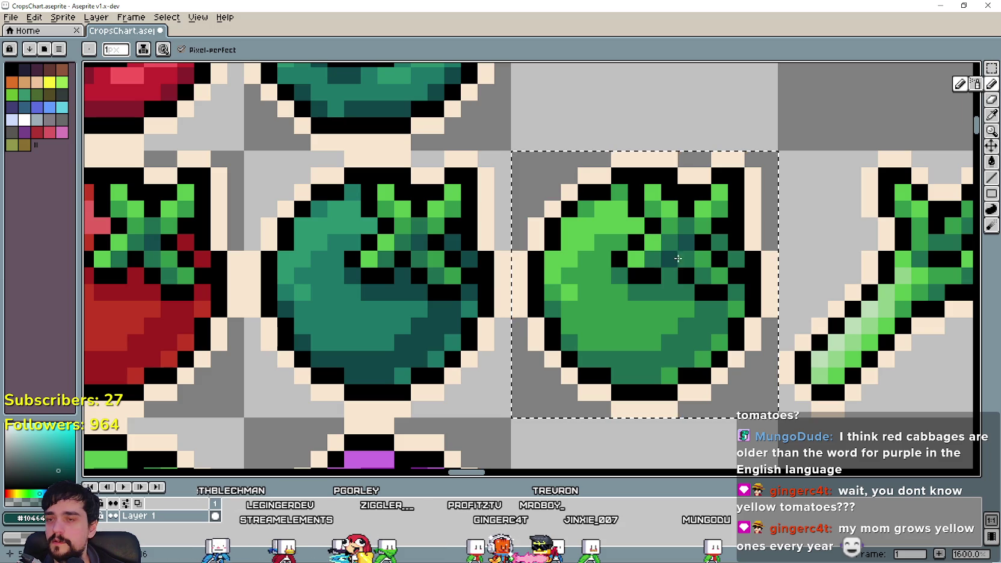
click(990, 118)
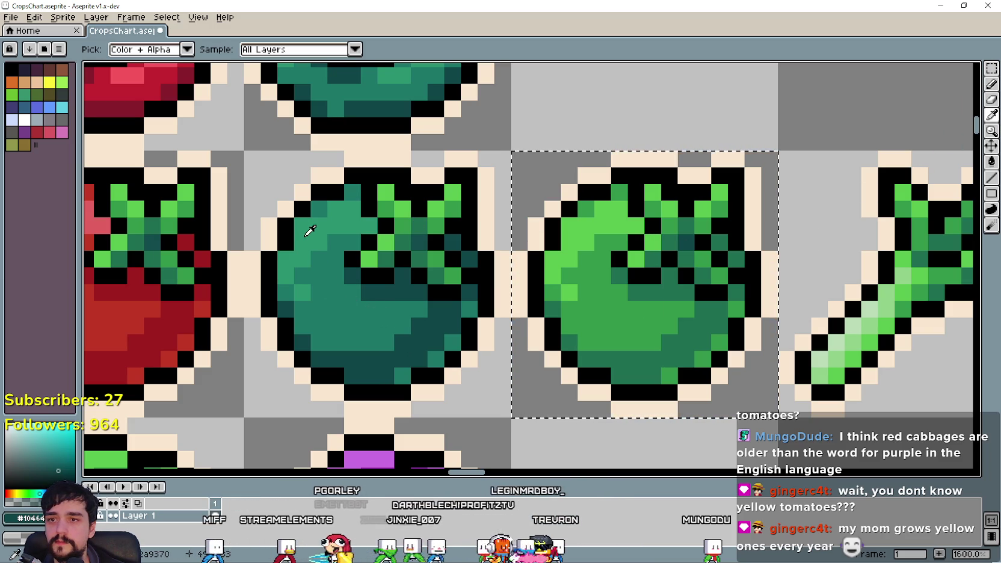
click(993, 99)
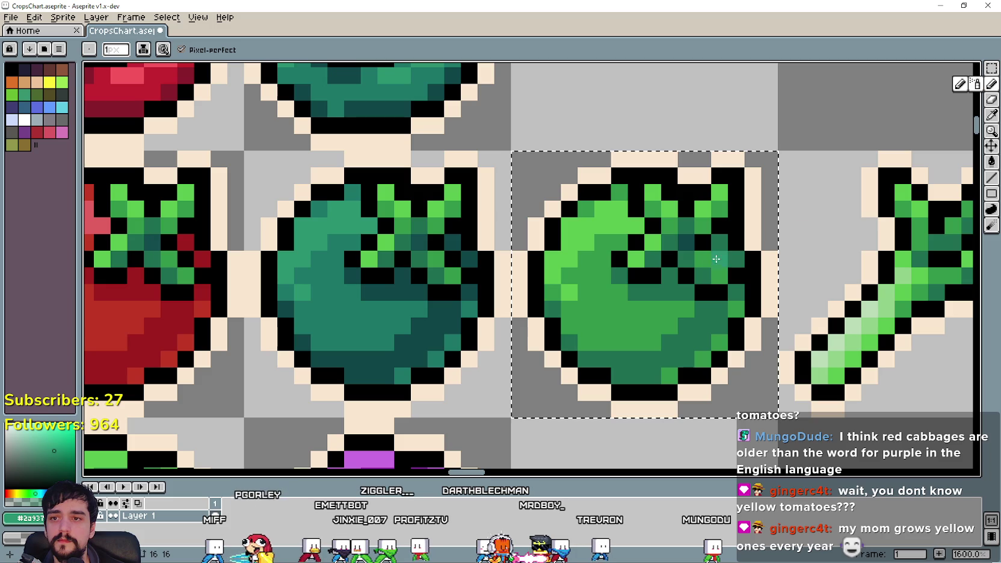
click(717, 275)
click(703, 258)
click(636, 259)
click(653, 241)
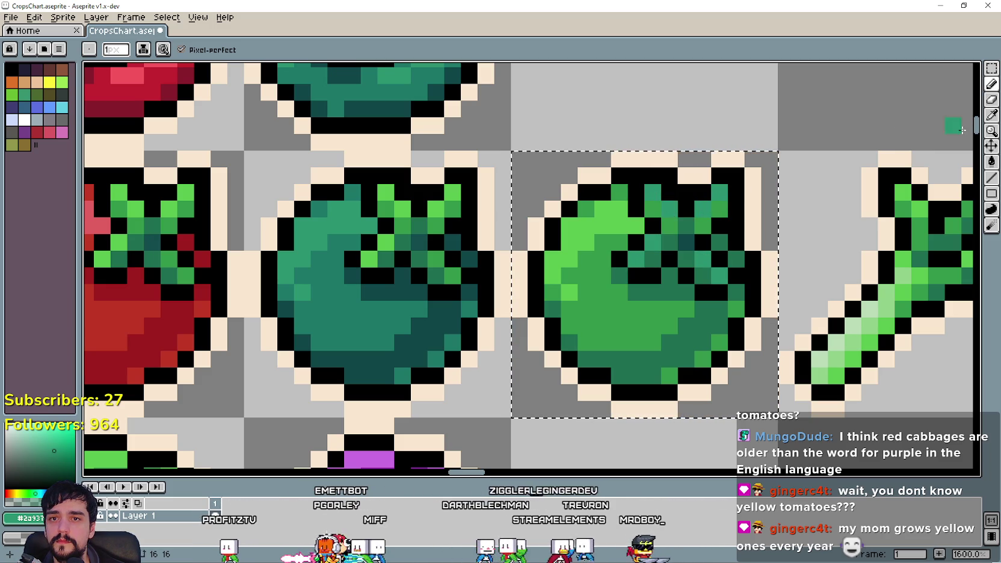
Step: Sample a mid teal from the teal tomato and paint it across the leafy top
click(992, 116)
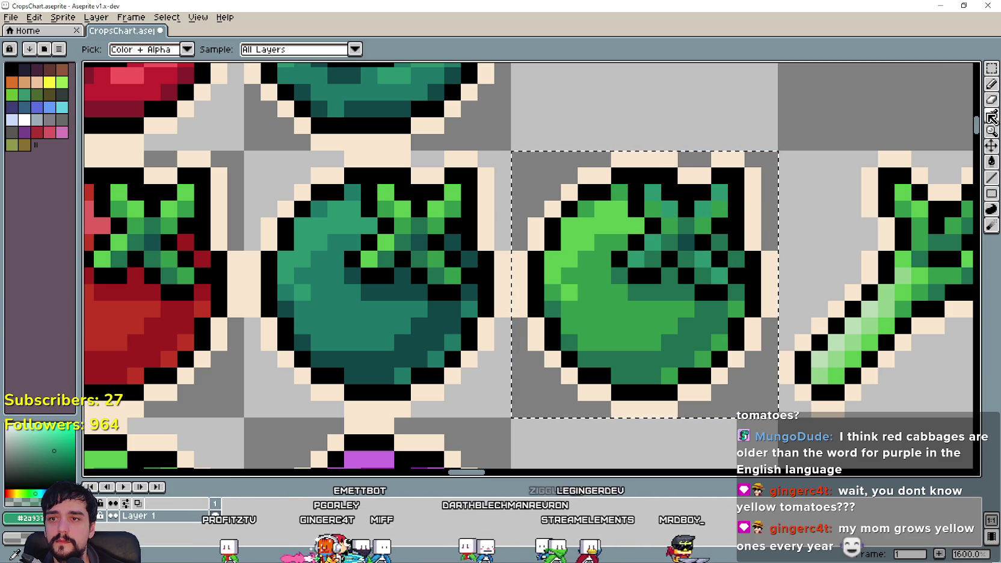
click(338, 278)
key(b)
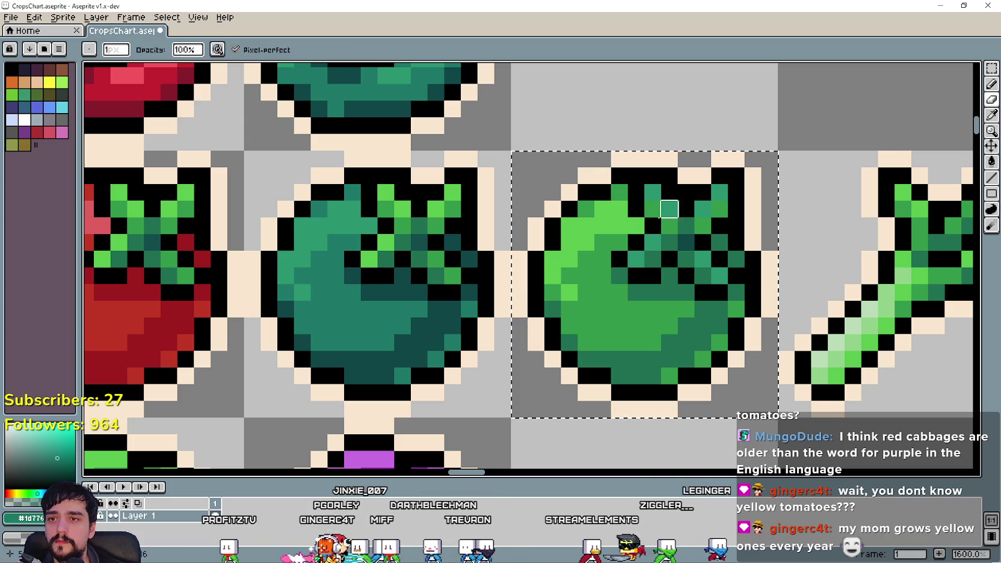
key(shift+b)
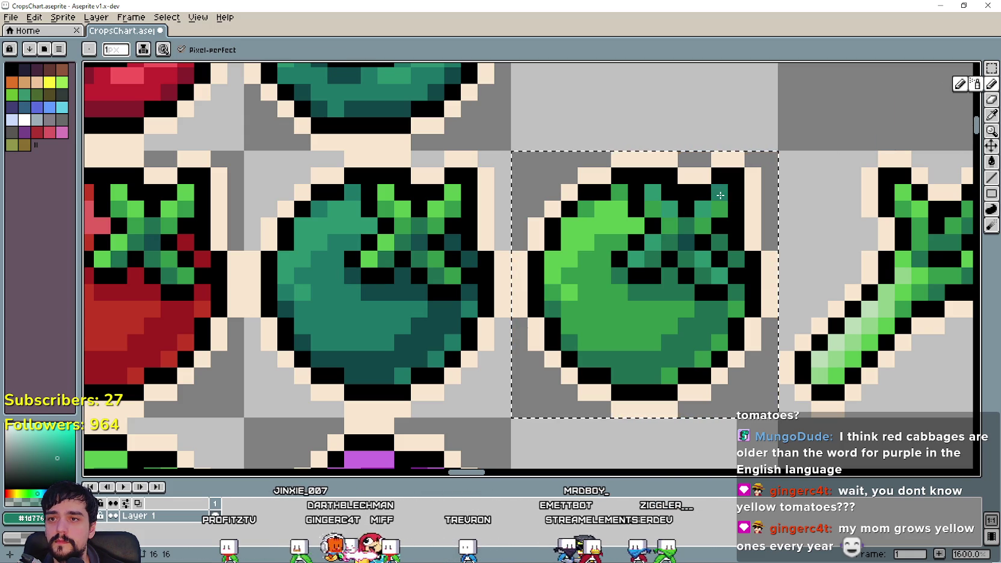
drag(677, 225, 729, 211)
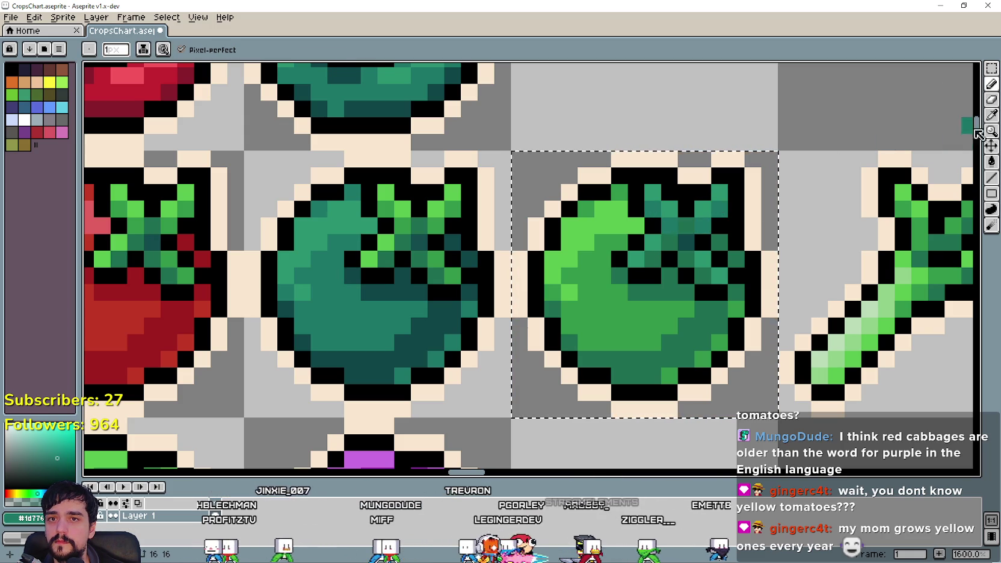
Step: Add darker teal pixels along the leaf diagonal
click(992, 114)
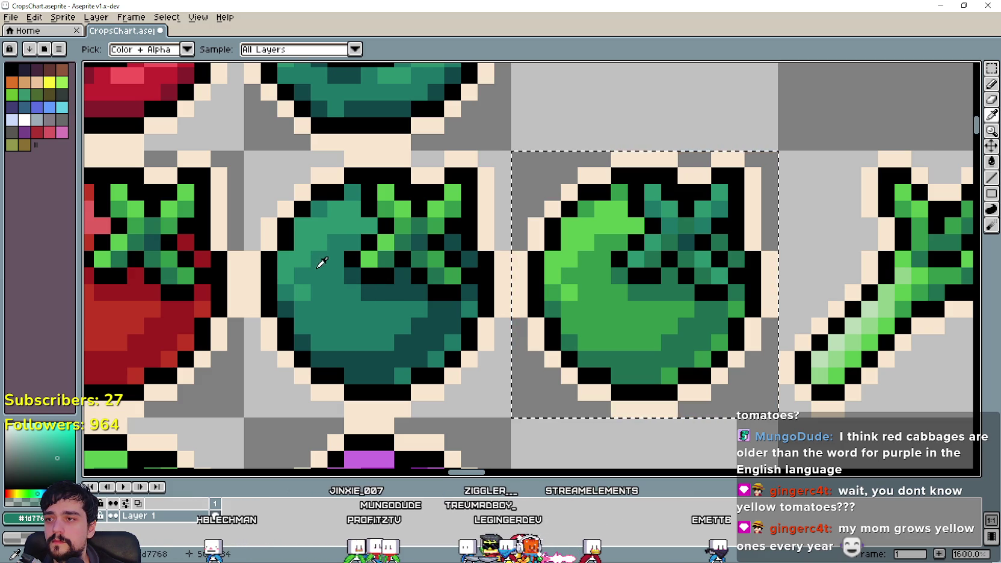
click(390, 292)
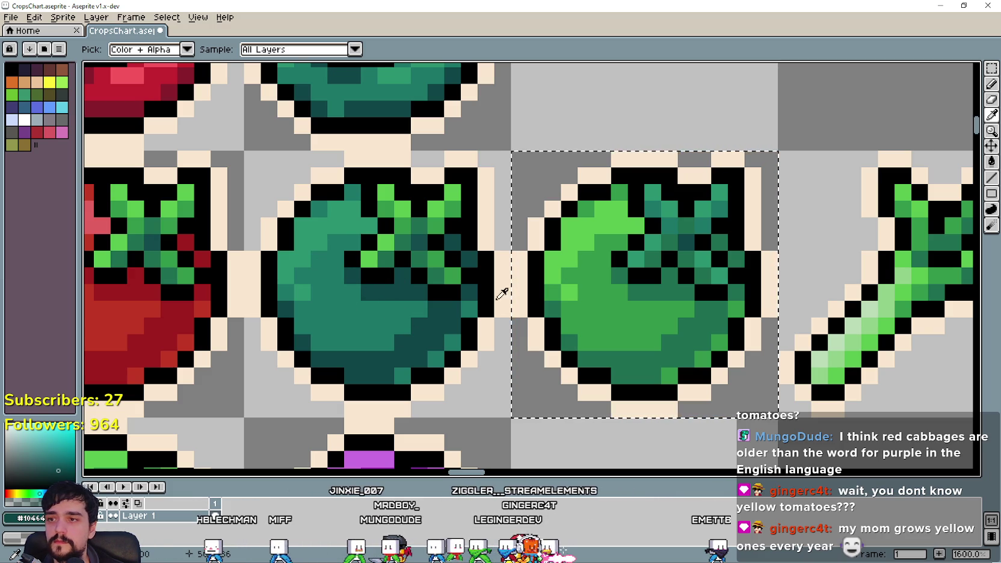
click(992, 86)
click(737, 207)
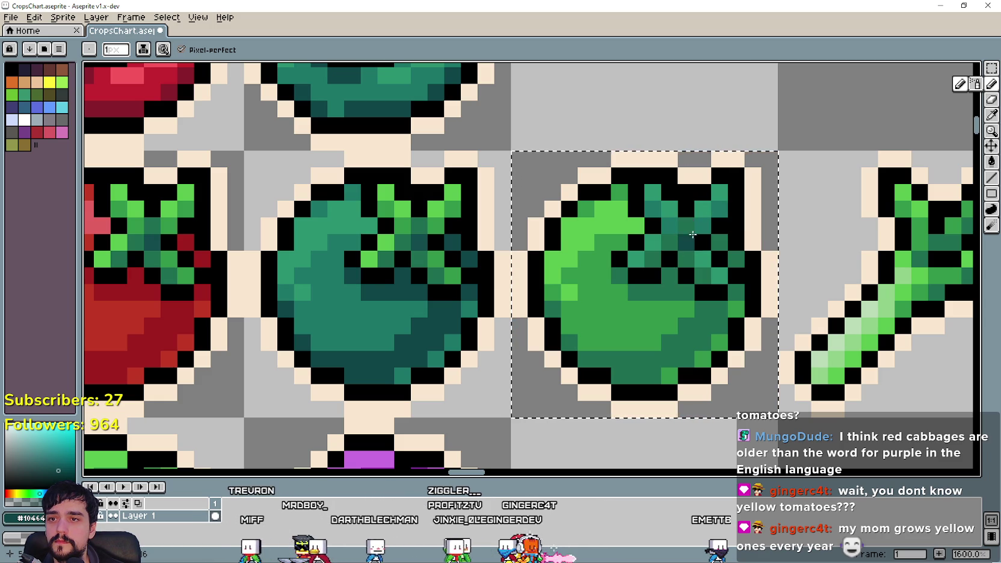
click(687, 222)
click(669, 239)
click(653, 257)
click(653, 291)
Step: Adjust the leaf shading, undo a stray dark pixel, and re-pick the mid teal
click(703, 276)
click(720, 309)
key(ctrl+z)
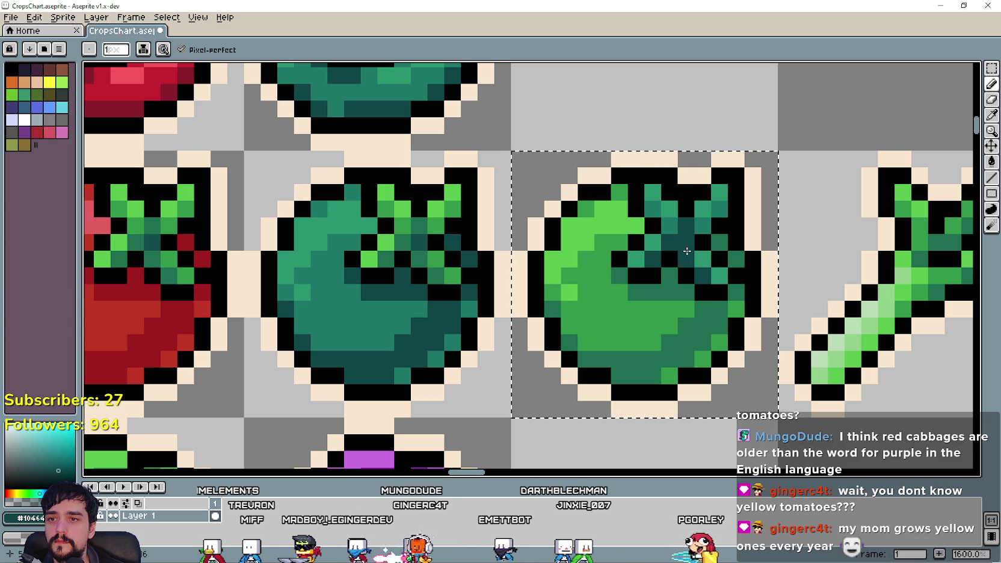
alt+click(706, 217)
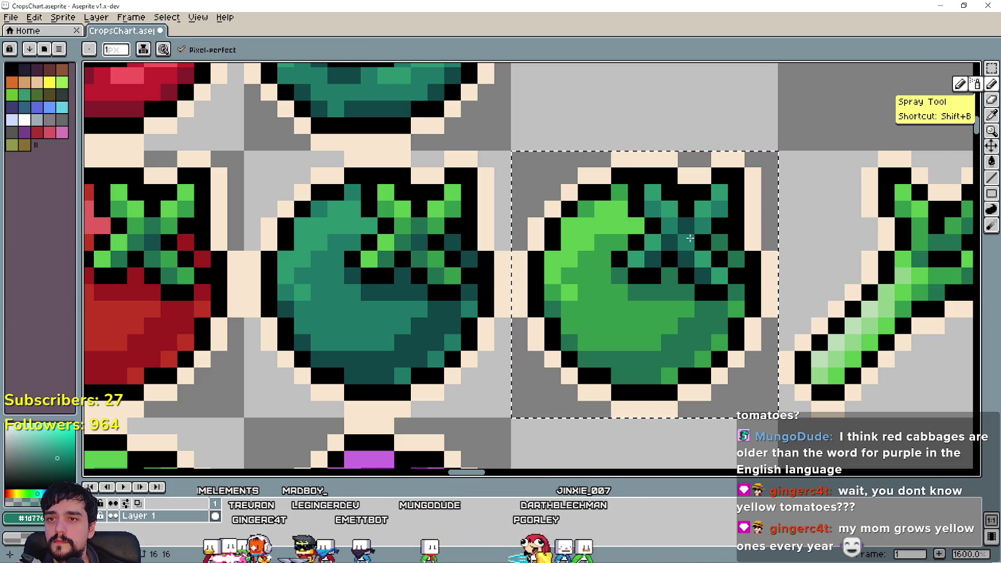
scroll(690, 239, down, 5)
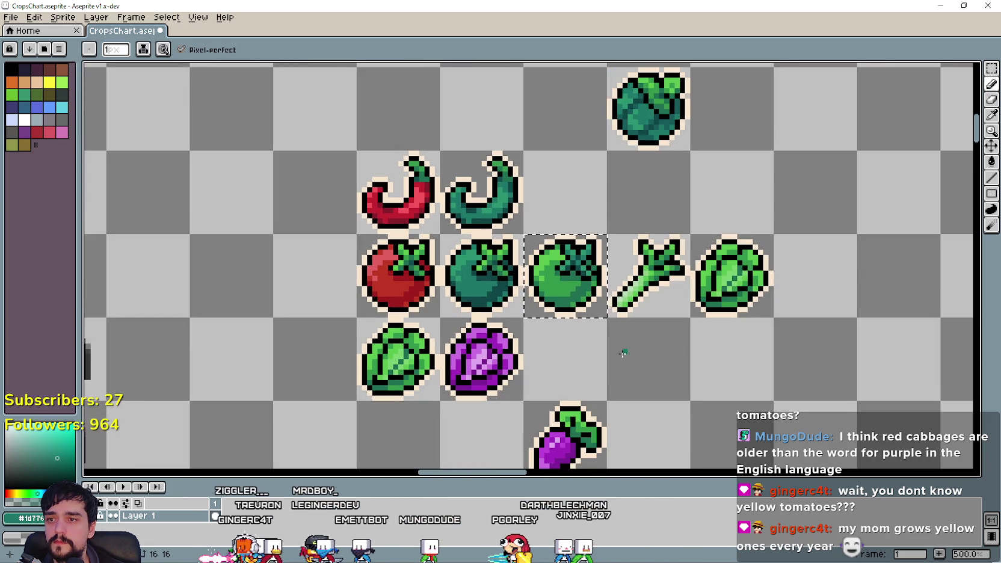
Step: Shift the green tomatoes, onion and cabbage one cell right and copy the red tomato into the gap
scroll(603, 378, down, 2)
scroll(628, 365, up, 1)
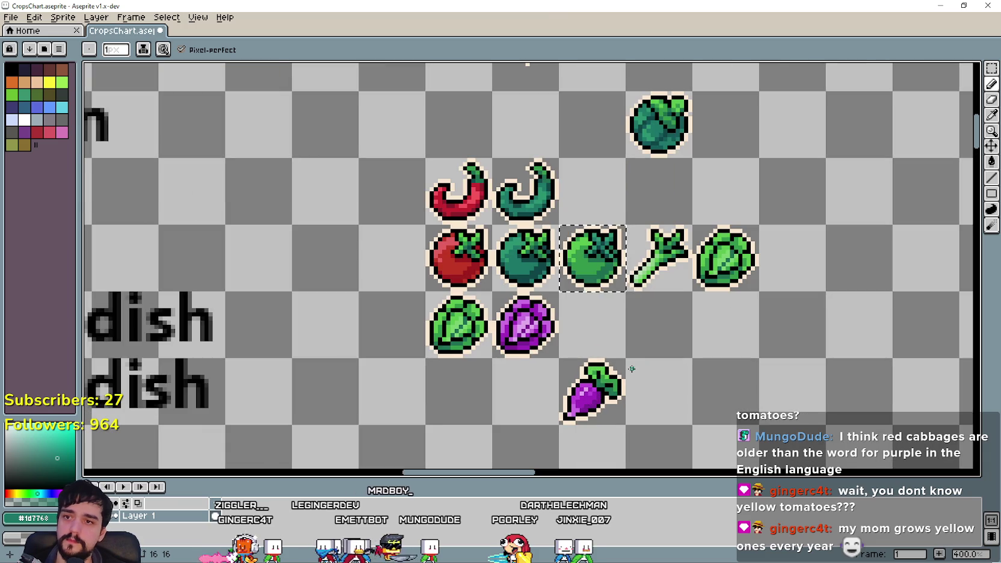
scroll(645, 349, down, 1)
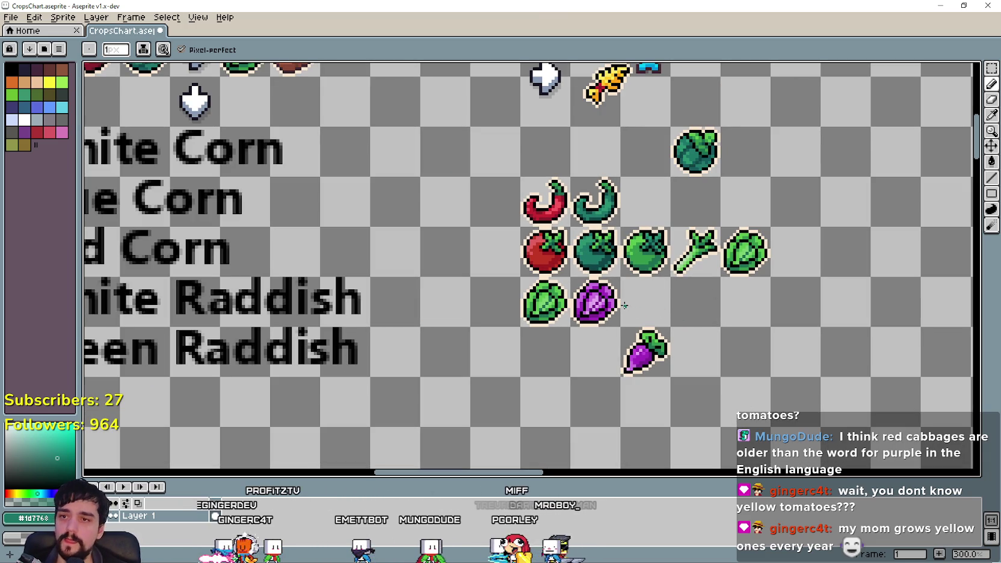
click(994, 71)
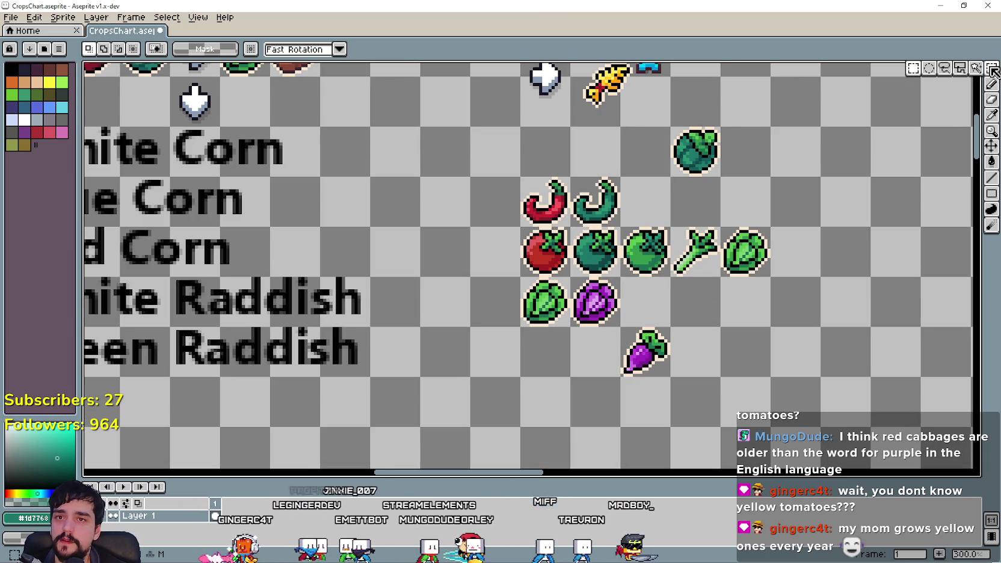
drag(521, 228, 548, 258)
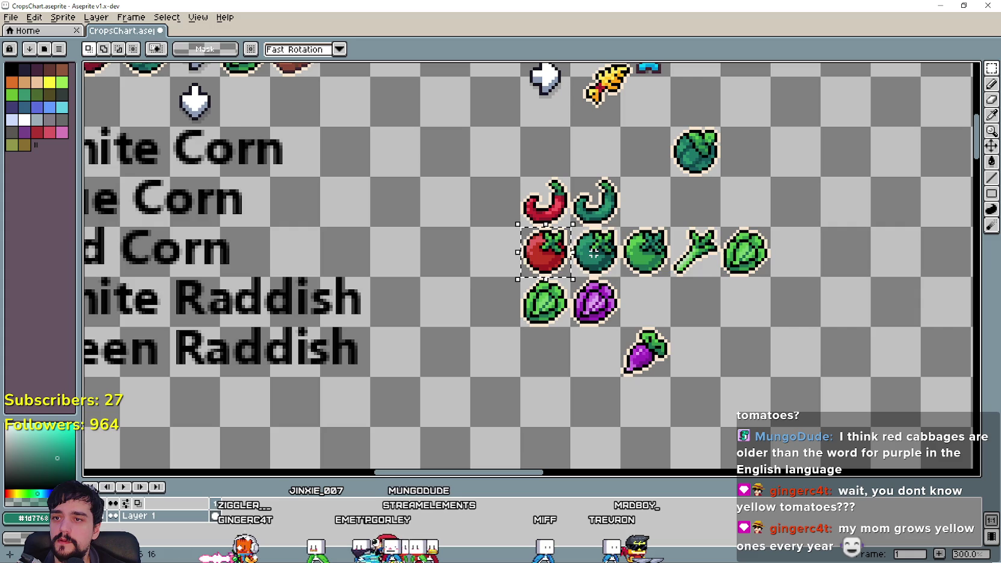
drag(716, 244, 766, 245)
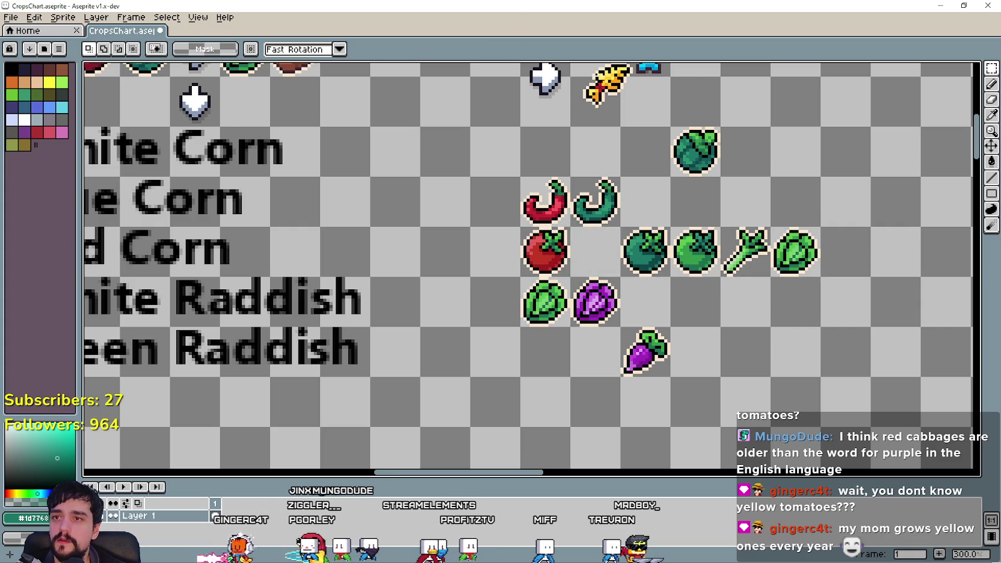
drag(532, 258, 582, 259)
scroll(654, 180, up, 1)
drag(654, 180, 638, 258)
click(992, 109)
scroll(582, 212, up, 4)
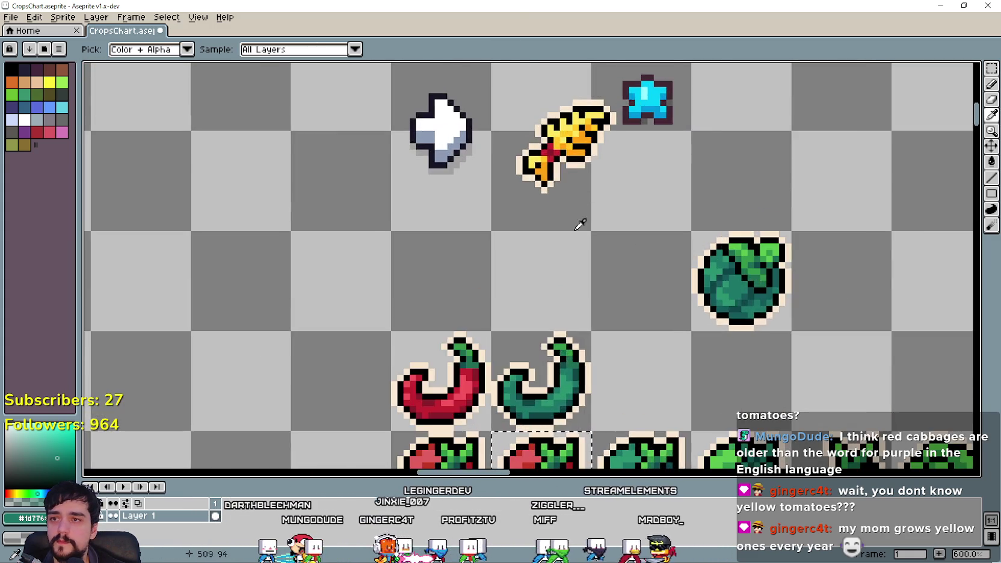
Step: Sample the wheat's yellow and fill the copied tomato's highlight and body with it
mouse_move(577, 219)
mouse_down()
mouse_move(569, 92)
mouse_move(579, 226)
mouse_up()
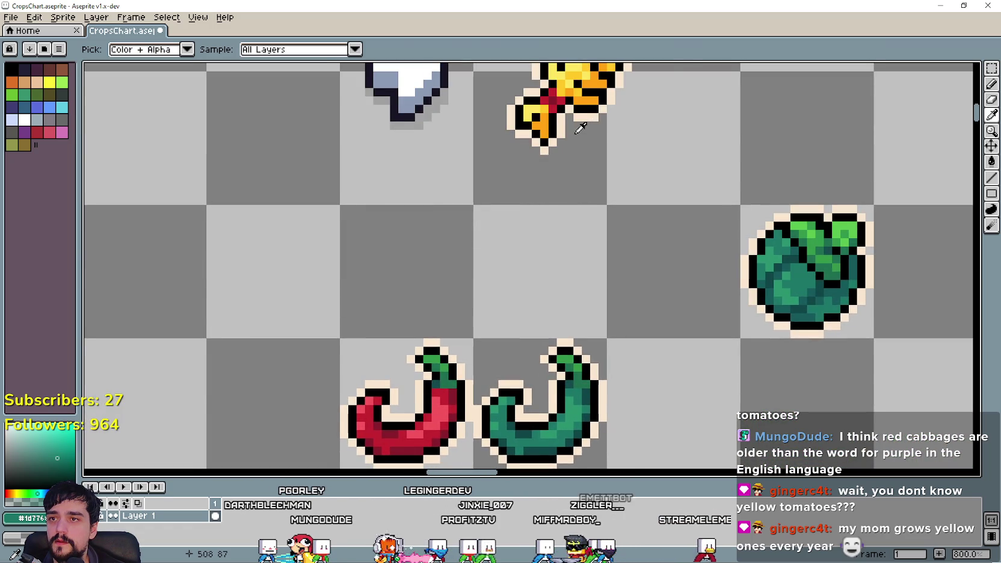
scroll(577, 117, up, 2)
scroll(577, 123, down, 2)
scroll(641, 201, down, 5)
click(992, 162)
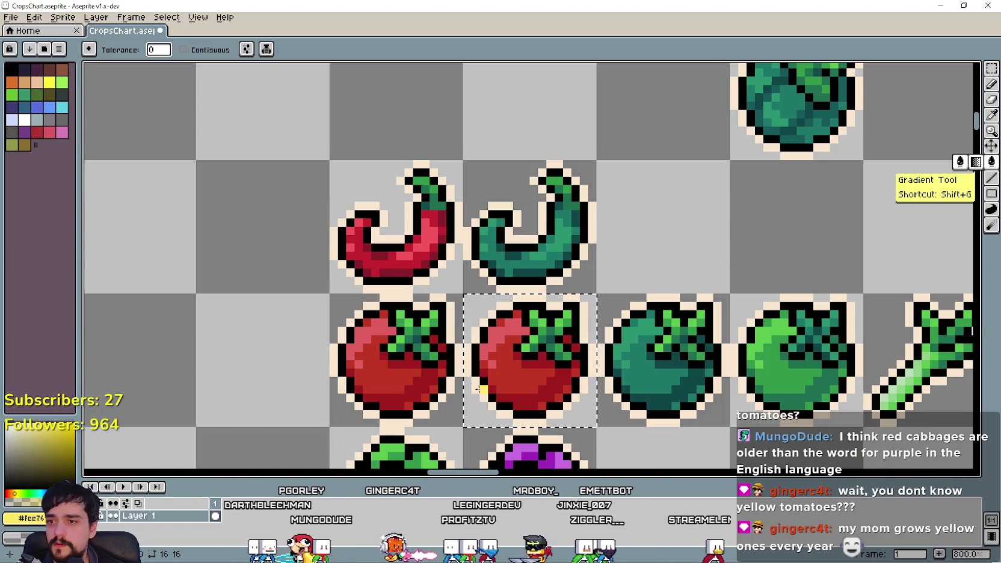
click(507, 332)
scroll(628, 326, up, 3)
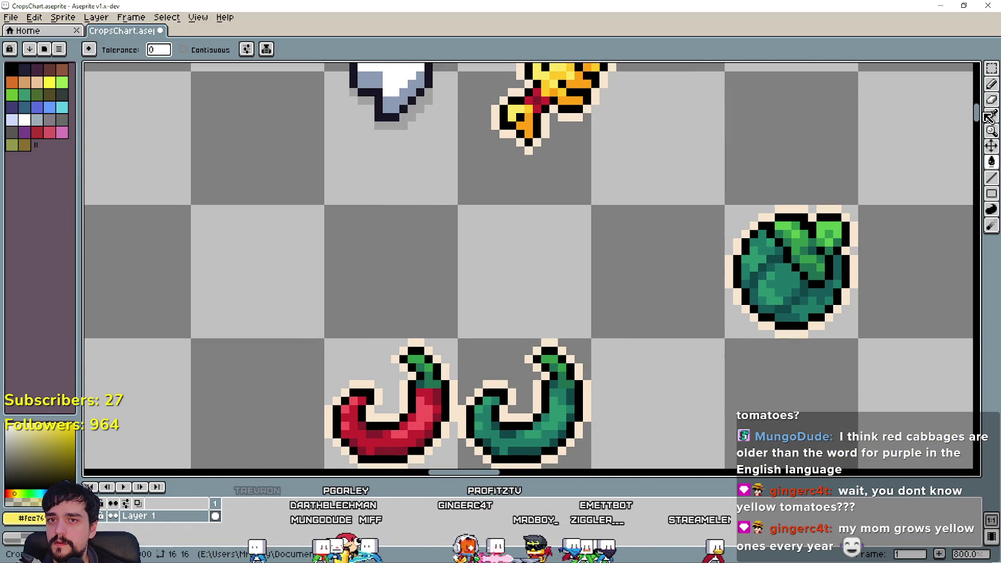
click(992, 116)
scroll(611, 166, up, 2)
scroll(578, 136, up, 1)
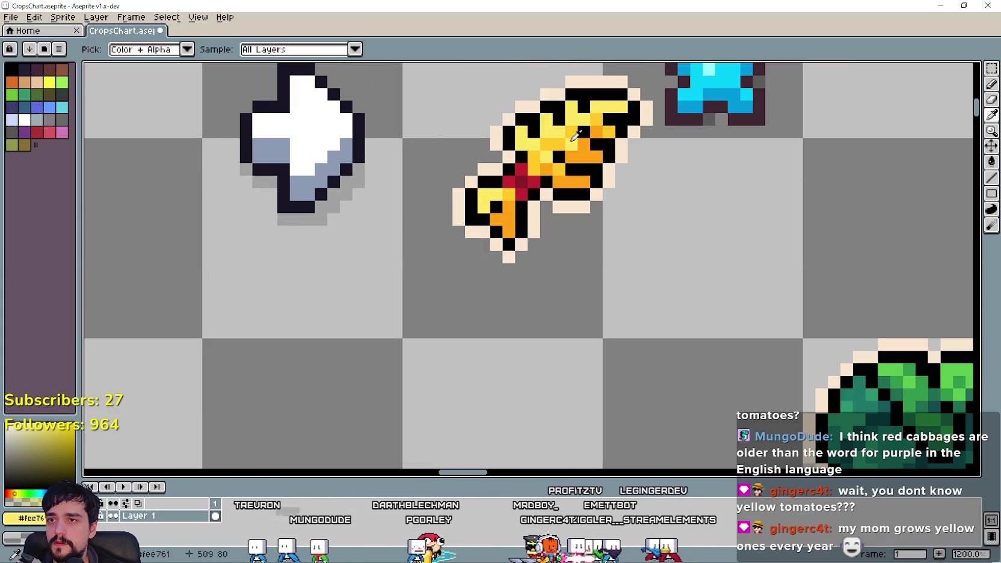
scroll(578, 135, down, 4)
scroll(642, 312, up, 3)
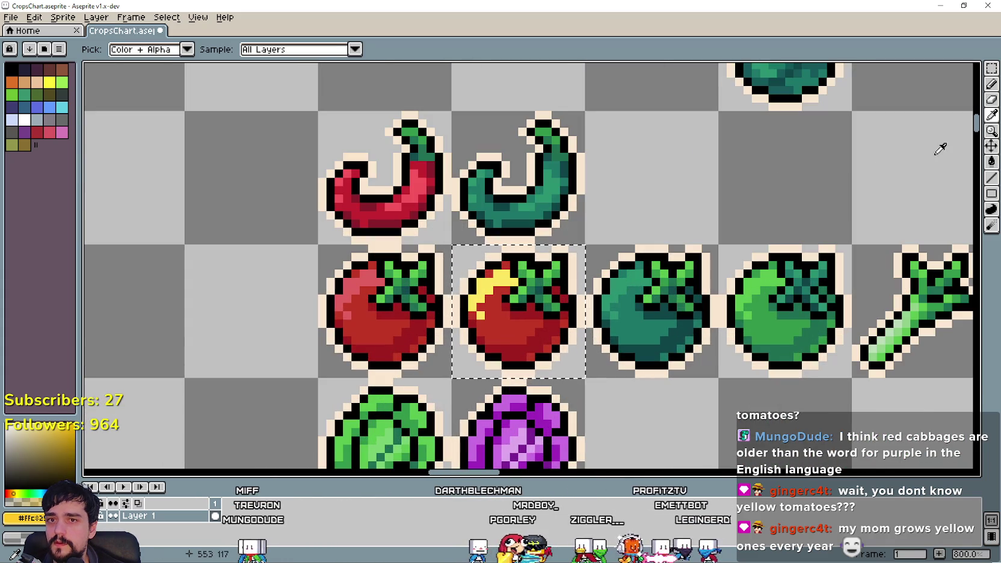
click(991, 162)
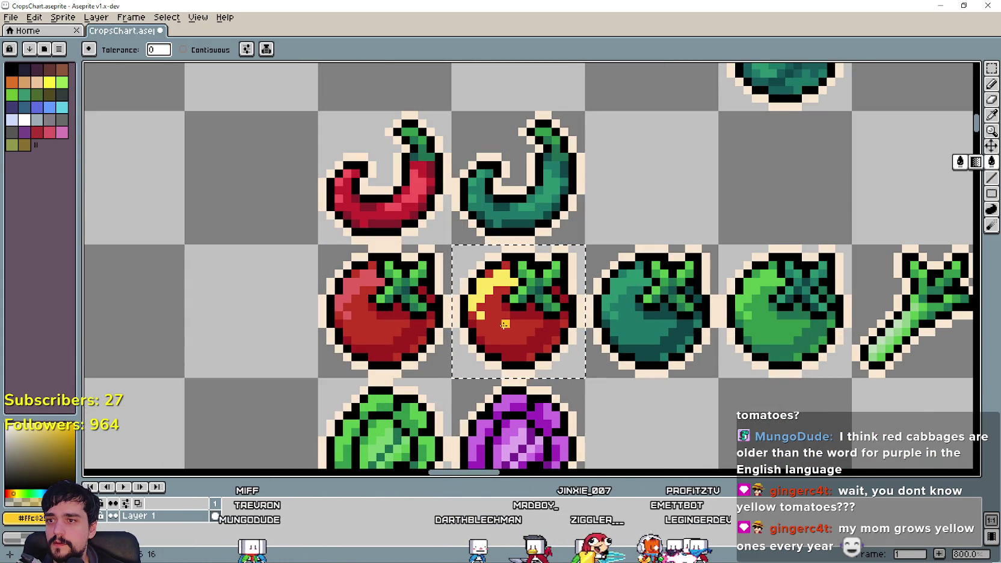
click(500, 325)
Step: Fill the yellow tomato's lower part with orange
scroll(501, 325, down, 2)
scroll(567, 283, up, 2)
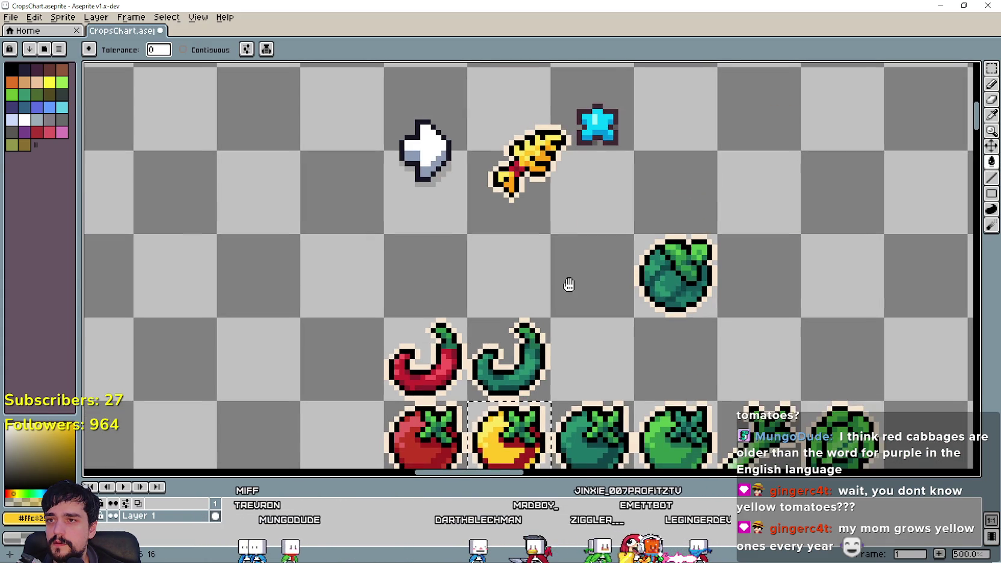
click(992, 116)
scroll(542, 151, up, 2)
scroll(565, 282, down, 4)
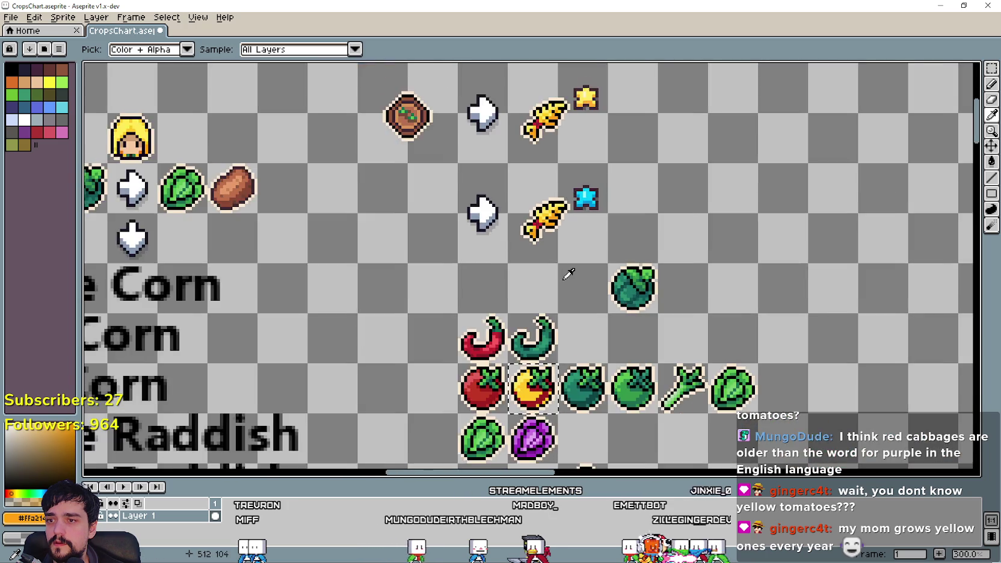
scroll(592, 175, down, 2)
scroll(674, 178, up, 1)
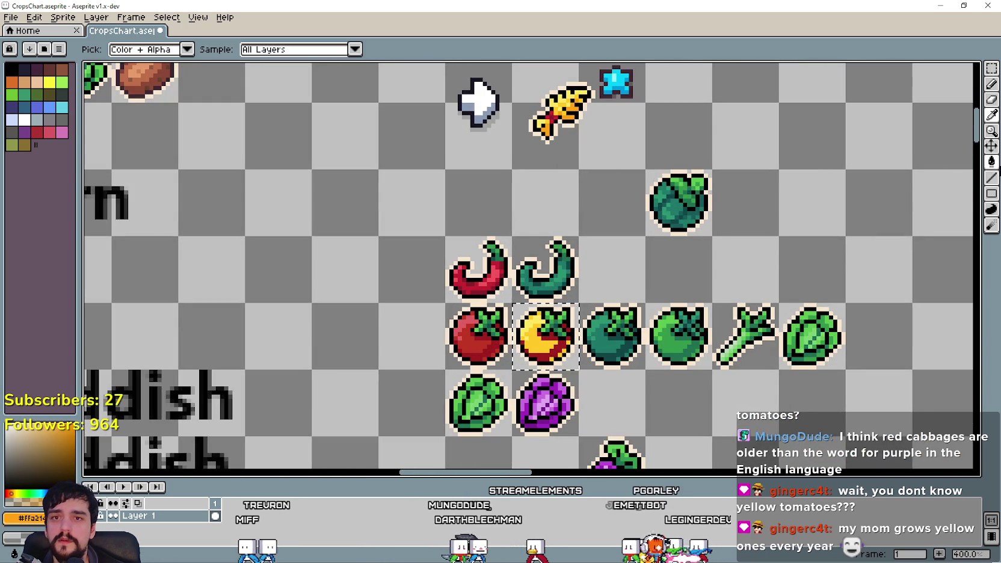
click(992, 161)
scroll(537, 324, up, 5)
click(604, 380)
scroll(604, 379, down, 6)
Step: Check the yellow tomato reference images in the browser and return to the sprite sheet
key(alt+Tab)
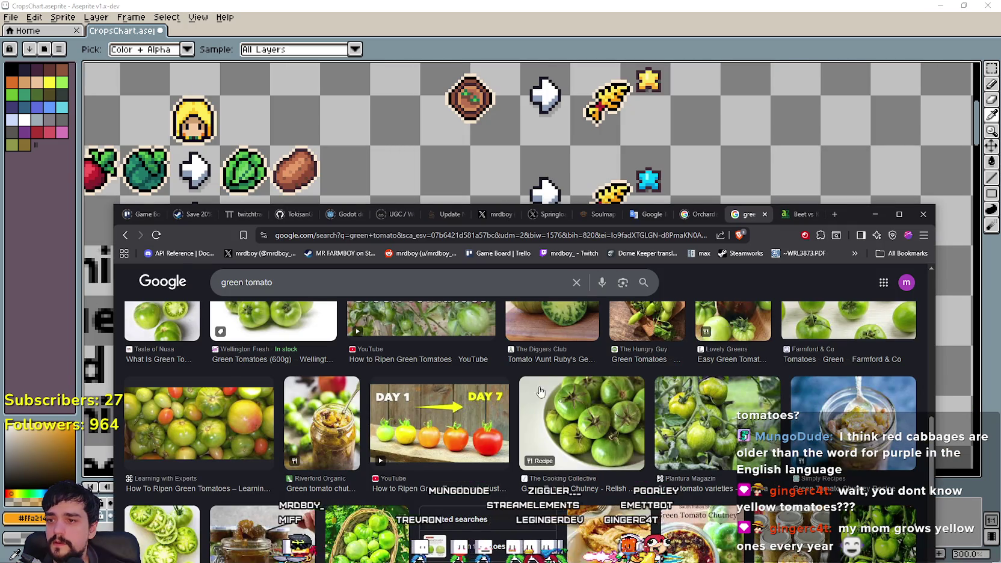
click(126, 236)
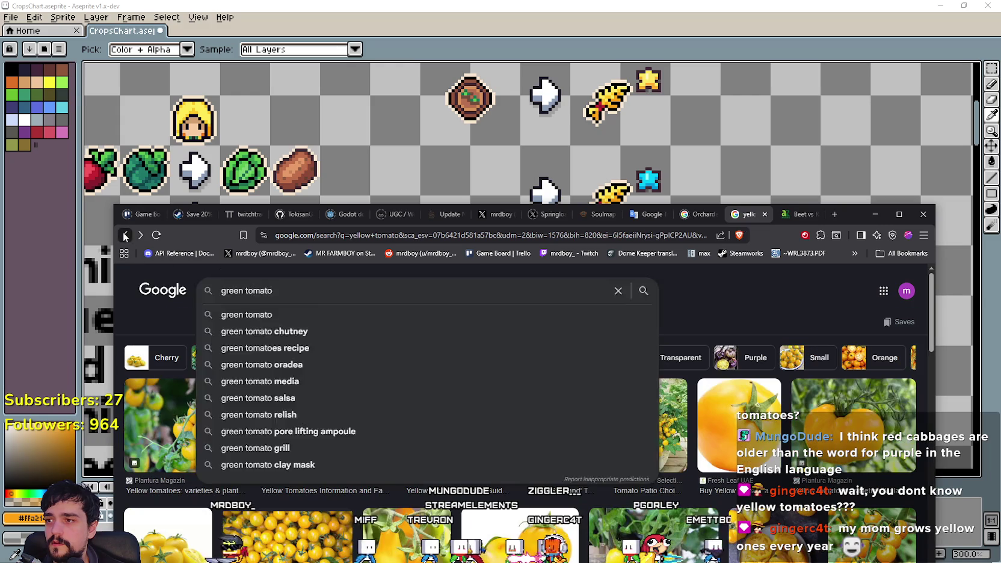
key(alt+Tab)
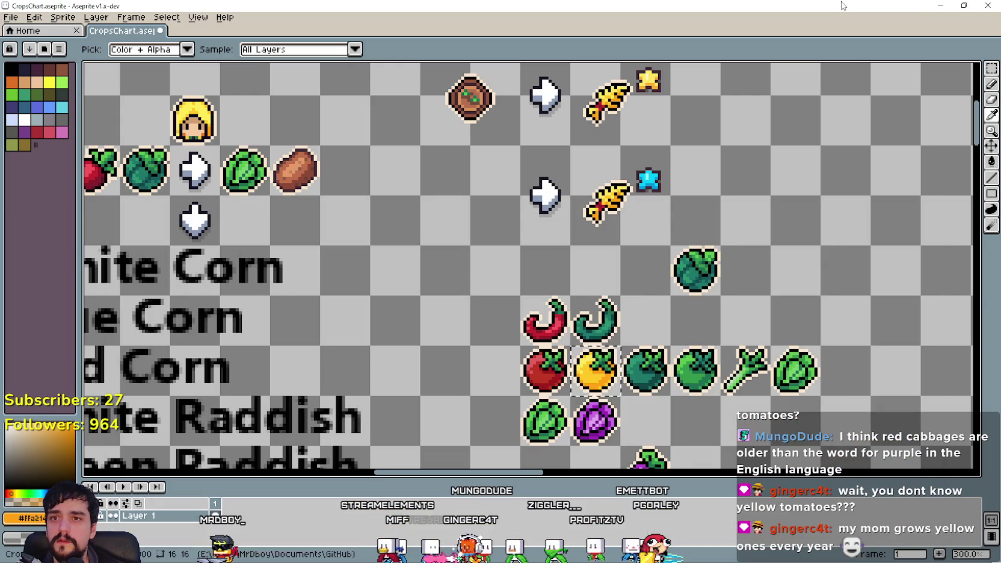
Step: Move the dark teal tomato to the upper-right empty cell and slide the green tomato beside the yellow one
scroll(657, 440, down, 3)
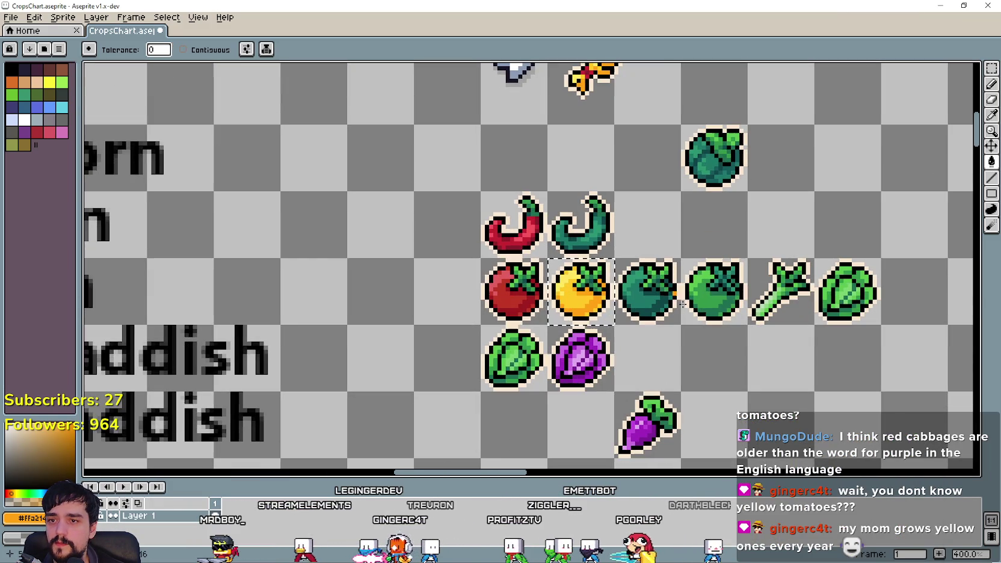
scroll(637, 381, down, 1)
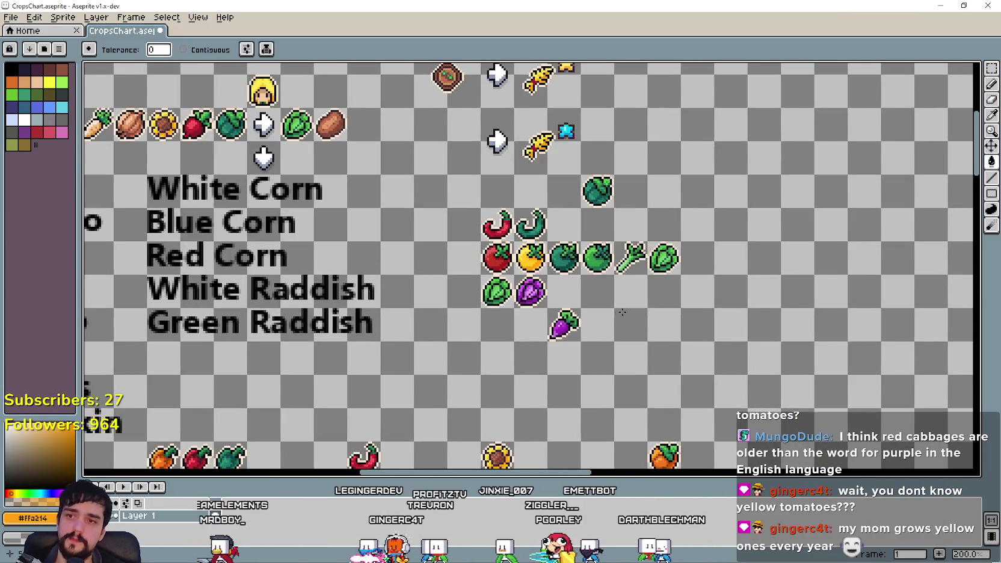
scroll(522, 266, up, 1)
scroll(575, 298, up, 1)
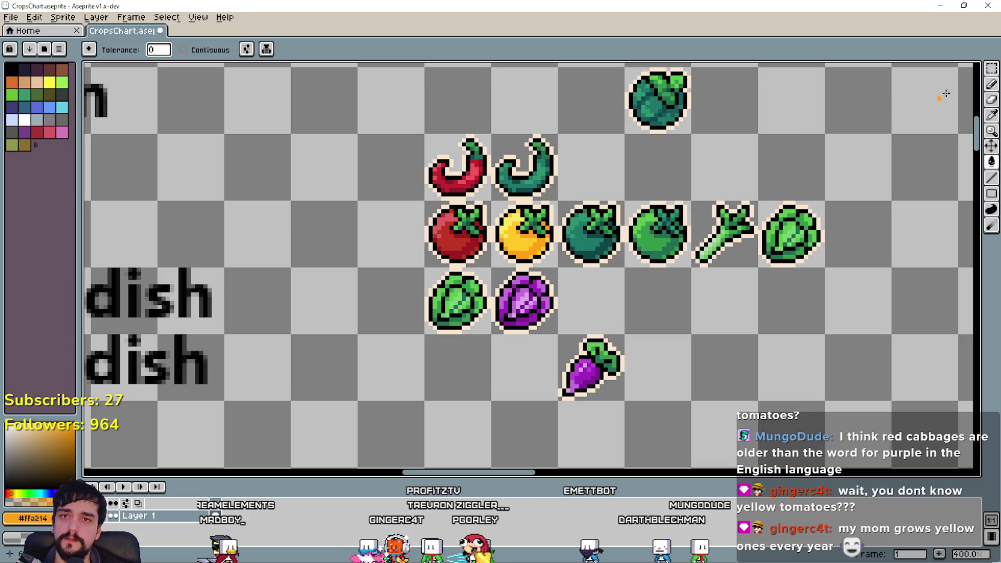
click(993, 71)
scroll(552, 306, down, 1)
drag(458, 228, 506, 276)
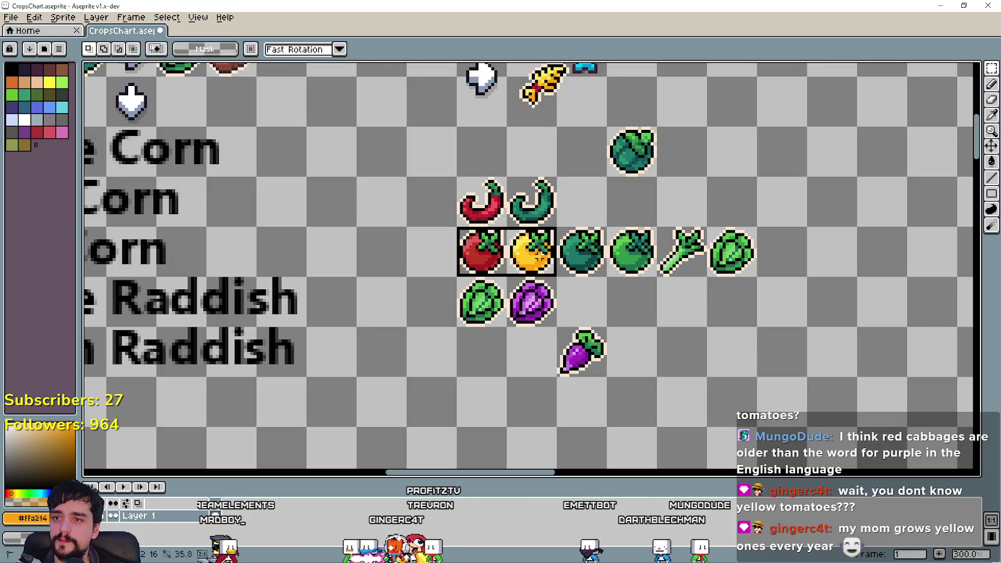
click(608, 269)
mouse_move(596, 271)
mouse_down()
mouse_move(827, 289)
mouse_move(847, 171)
mouse_up()
click(605, 253)
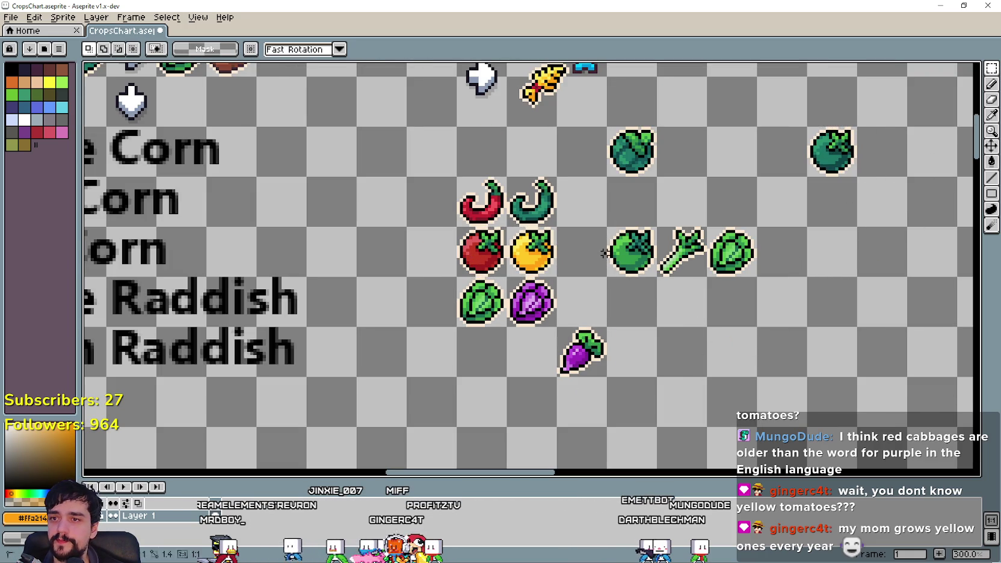
mouse_move(628, 253)
mouse_down()
mouse_move(577, 253)
mouse_move(597, 259)
mouse_move(585, 295)
mouse_up()
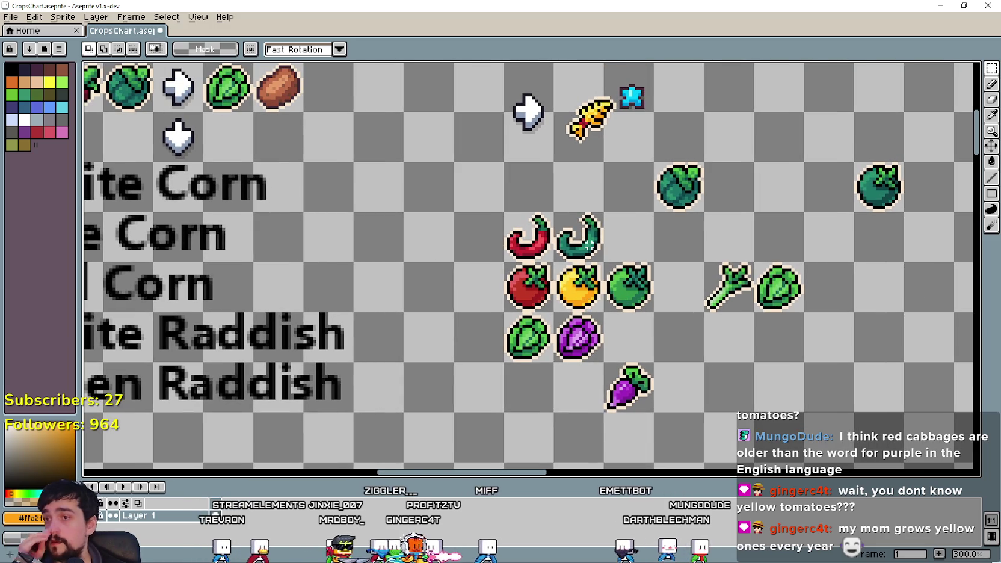
Step: Search Google Images for 'green chilli' and browse the results
key(alt+Tab)
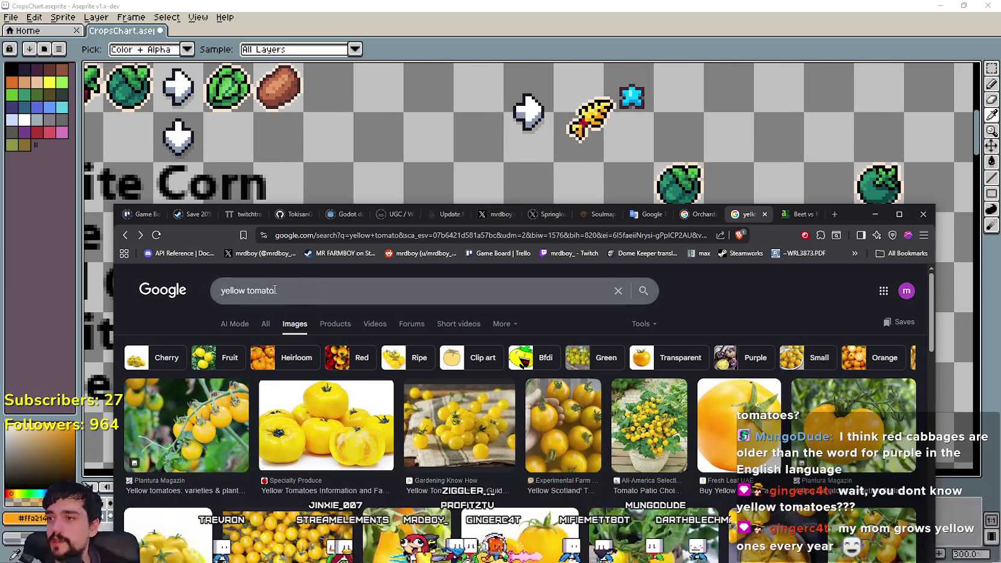
text(green c)
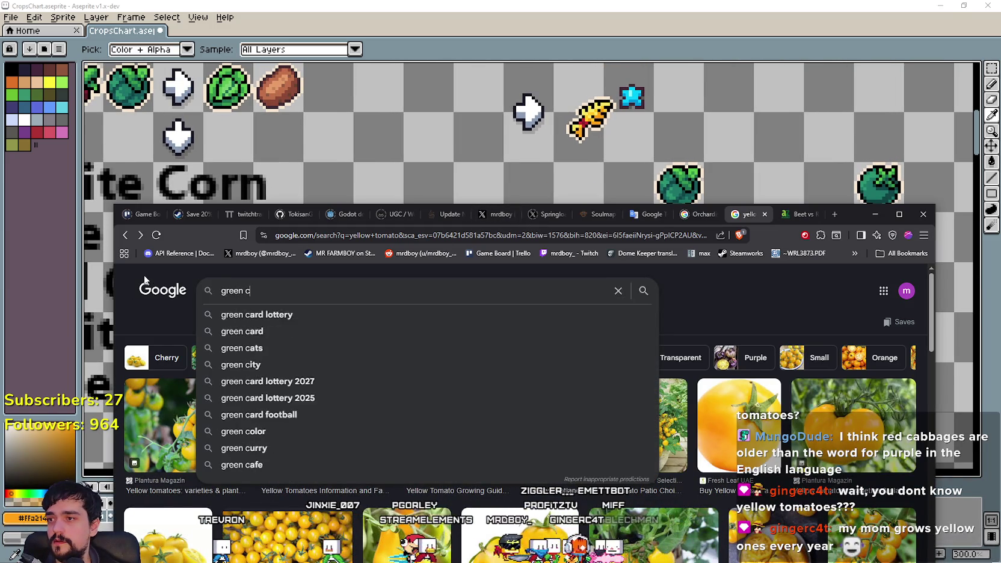
text(hilli)
key(Return)
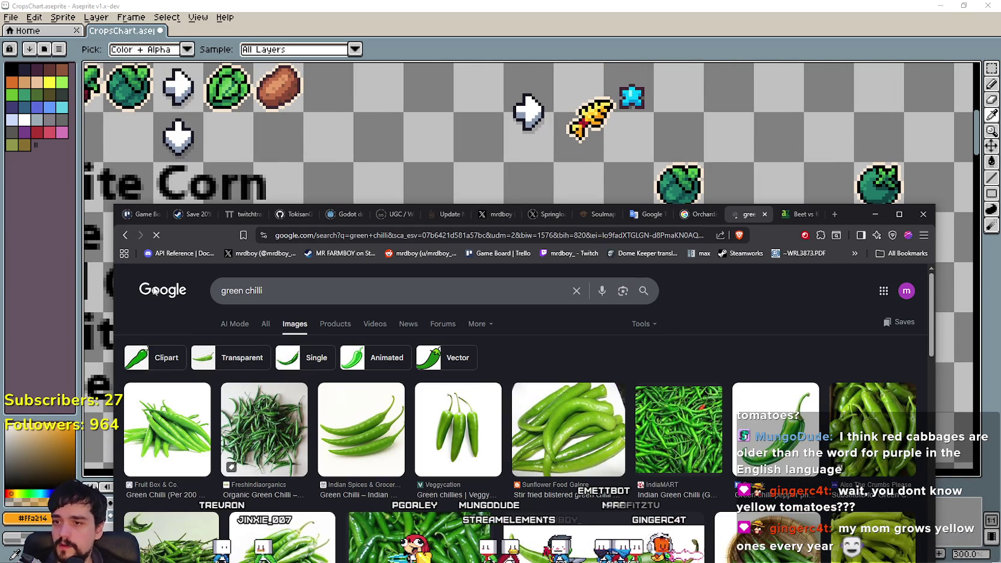
mouse_move(839, 216)
mouse_down()
mouse_move(857, 176)
mouse_move(851, 84)
mouse_up()
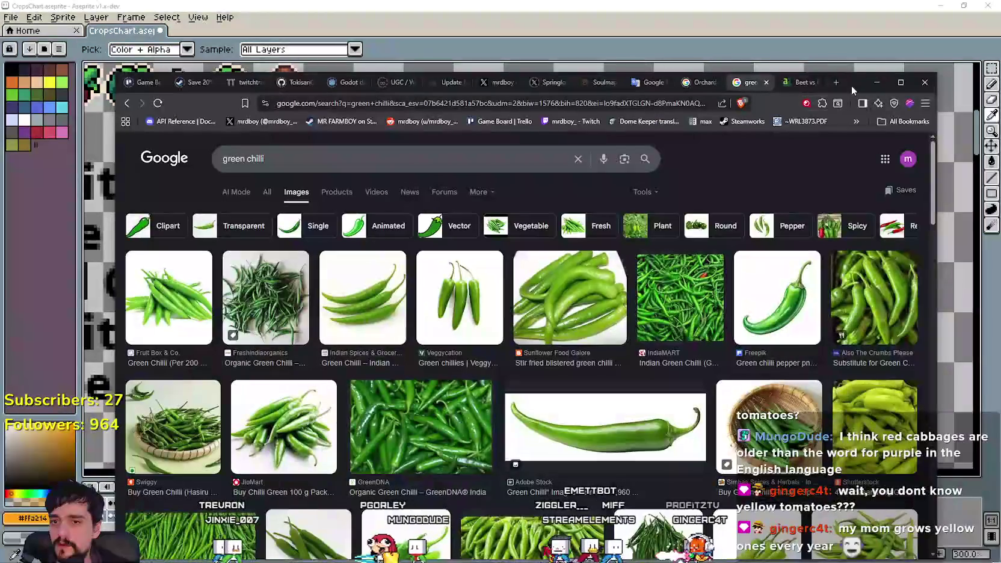
scroll(861, 366, down, 1)
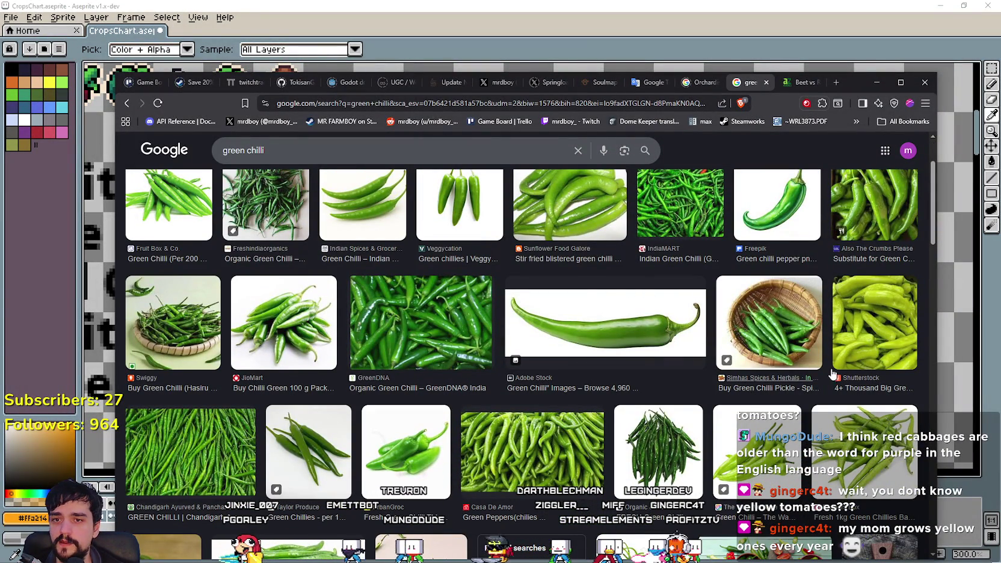
Step: Move the browser window down and recentre the whole sprite sheet in Aseprite
click(877, 82)
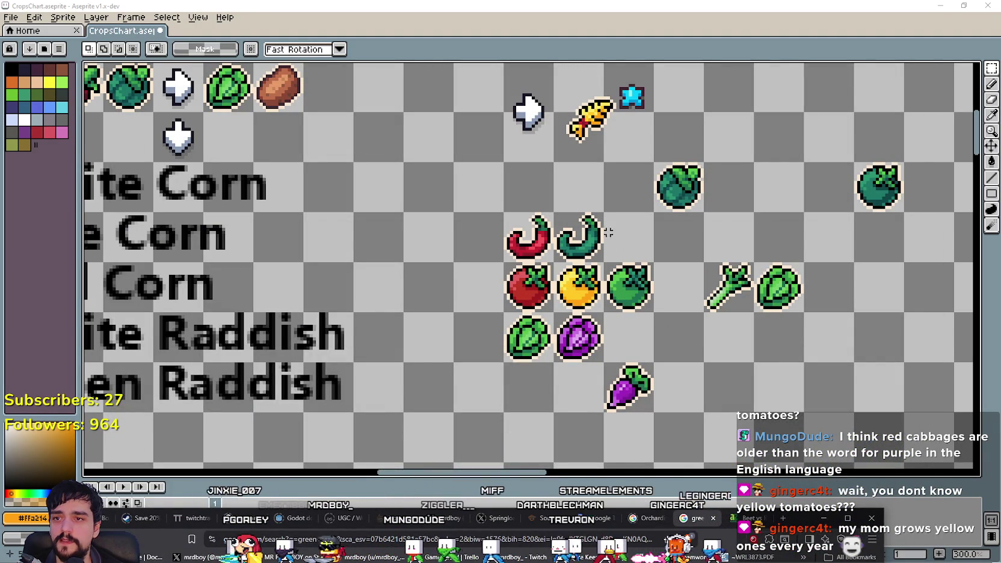
scroll(471, 442, down, 5)
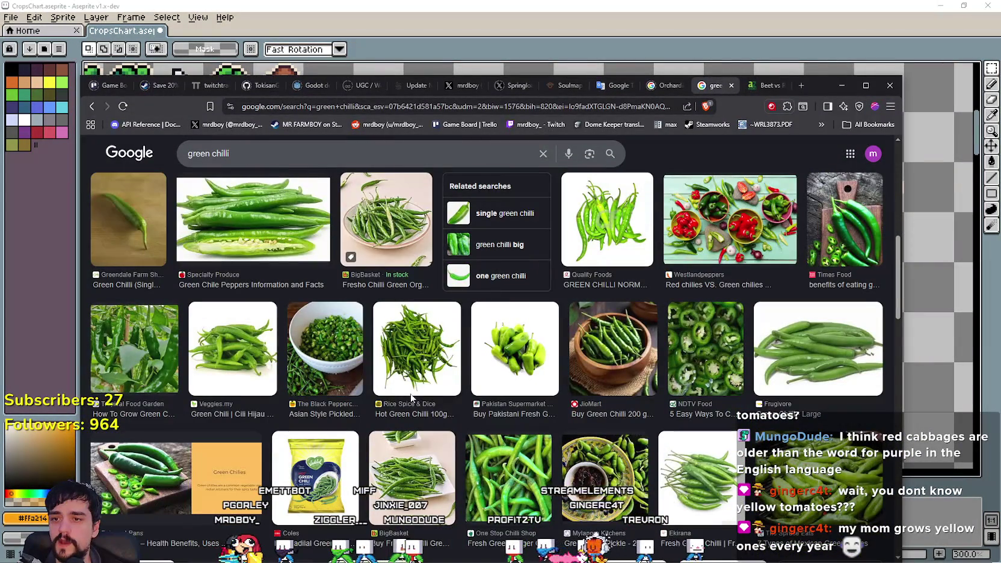
scroll(814, 485, down, 5)
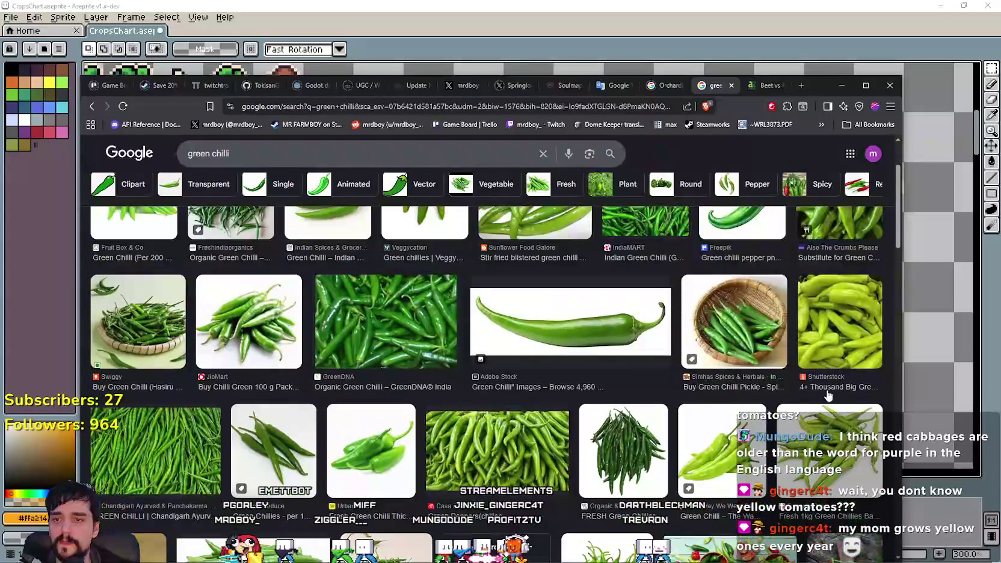
drag(824, 88, 818, 112)
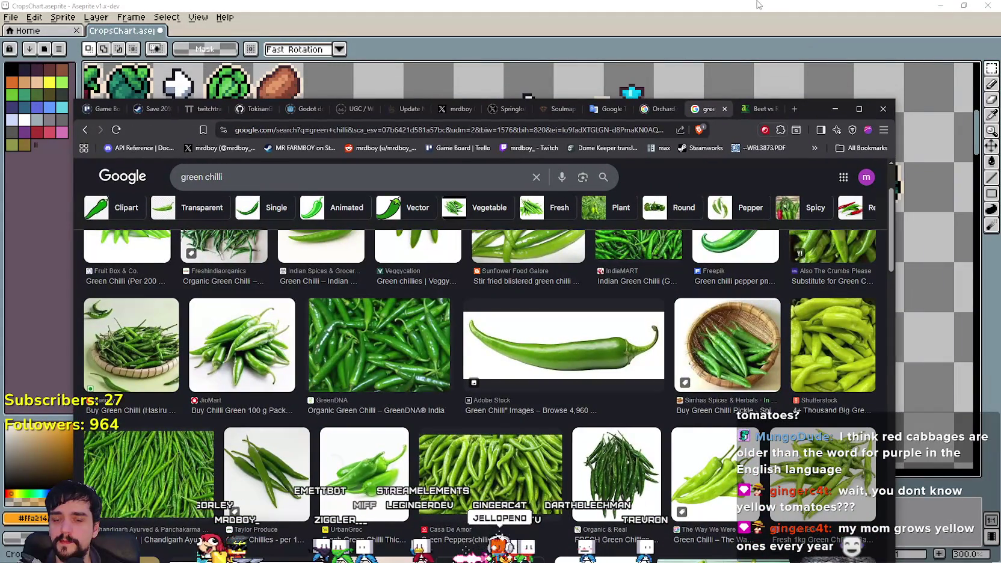
click(726, 6)
scroll(468, 341, down, 3)
drag(467, 341, 740, 296)
scroll(469, 361, up, 2)
scroll(466, 271, down, 2)
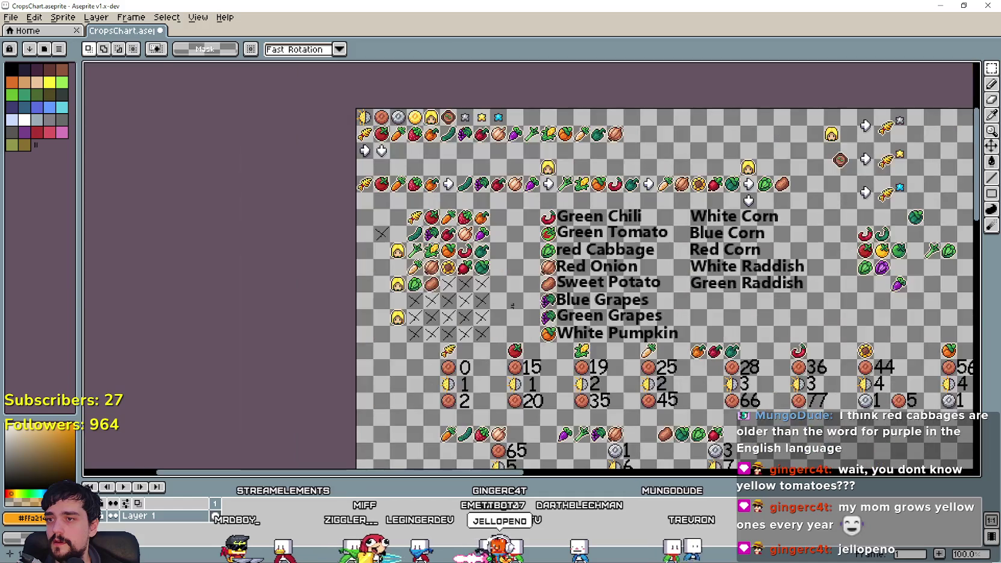
Step: Bring the chart's crop name list and neighbouring sprites into view
drag(465, 277, 261, 177)
scroll(382, 142, up, 1)
drag(381, 141, 268, 197)
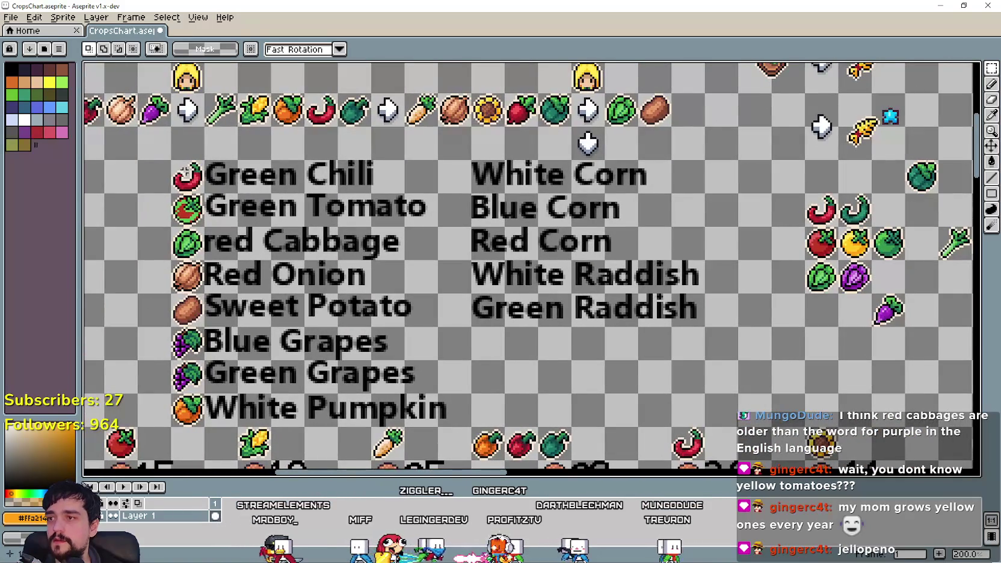
mouse_move(355, 203)
mouse_down()
mouse_move(448, 189)
mouse_move(389, 187)
mouse_up()
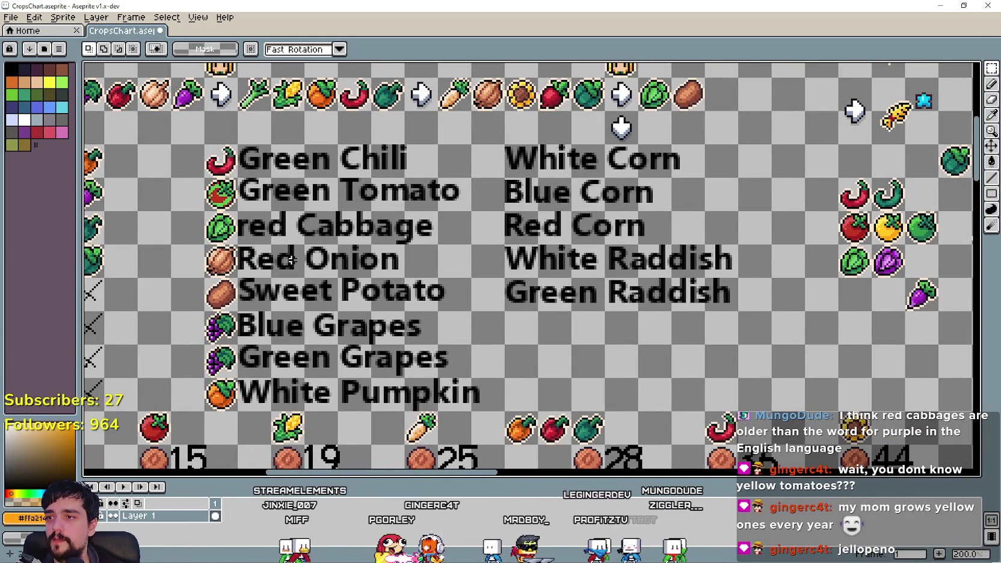
mouse_move(279, 261)
mouse_down()
mouse_move(424, 297)
mouse_move(416, 283)
mouse_up()
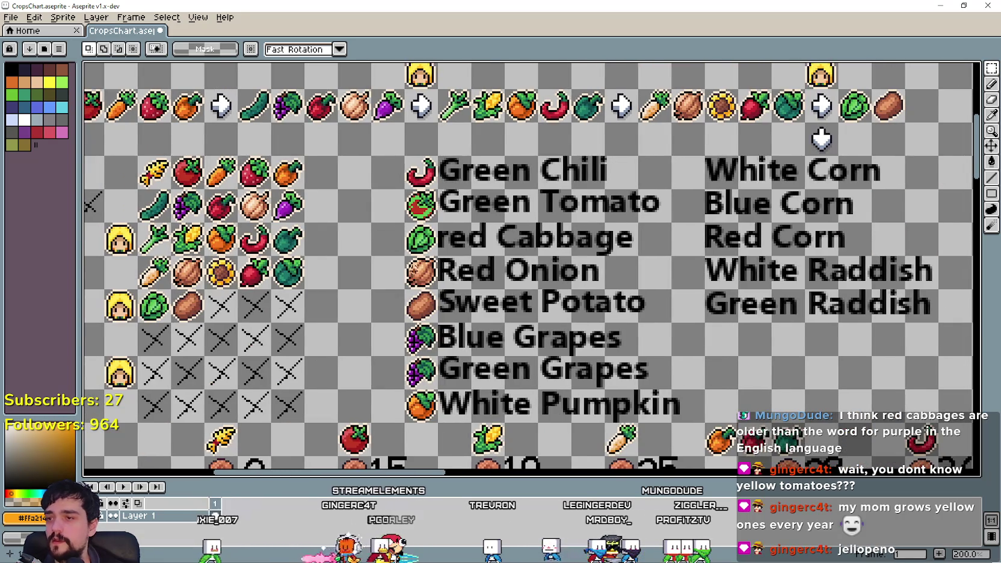
Step: Search Google Images for 'red onion', then return to the sprite sheet
key(alt+Tab)
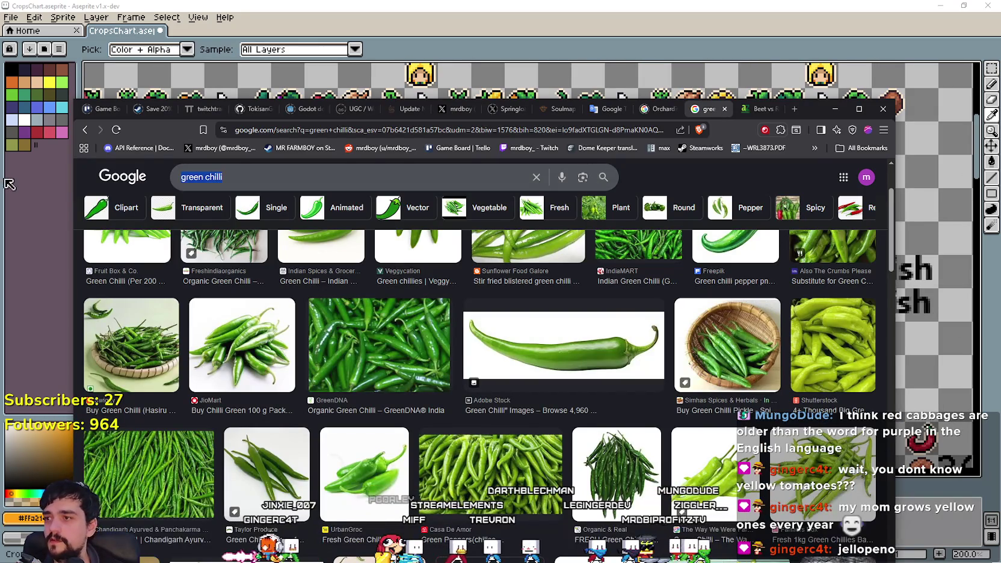
key(slash)
text(red i)
key(BackSpace)
text(onion)
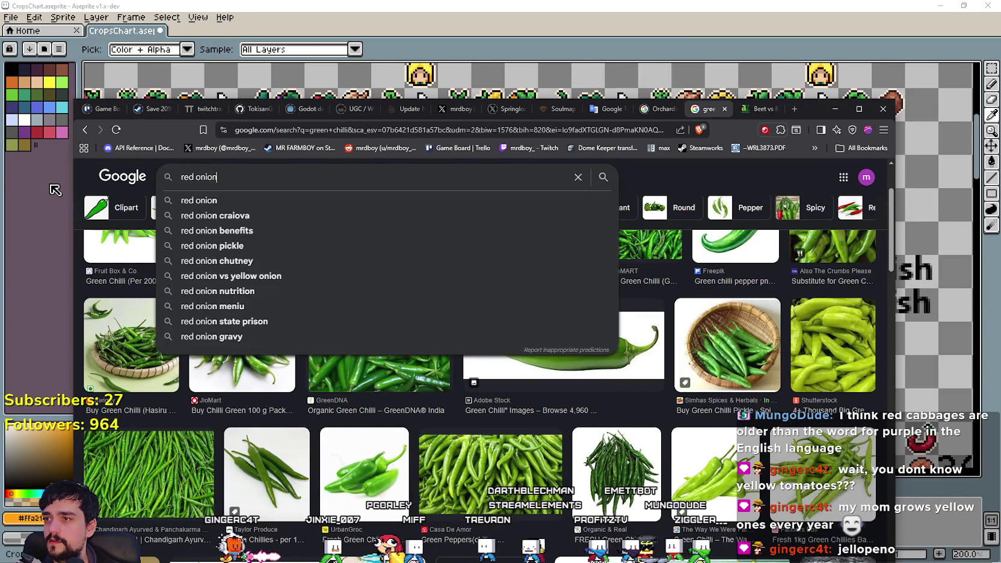
key(Return)
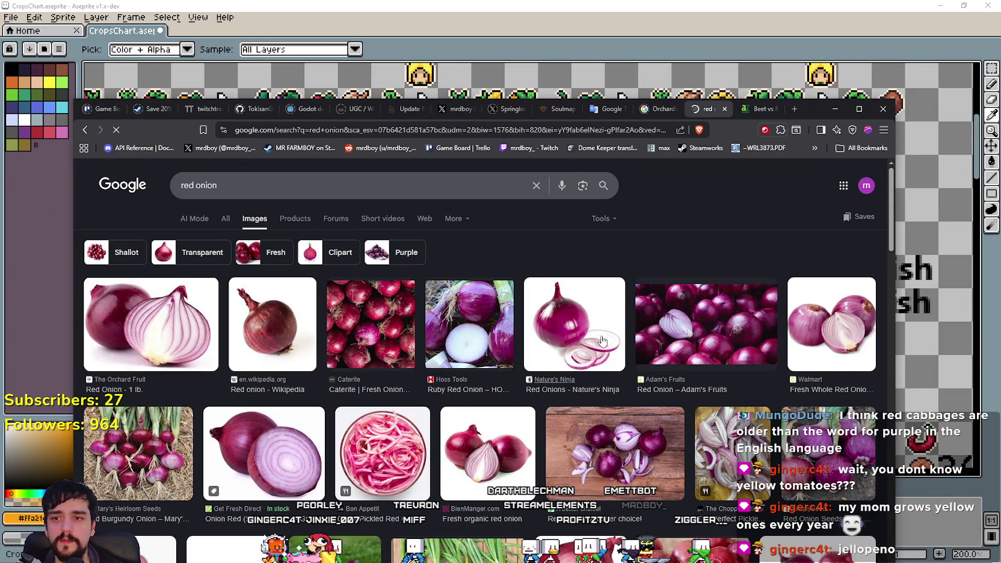
key(alt+Tab)
scroll(602, 292, down, 2)
scroll(602, 291, up, 1)
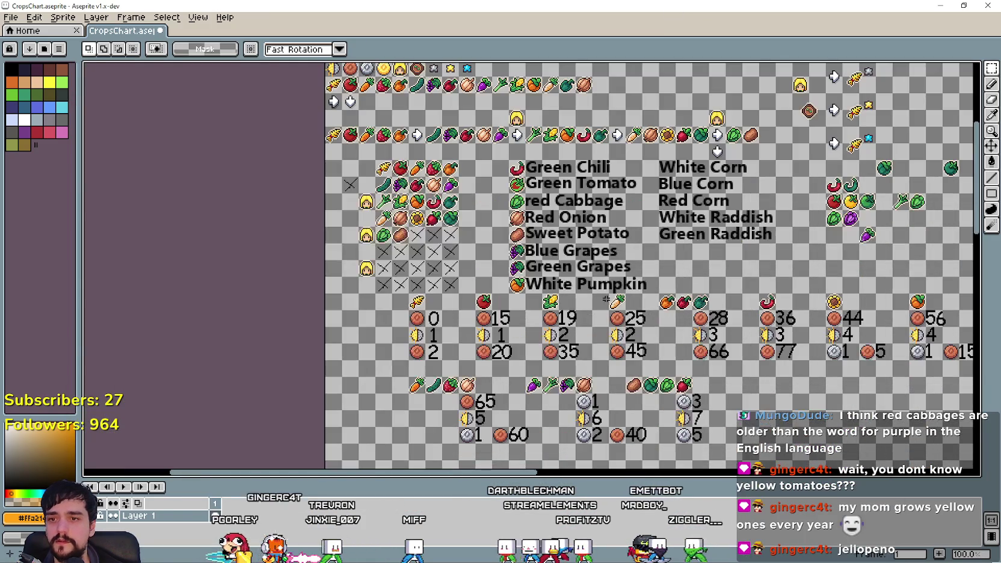
Step: Copy the Red Onion cell and move the purple radish lower to make room
mouse_move(472, 172)
mouse_down()
mouse_move(456, 255)
mouse_move(483, 293)
mouse_move(494, 285)
mouse_up()
scroll(494, 284, up, 1)
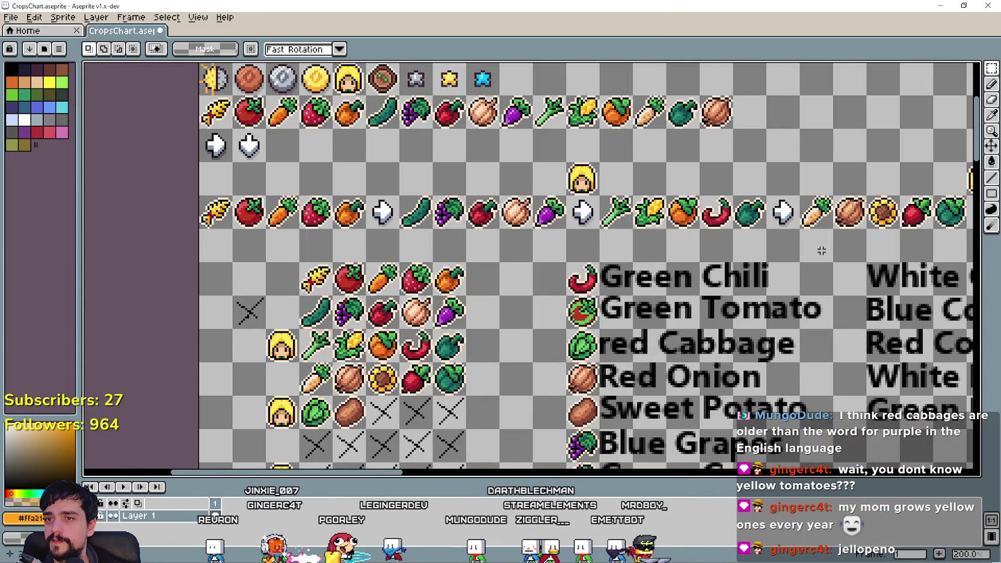
scroll(825, 250, down, 1)
scroll(854, 191, up, 1)
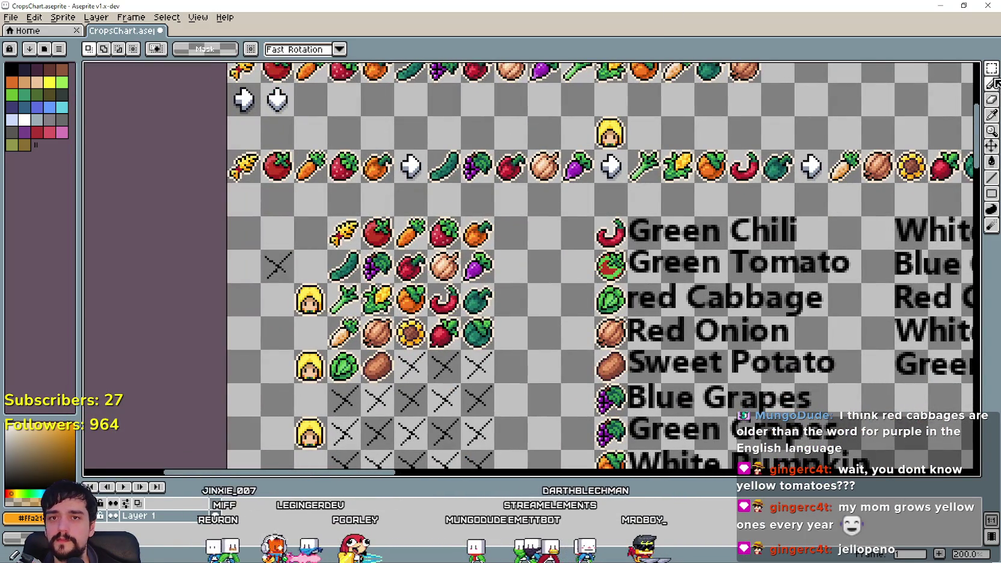
mouse_move(994, 74)
drag(596, 362, 547, 349)
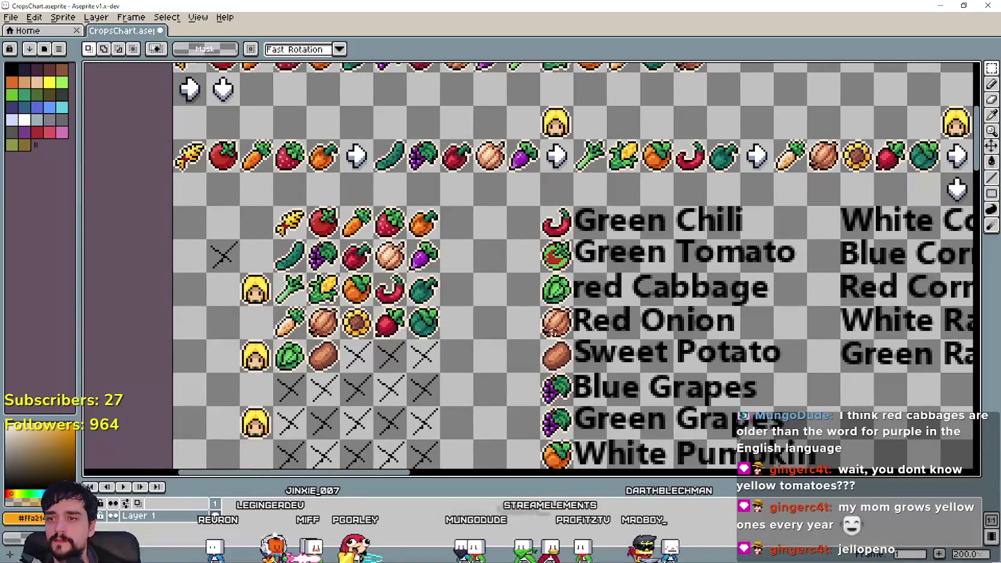
drag(533, 303, 569, 339)
scroll(683, 328, right, 10)
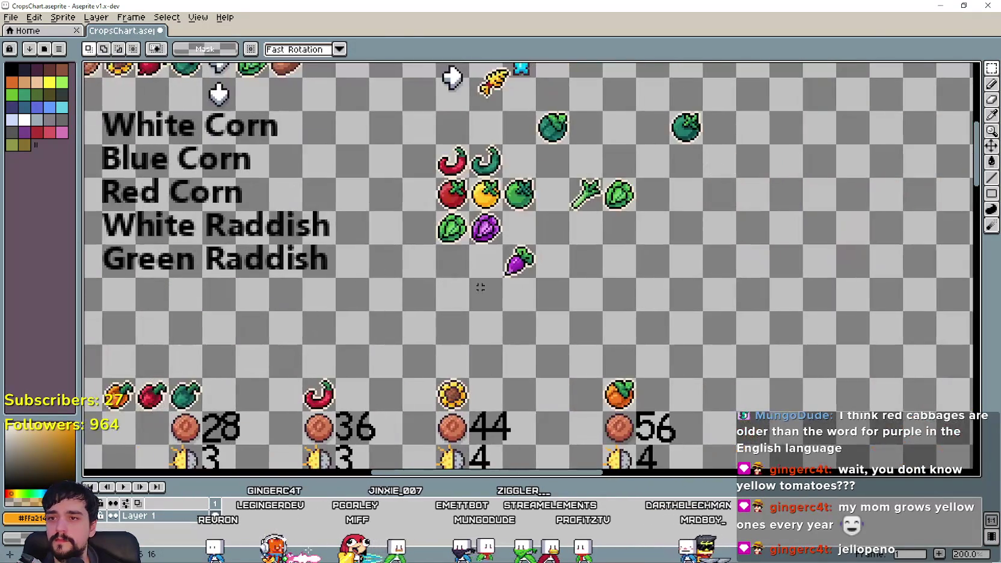
scroll(547, 284, up, 1)
mouse_move(531, 213)
mouse_down()
mouse_move(601, 283)
mouse_move(623, 330)
mouse_up()
click(416, 253)
Step: Paste two onion copies and place them below the green and purple cabbages
key(ctrl+v)
mouse_move(535, 188)
mouse_down()
mouse_move(434, 257)
mouse_move(485, 266)
mouse_up()
key(ctrl+v)
key(m)
key(ctrl+z)
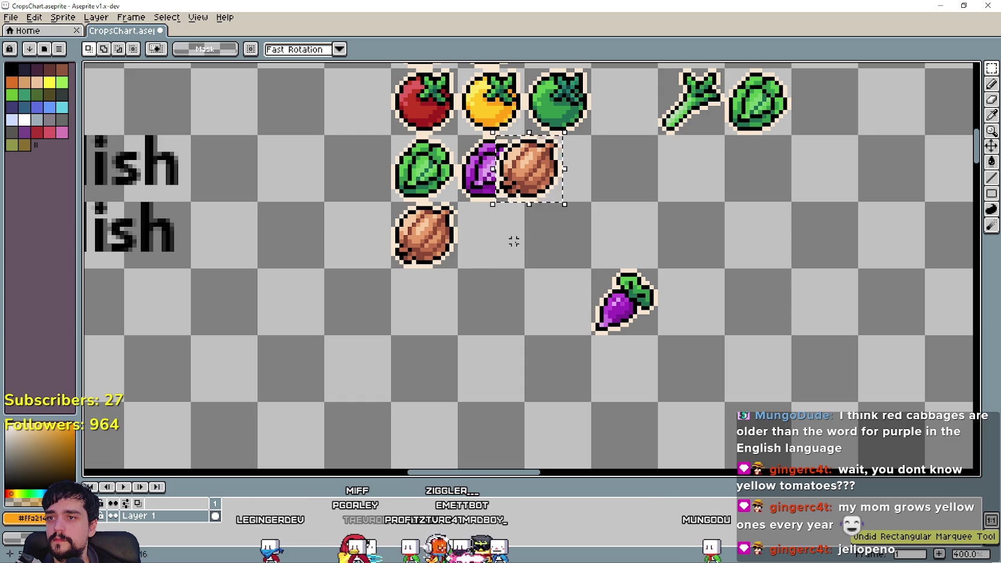
mouse_move(538, 194)
mouse_down()
mouse_move(515, 256)
mouse_move(499, 264)
mouse_up()
key(Return)
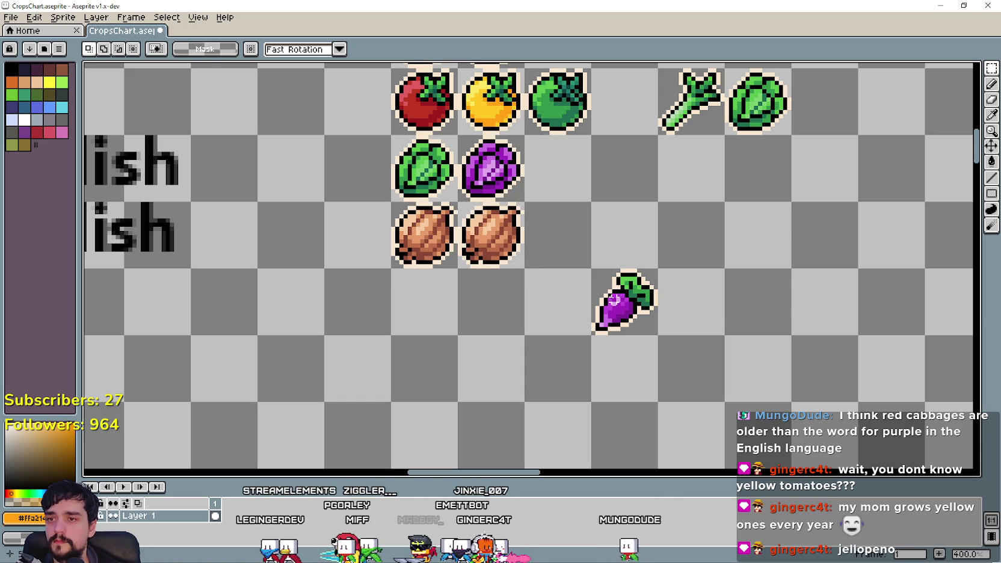
key(i)
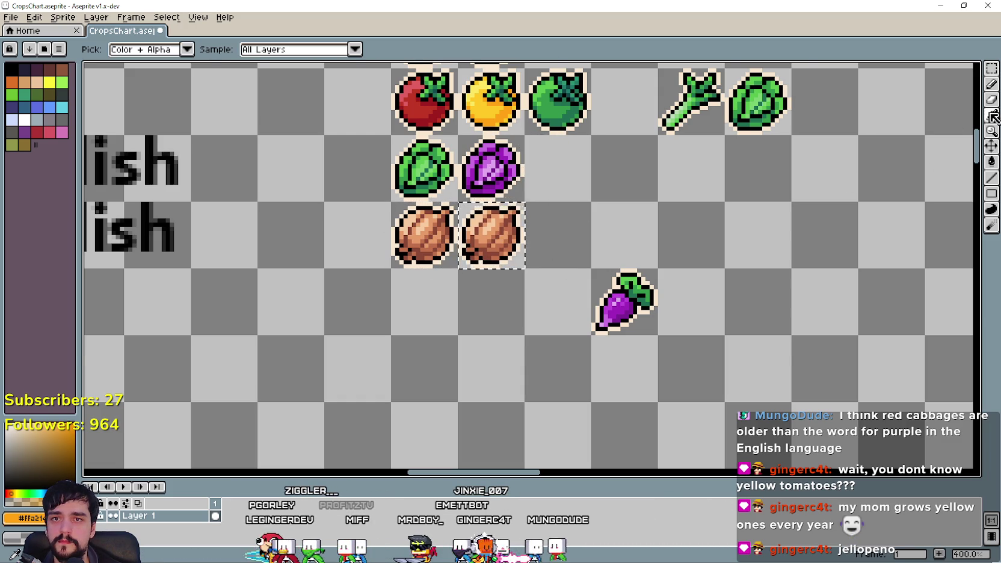
scroll(671, 259, up, 2)
scroll(604, 373, up, 1)
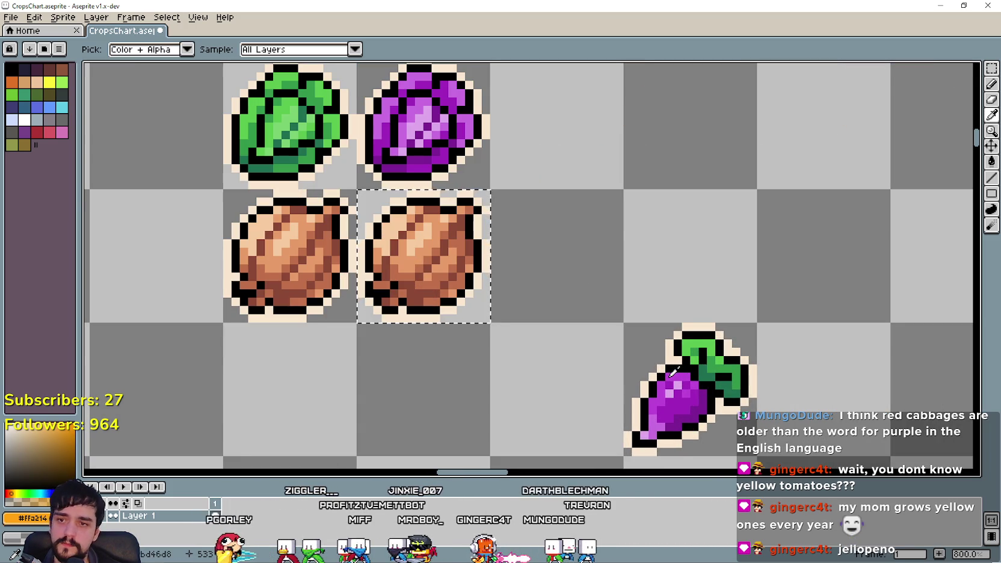
scroll(680, 376, up, 2)
Step: Fill the onion copy's light highlights with the radish's light purple
click(677, 381)
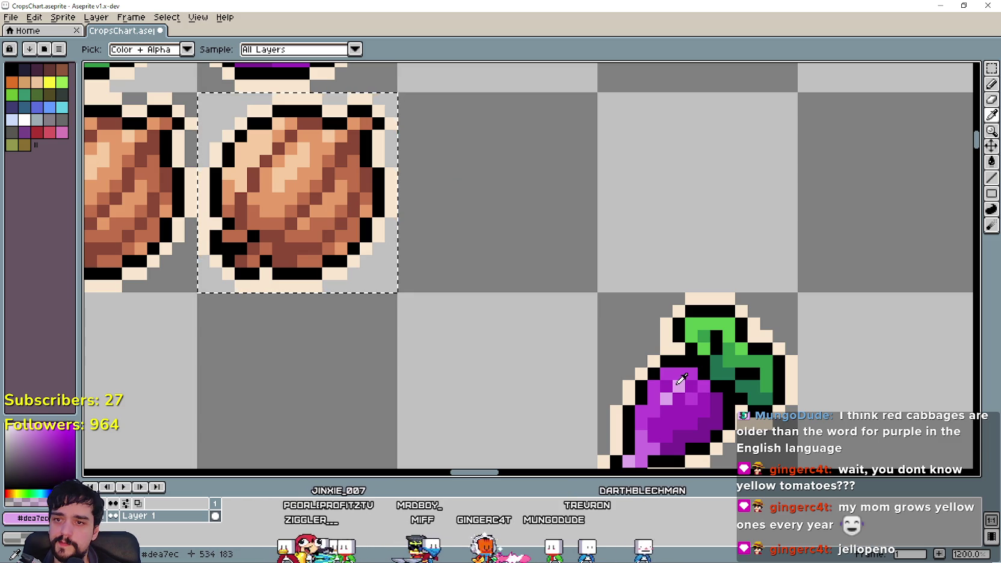
click(991, 163)
click(353, 161)
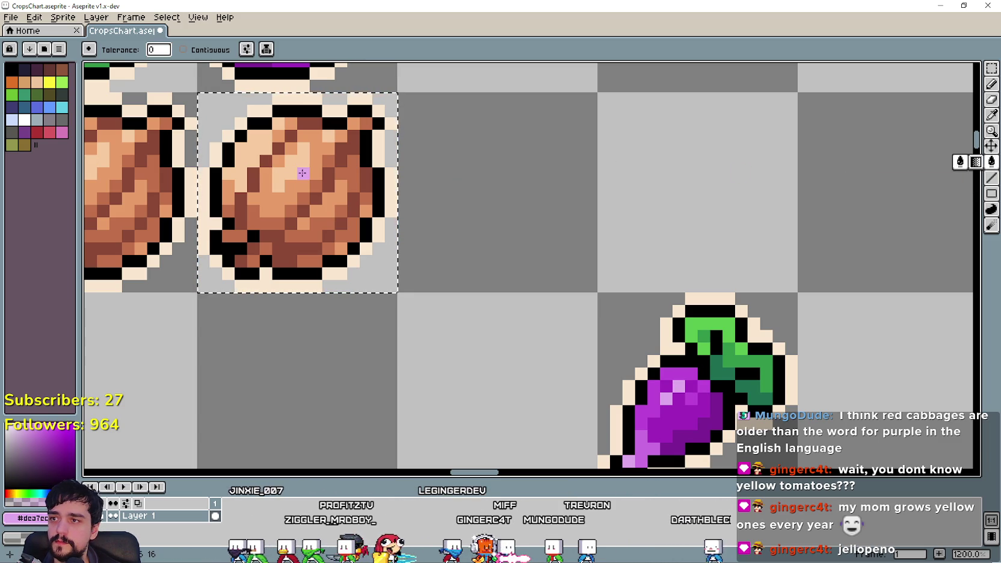
click(303, 173)
Step: Recolour the onion's orange areas with the purple cabbage's mid purple
key(i)
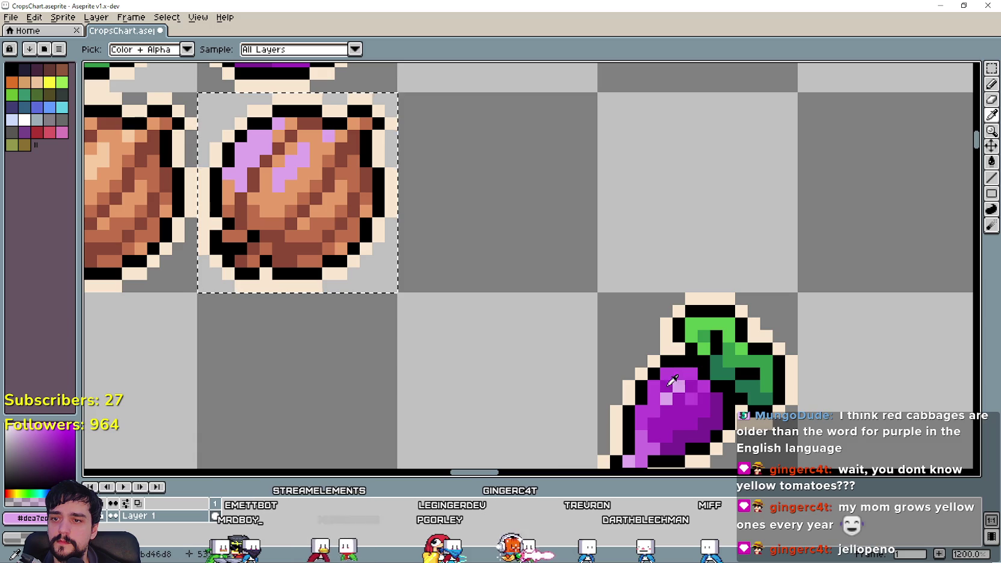
click(646, 438)
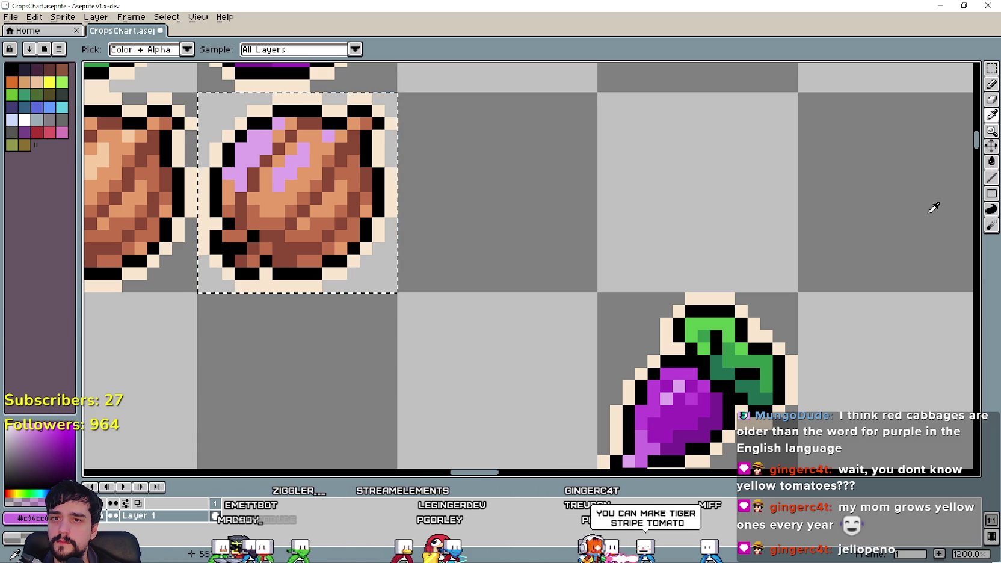
key(g)
click(313, 183)
click(308, 179)
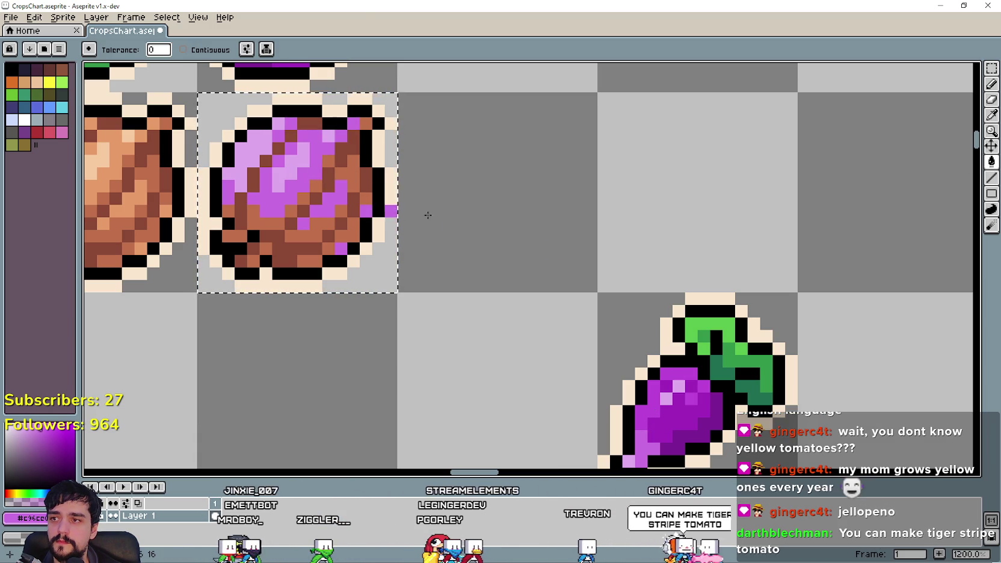
click(994, 118)
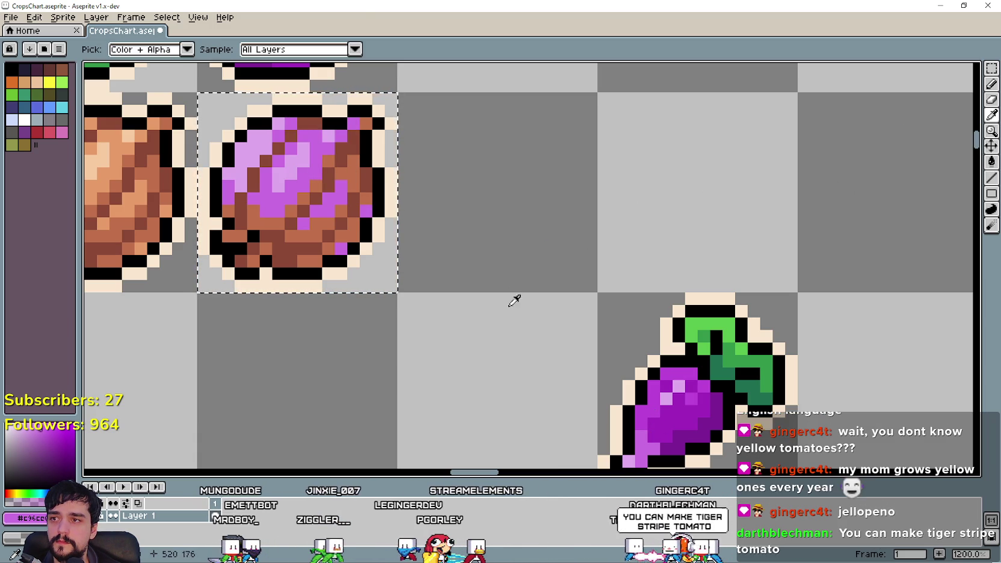
Step: Fill the leftover dark brown pixels with a darker cabbage purple, then bring up the red onion photos
click(635, 397)
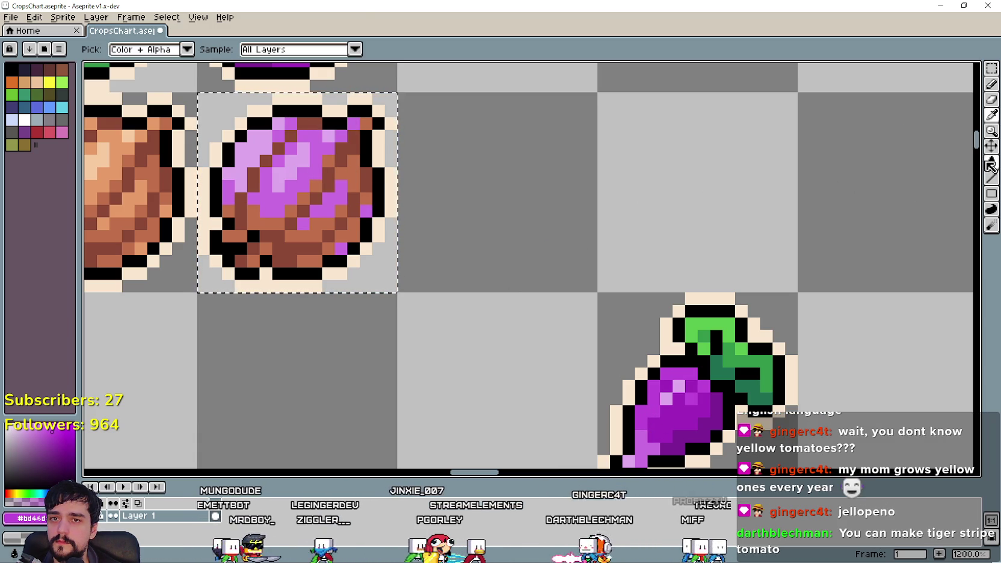
click(991, 163)
click(310, 260)
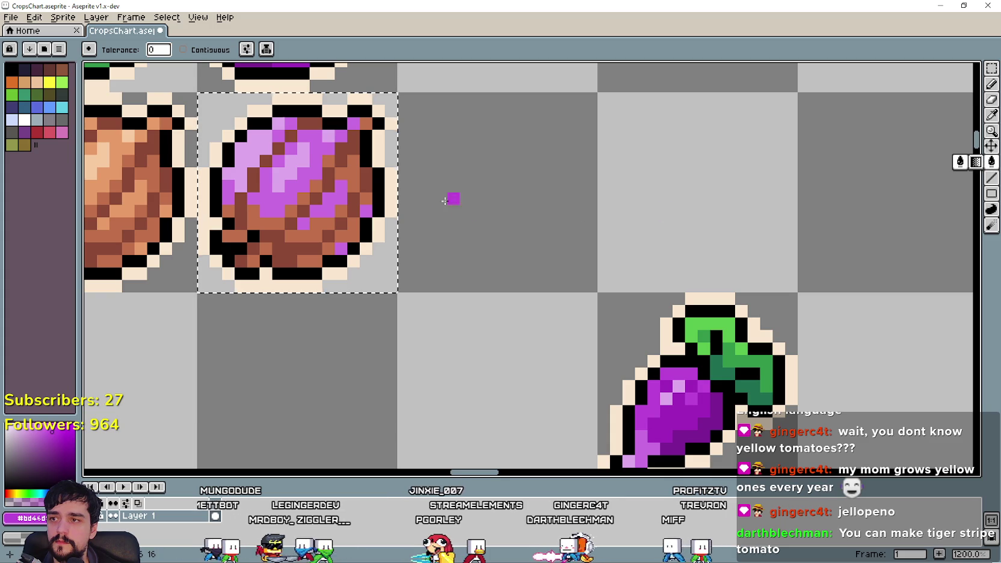
click(992, 114)
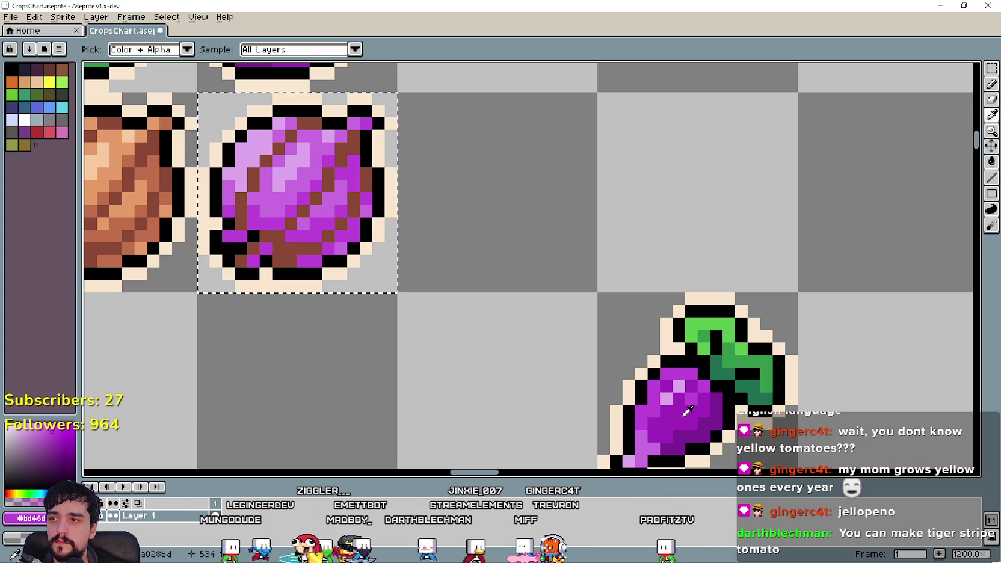
drag(687, 411, 705, 406)
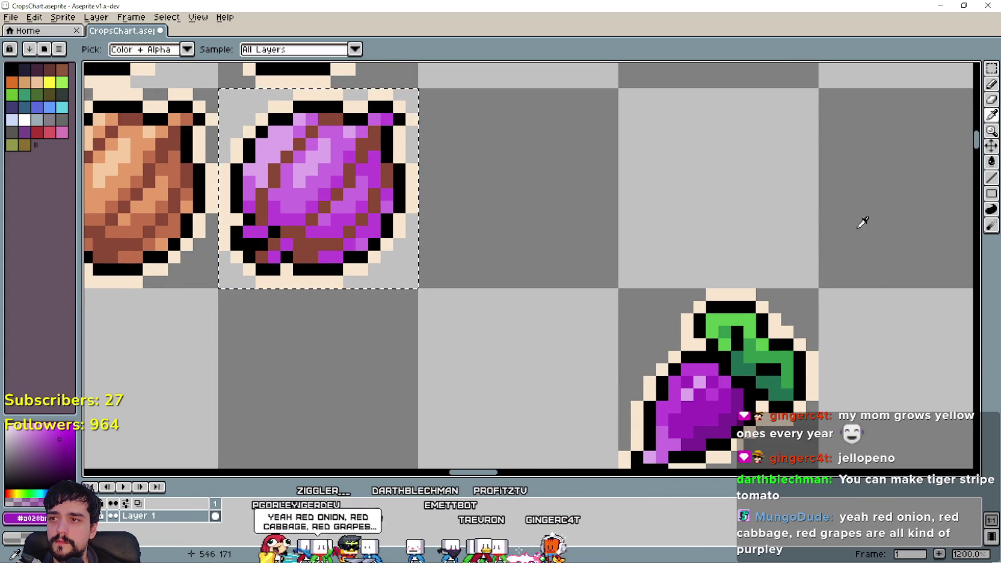
click(991, 162)
click(315, 253)
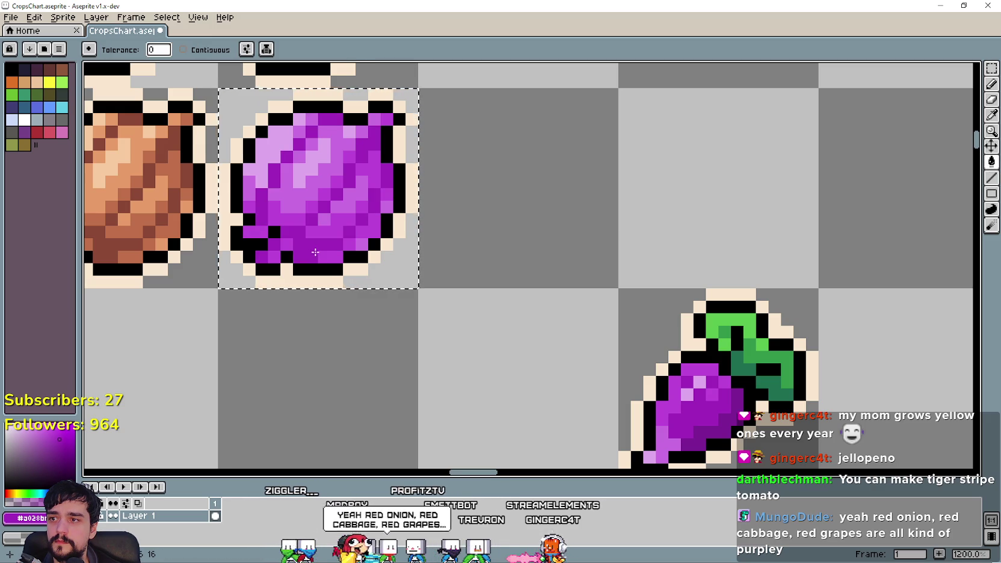
scroll(525, 269, down, 4)
key(alt+Tab)
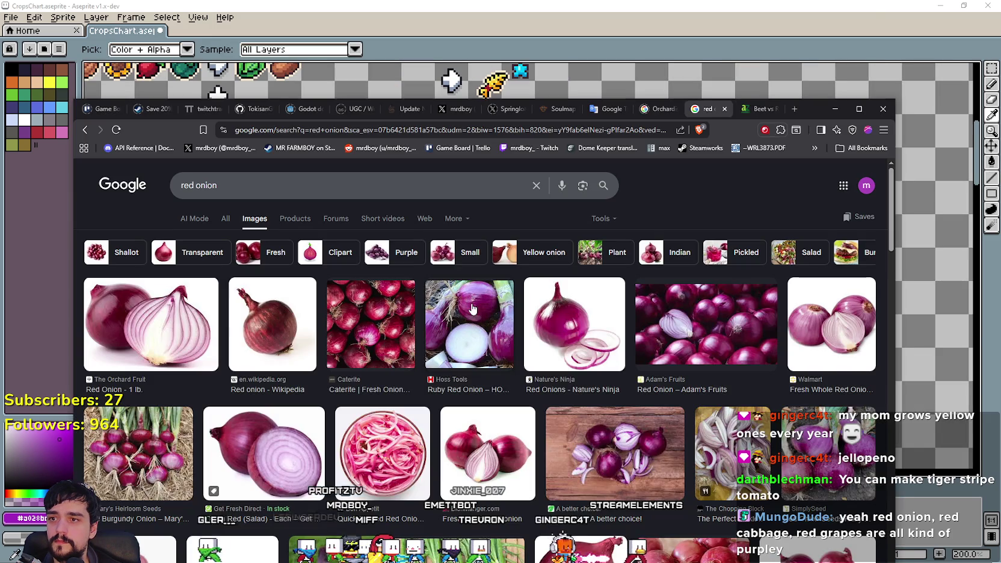
Step: Browse further down the Google 'red onion' image results, then switch back to the Aseprite crops chart
key(alt+Tab)
key(alt+Tab)
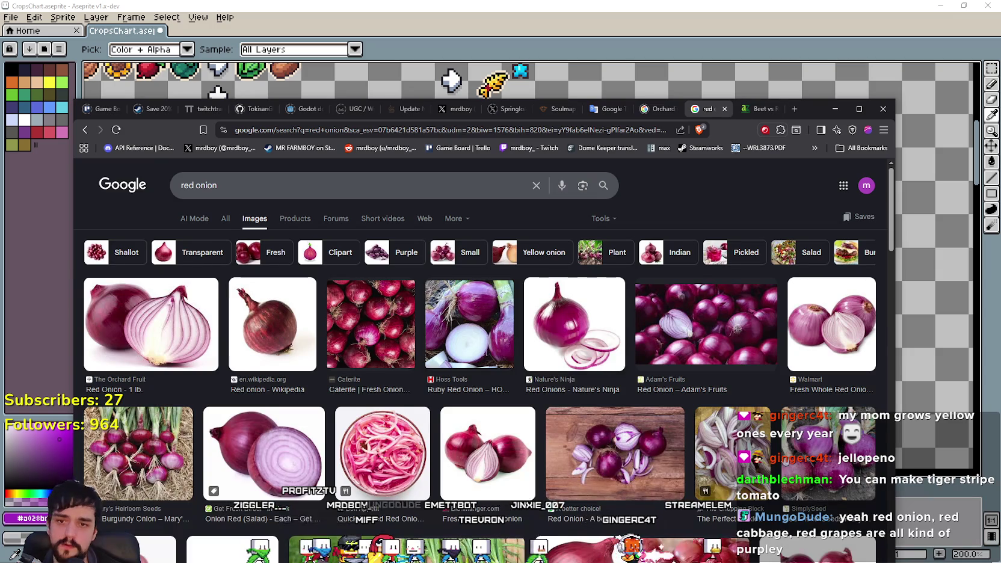
scroll(654, 416, down, 2)
scroll(584, 395, down, 2)
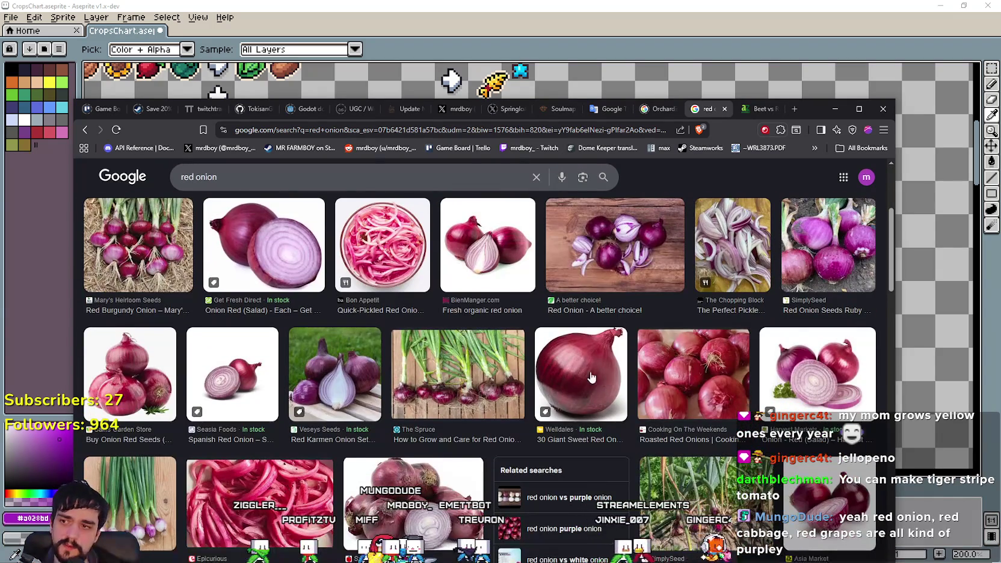
scroll(613, 384, down, 2)
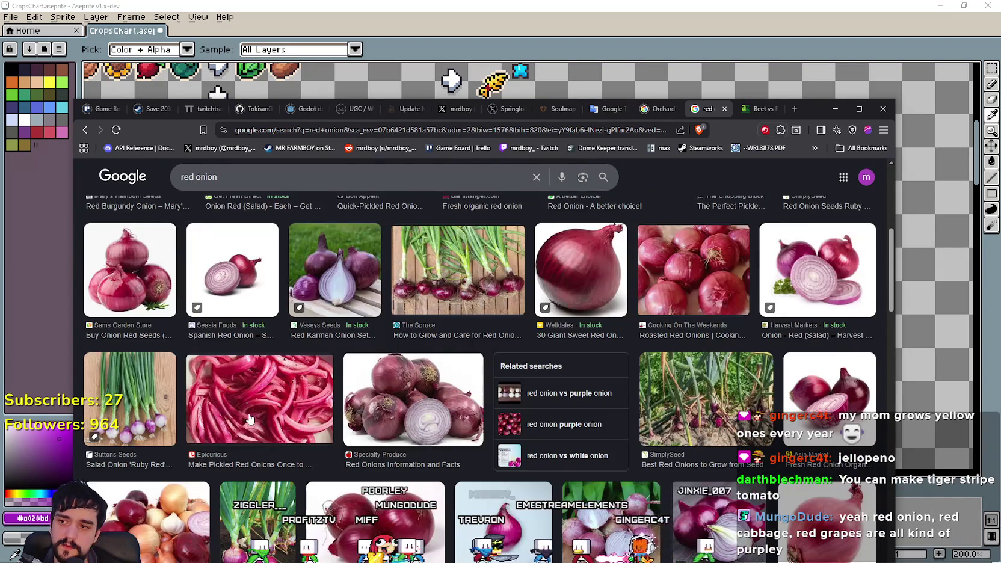
scroll(250, 419, down, 2)
scroll(609, 393, up, 4)
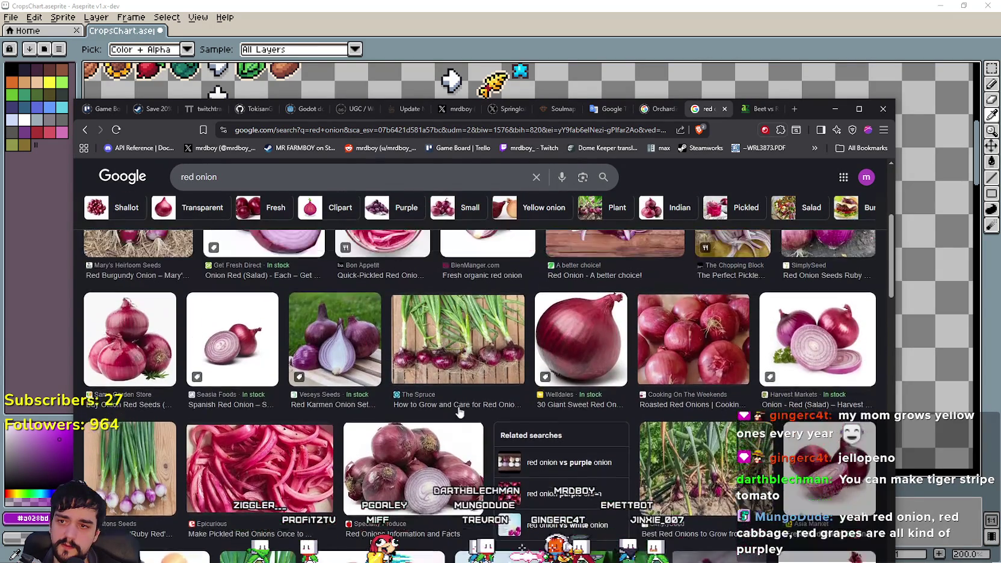
scroll(609, 393, up, 2)
key(alt+Tab)
scroll(639, 404, up, 1)
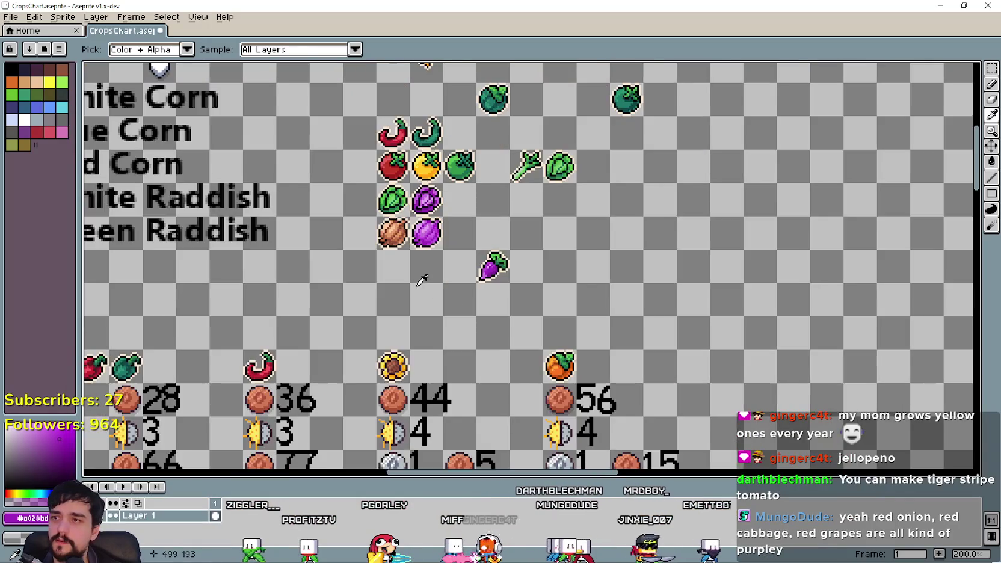
Step: Duplicate the brown onion to the right of the purple onion
scroll(458, 182, up, 1)
drag(631, 103, 683, 144)
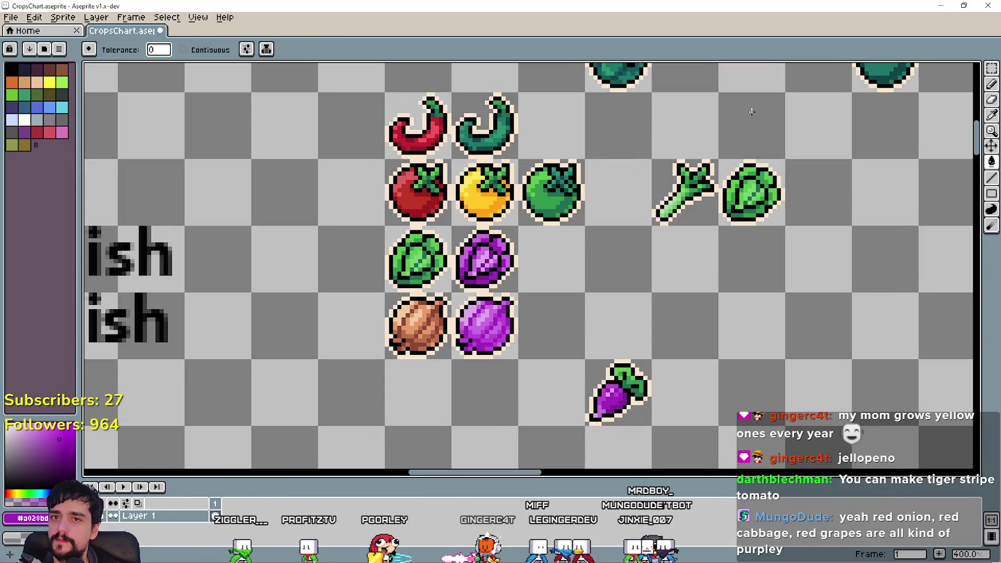
click(991, 68)
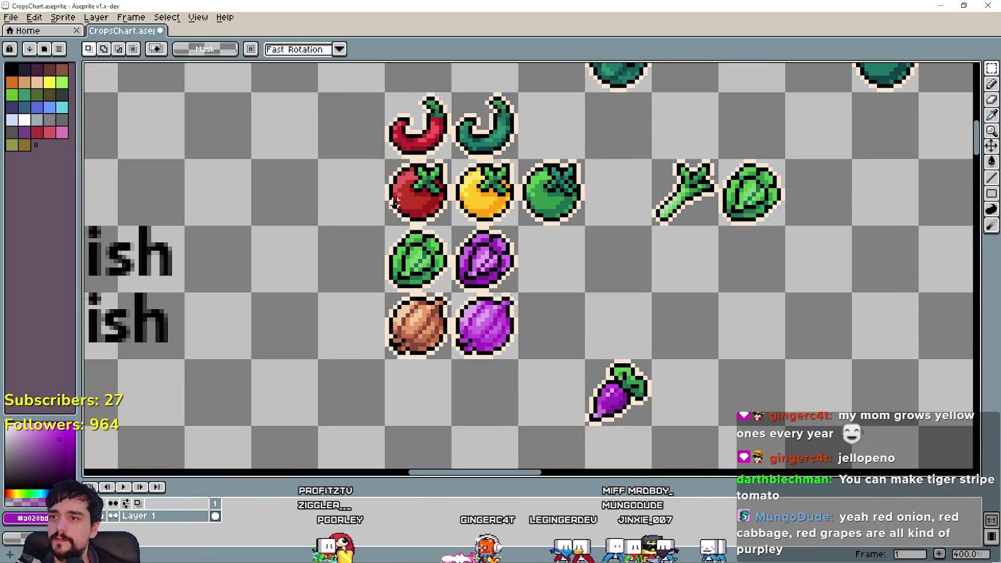
drag(397, 207, 412, 197)
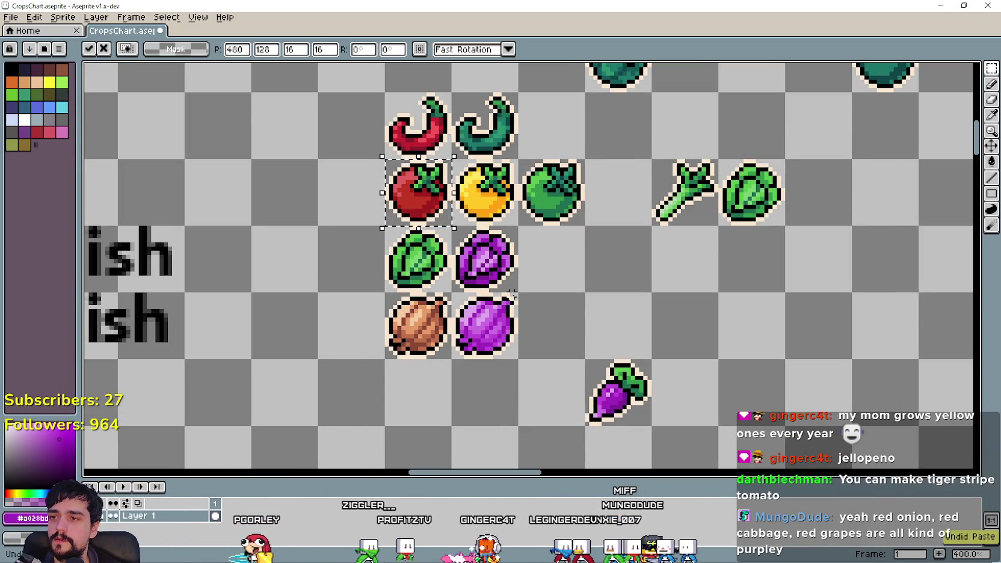
mouse_move(398, 342)
mouse_down()
mouse_move(415, 328)
mouse_move(434, 339)
mouse_move(546, 345)
mouse_up()
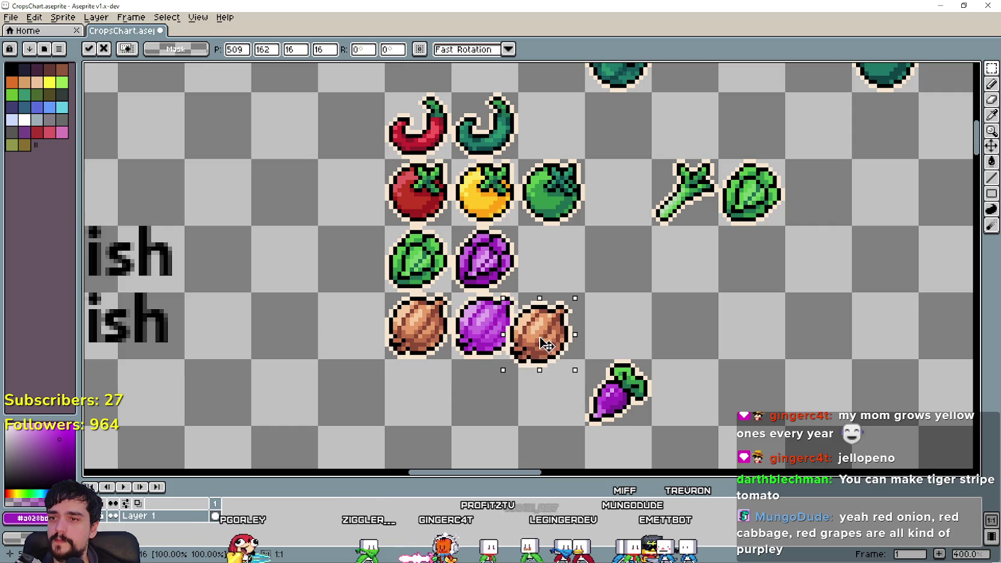
click(542, 237)
Step: Paste a copy of the red apple below the new brown onion
scroll(534, 252, up, 2)
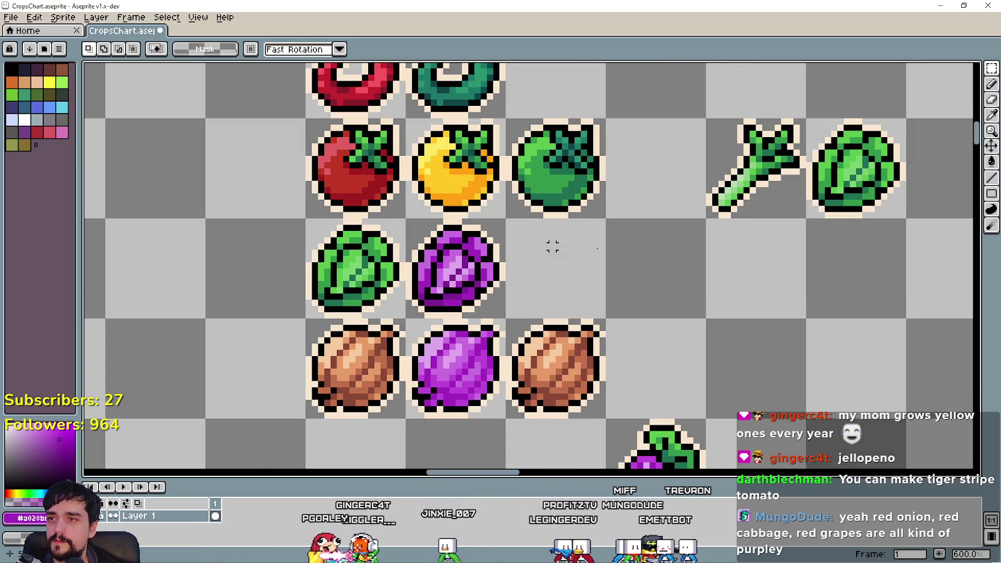
key(i)
scroll(398, 244, down, 7)
scroll(398, 243, up, 3)
scroll(398, 252, up, 3)
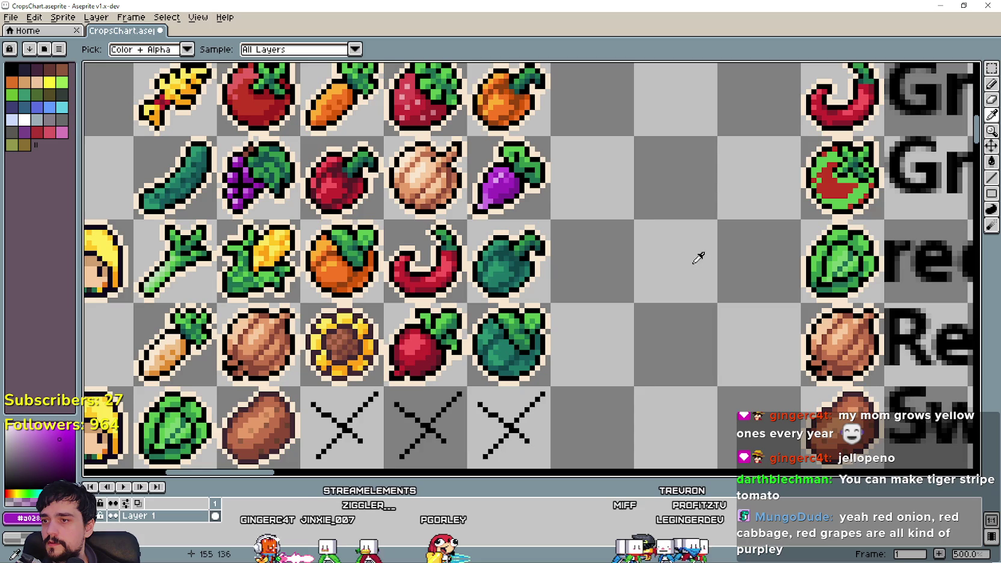
scroll(428, 371, down, 1)
scroll(348, 223, up, 2)
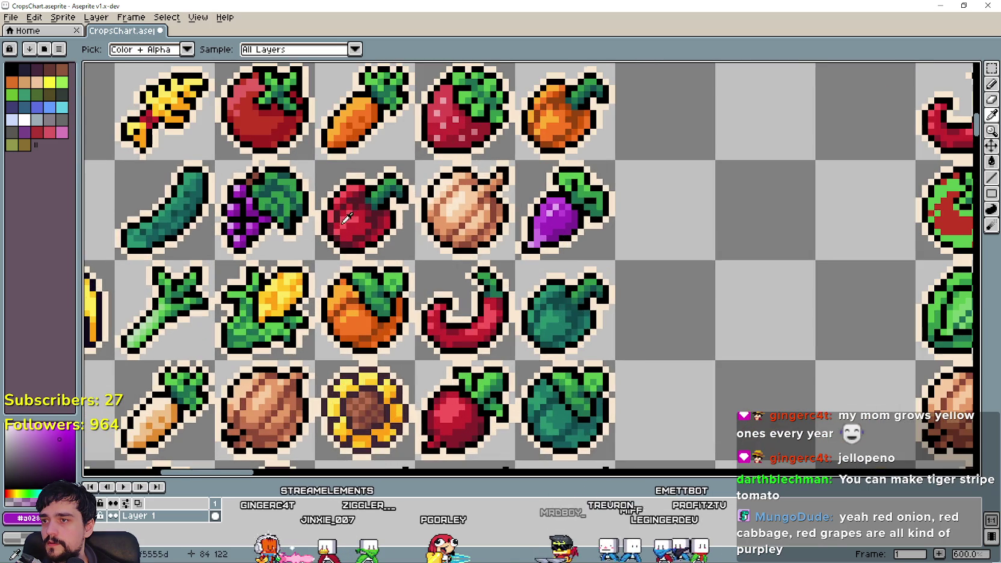
scroll(341, 210, up, 3)
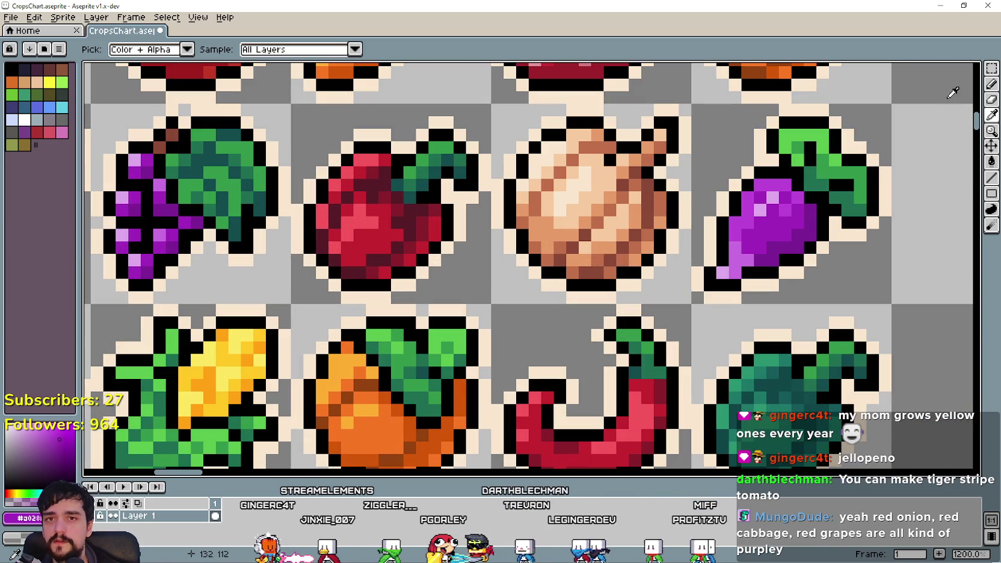
click(992, 72)
click(453, 253)
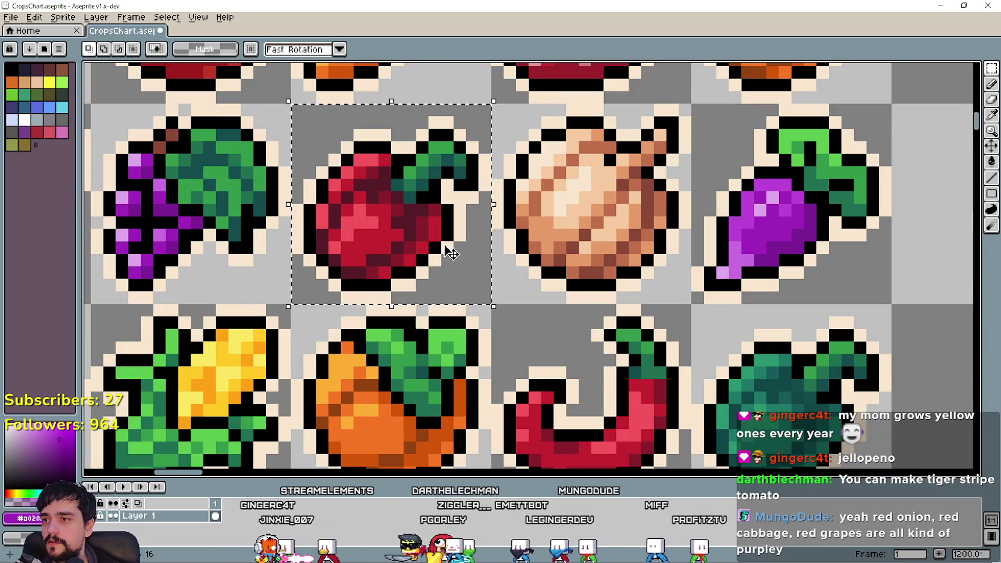
scroll(453, 254, down, 10)
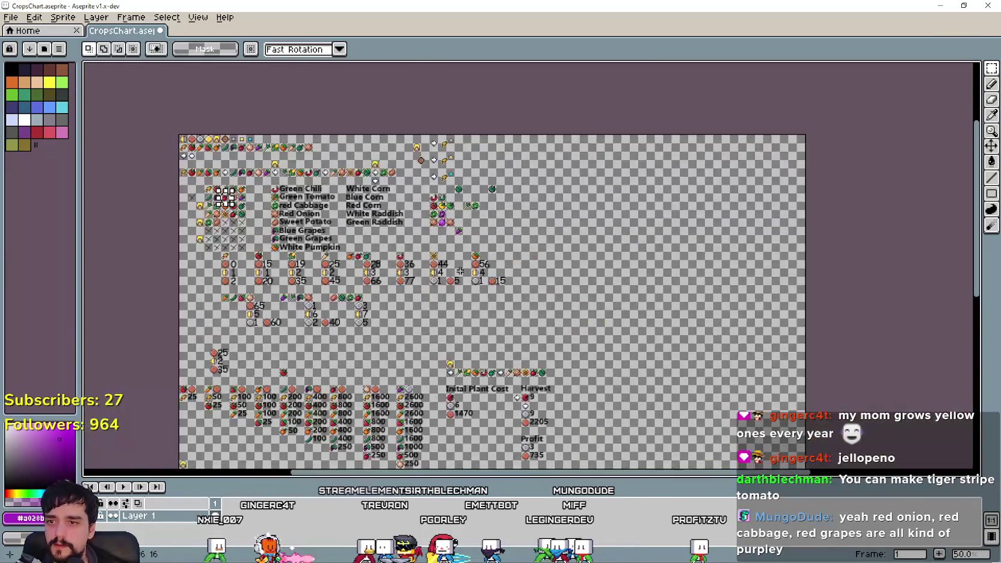
scroll(459, 272, up, 4)
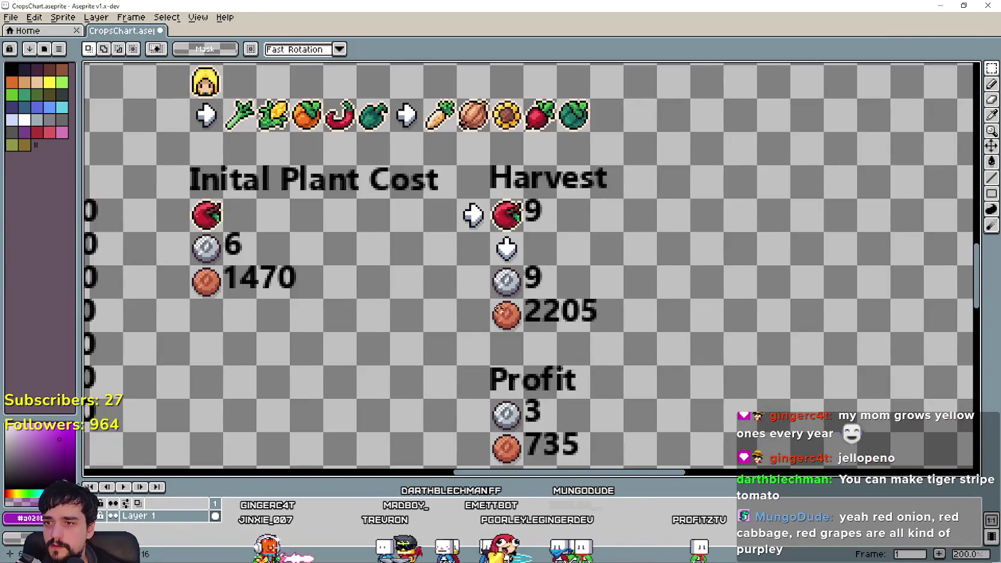
scroll(538, 277, down, 4)
scroll(538, 276, up, 6)
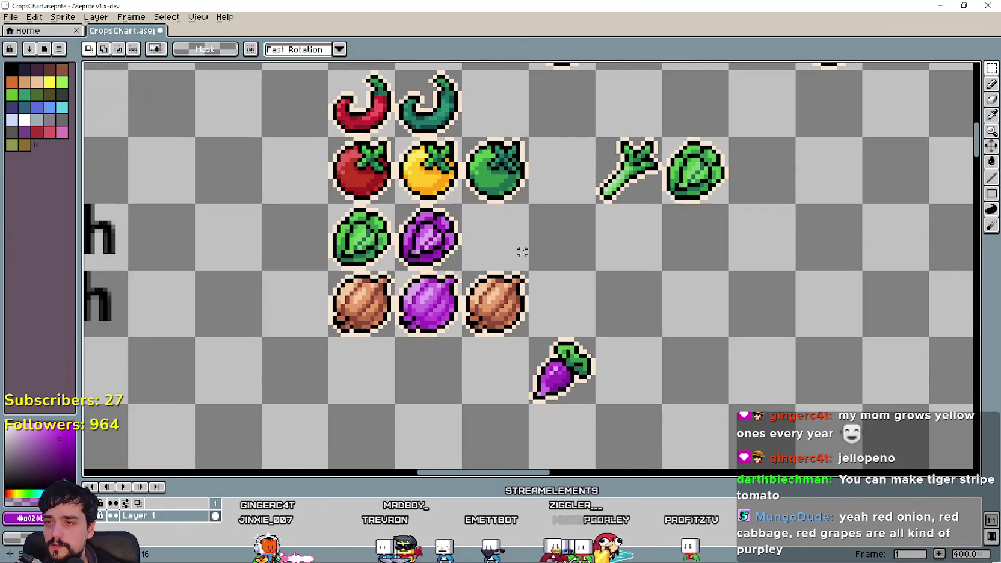
key(ctrl+v)
mouse_move(528, 101)
mouse_down()
mouse_move(504, 376)
mouse_move(495, 371)
mouse_up()
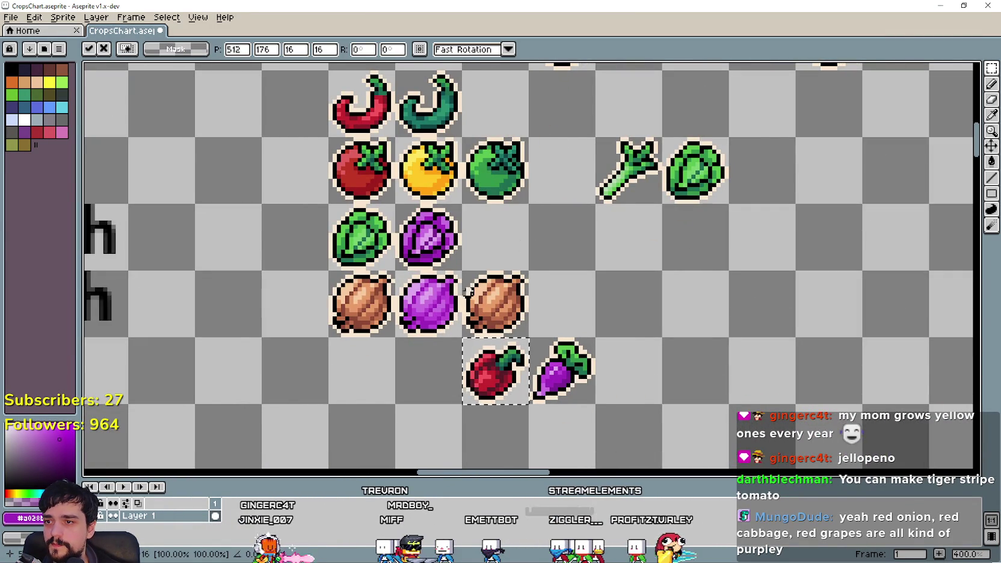
Step: Place the apple copy and fill one brown shade of the third onion dark red from the apple
click(456, 287)
scroll(456, 287, up, 2)
drag(748, 251, 748, 156)
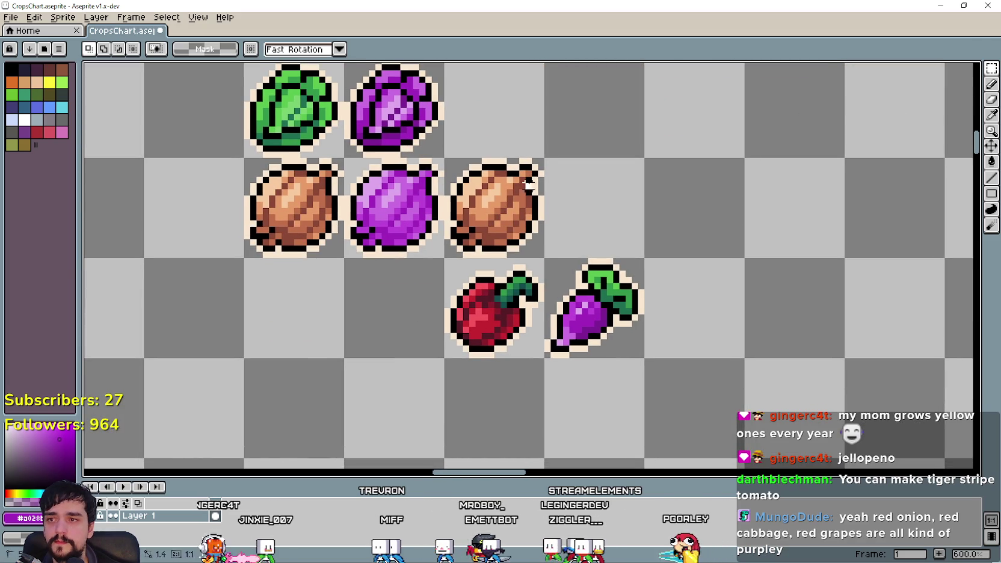
click(992, 115)
scroll(502, 341, up, 3)
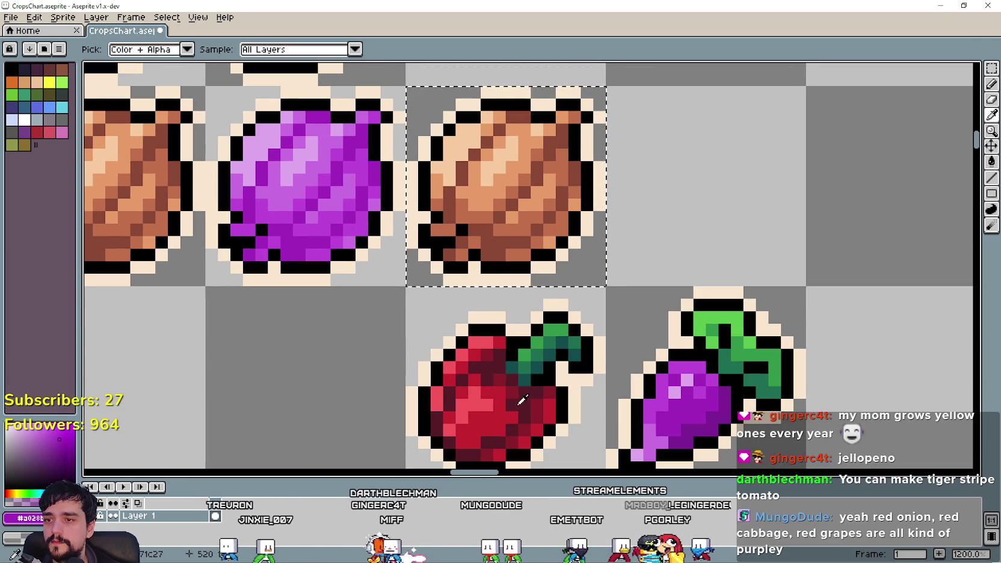
click(992, 162)
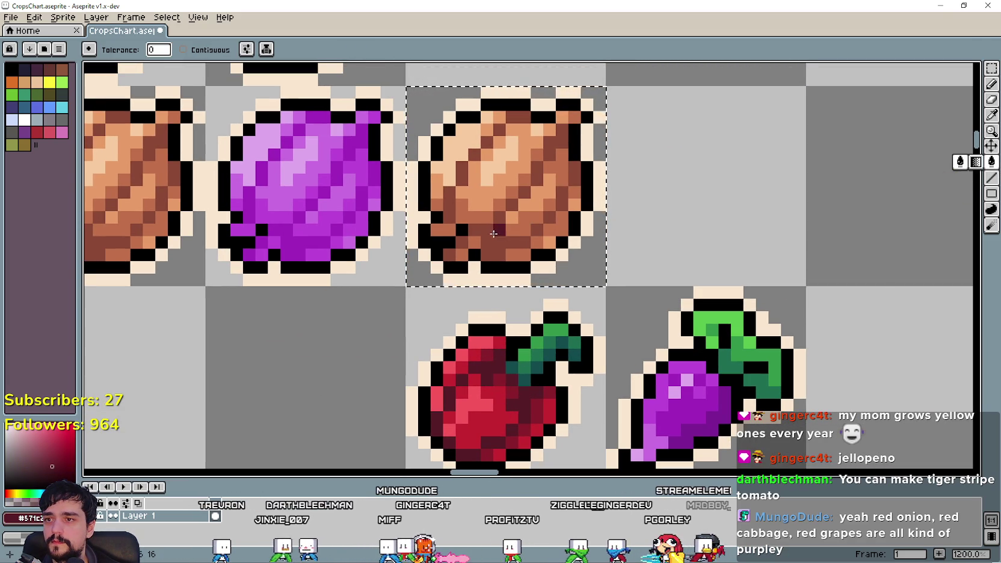
click(991, 116)
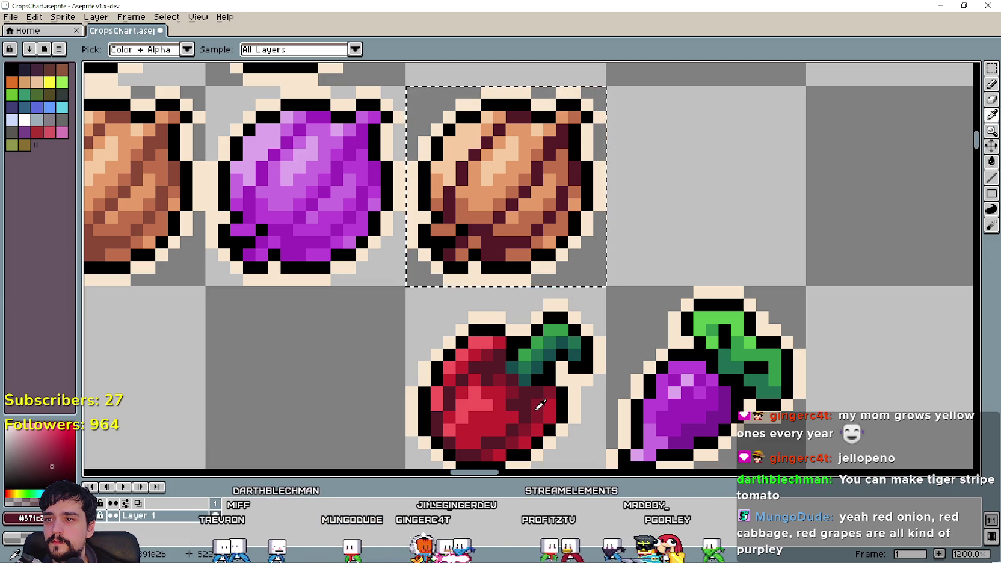
key(g)
click(524, 227)
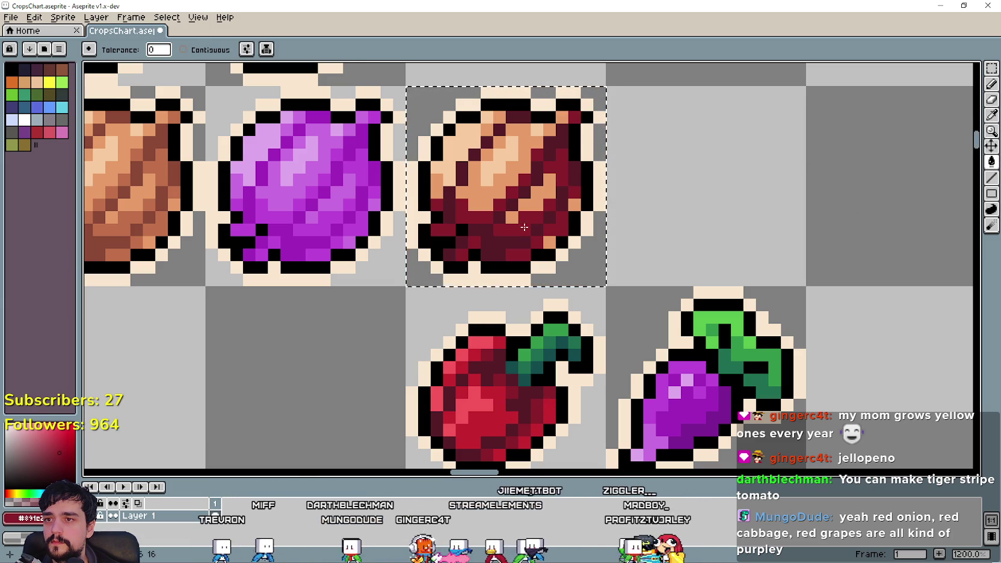
Step: Recolour the onion copy's orange shades with more reds sampled from the apple
click(991, 115)
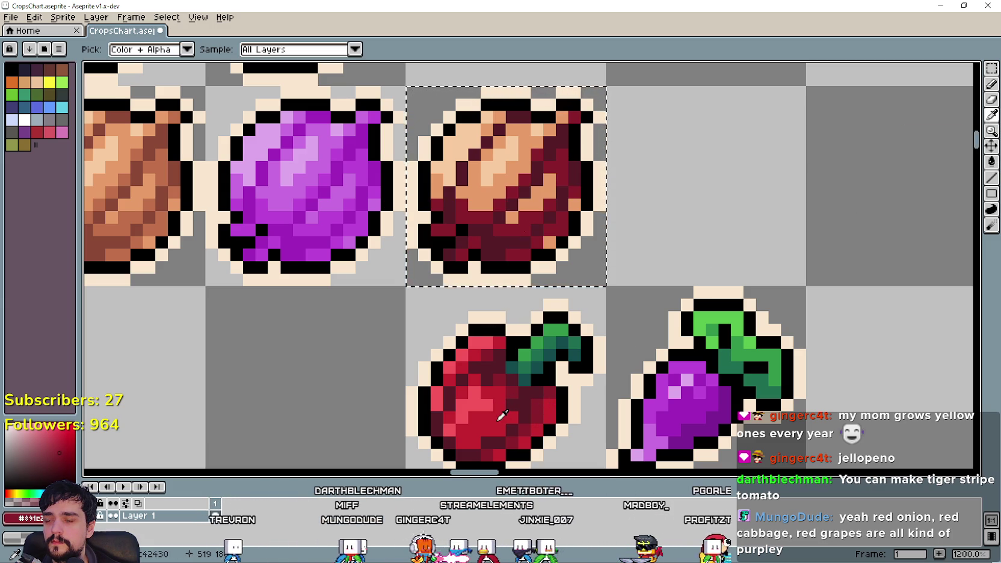
click(991, 162)
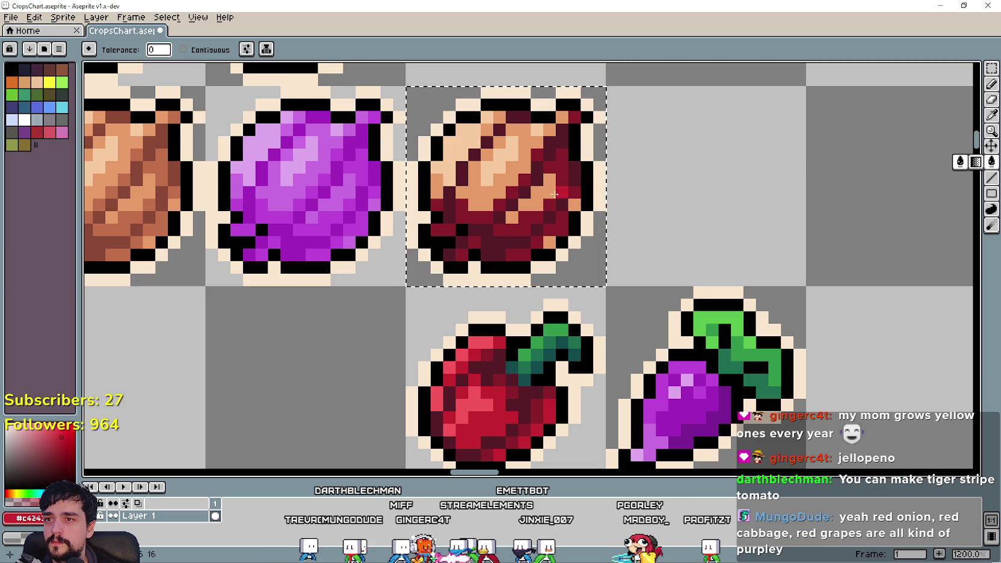
click(991, 115)
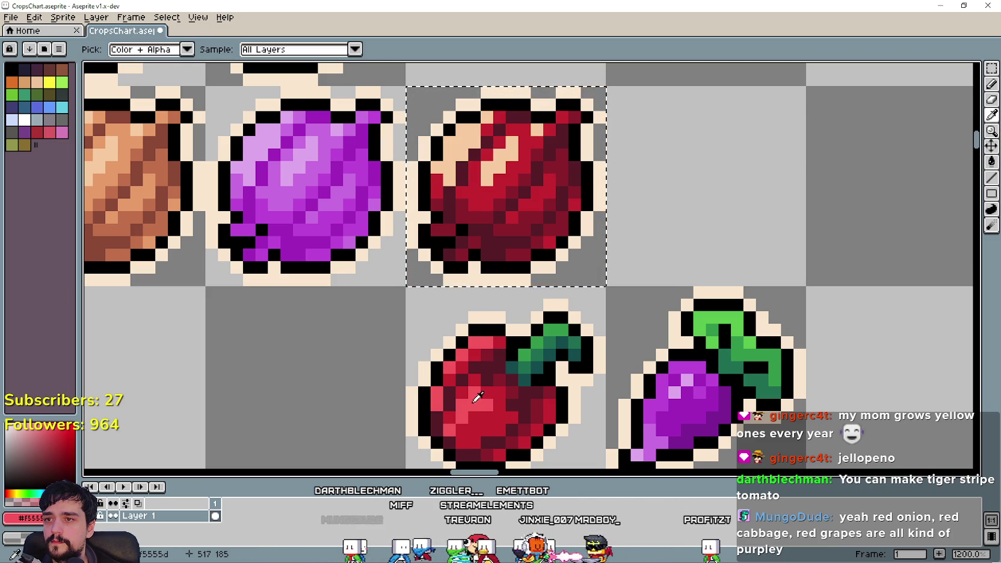
click(991, 161)
scroll(554, 301, down, 3)
scroll(555, 306, down, 2)
Step: Compare against the red onion reference photos, then return to the crops chart
key(alt+Tab)
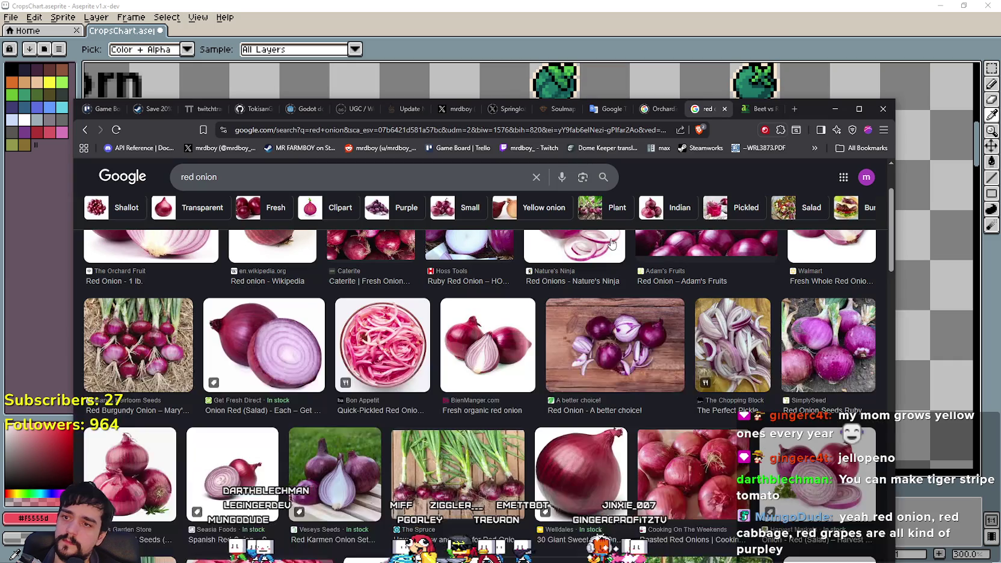
key(alt+Tab)
scroll(615, 399, left, 5)
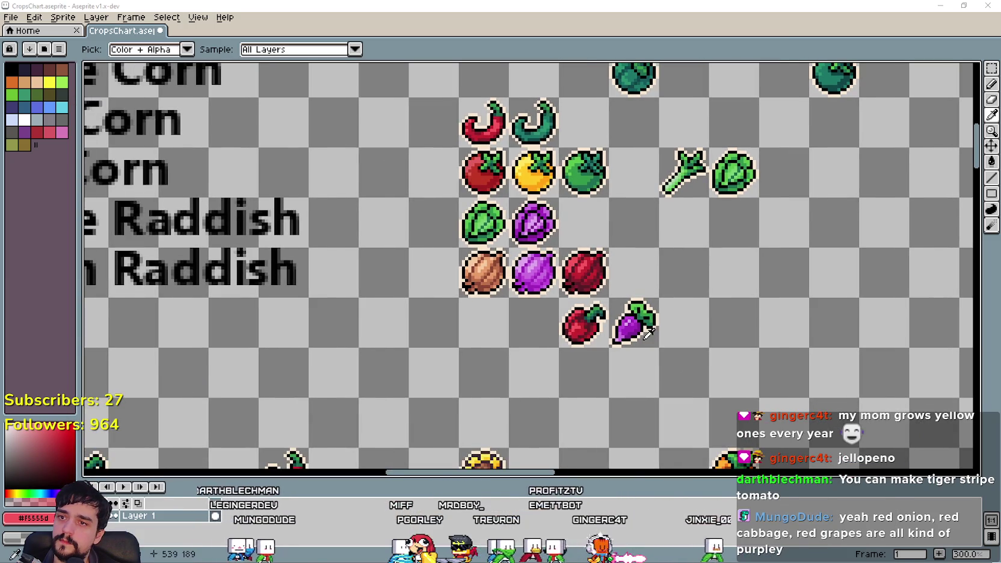
key(alt+Tab)
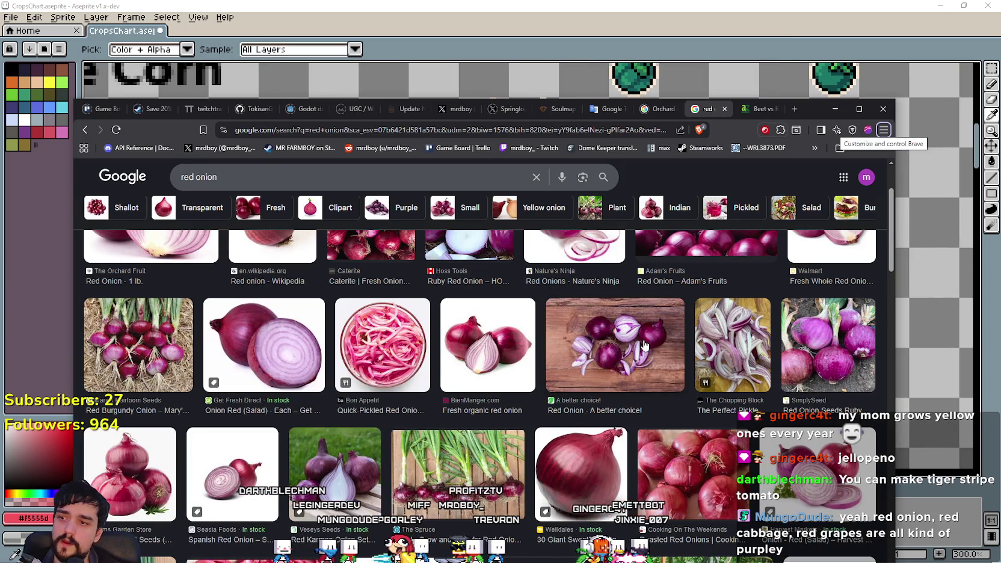
key(alt+Tab)
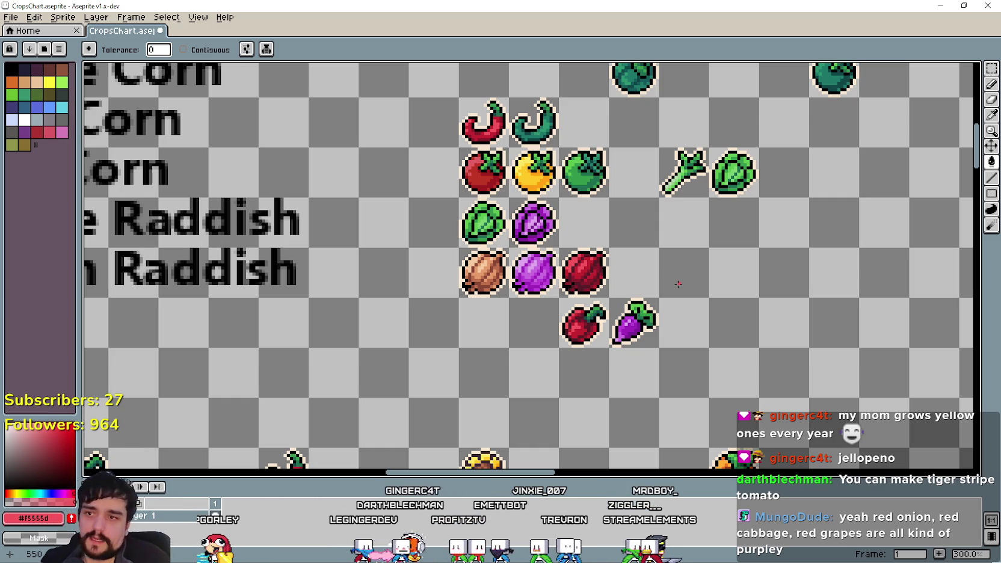
Step: Move the purple onion to the lower left and the red onion beside the brown onion
scroll(586, 295, up, 1)
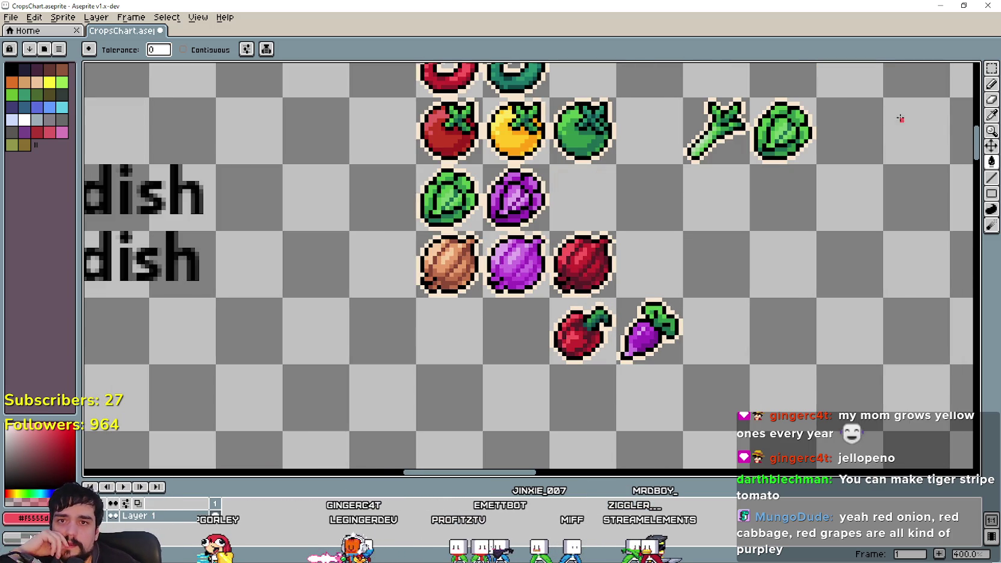
click(990, 69)
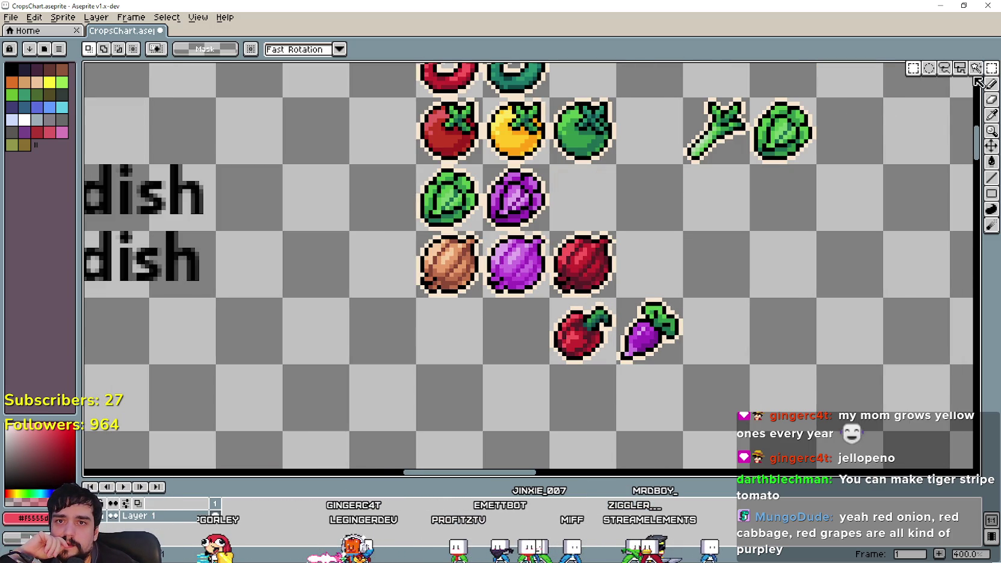
click(517, 267)
mouse_move(518, 270)
mouse_down()
mouse_move(363, 362)
mouse_move(321, 337)
mouse_up()
key(ctrl+d)
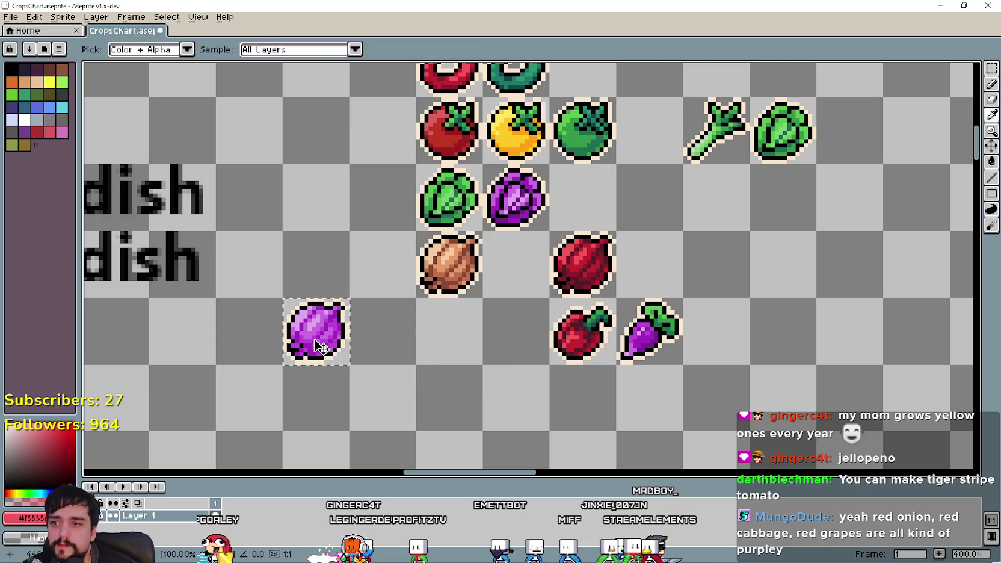
drag(588, 277, 521, 277)
key(ctrl+d)
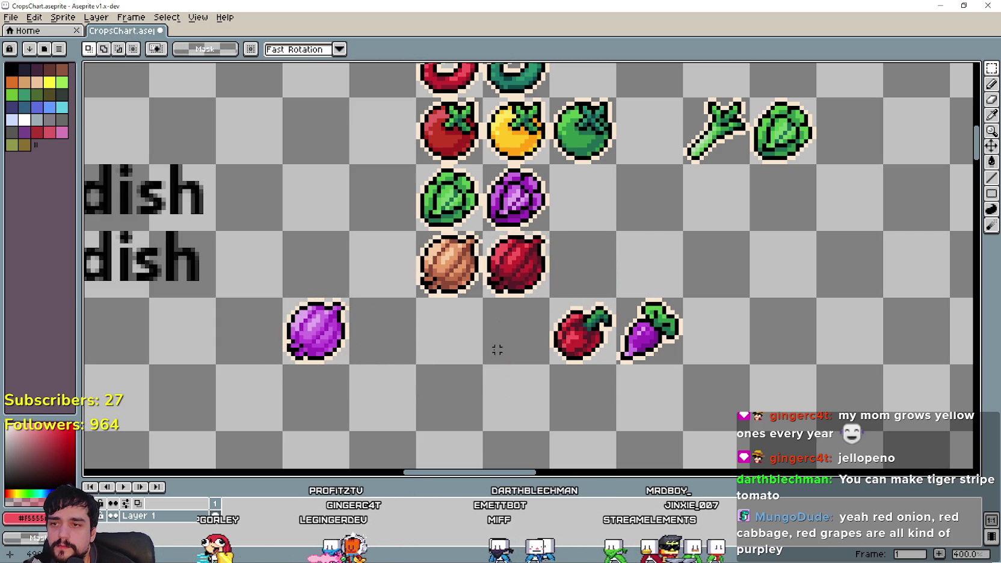
Step: Copy the brown onion into the spot right of the red onion
drag(409, 362, 505, 347)
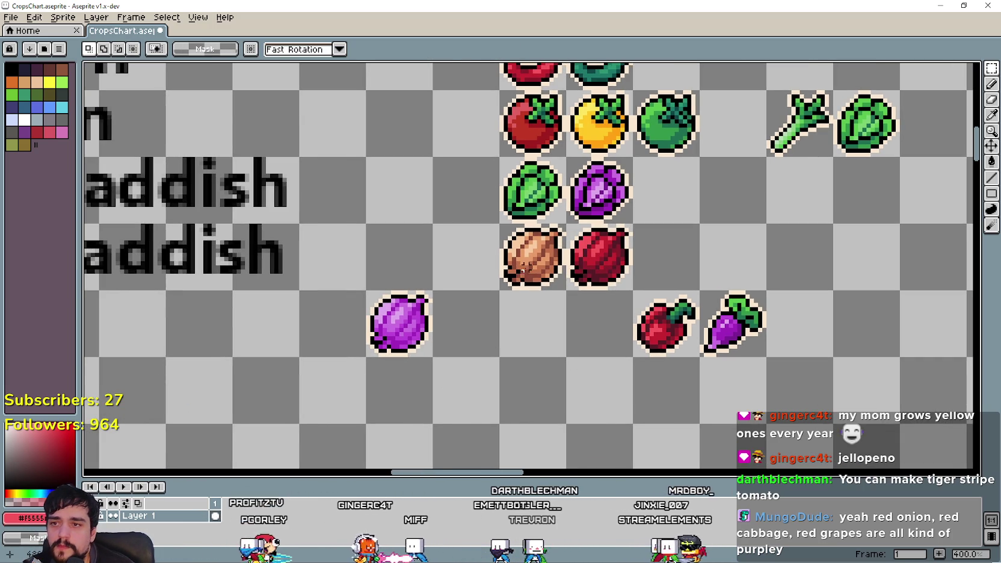
scroll(536, 269, up, 2)
click(536, 269)
drag(538, 269, 737, 265)
drag(843, 358, 605, 334)
scroll(605, 334, up, 1)
key(ctrl+d)
drag(590, 202, 612, 257)
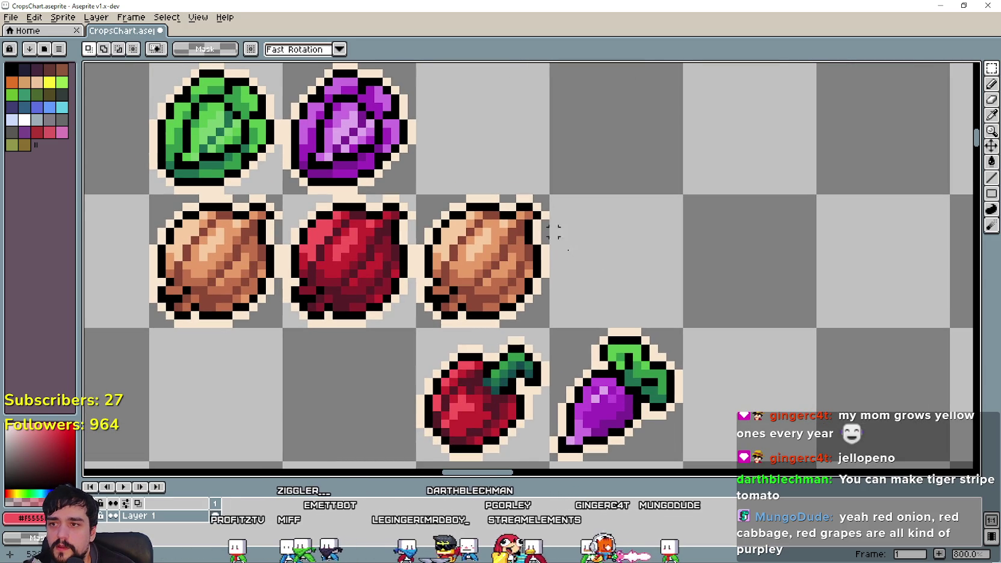
Step: Select the copied onion's tile and fill two of its brown shades with purple cabbage shades
drag(485, 231, 541, 322)
key(i)
scroll(388, 155, up, 2)
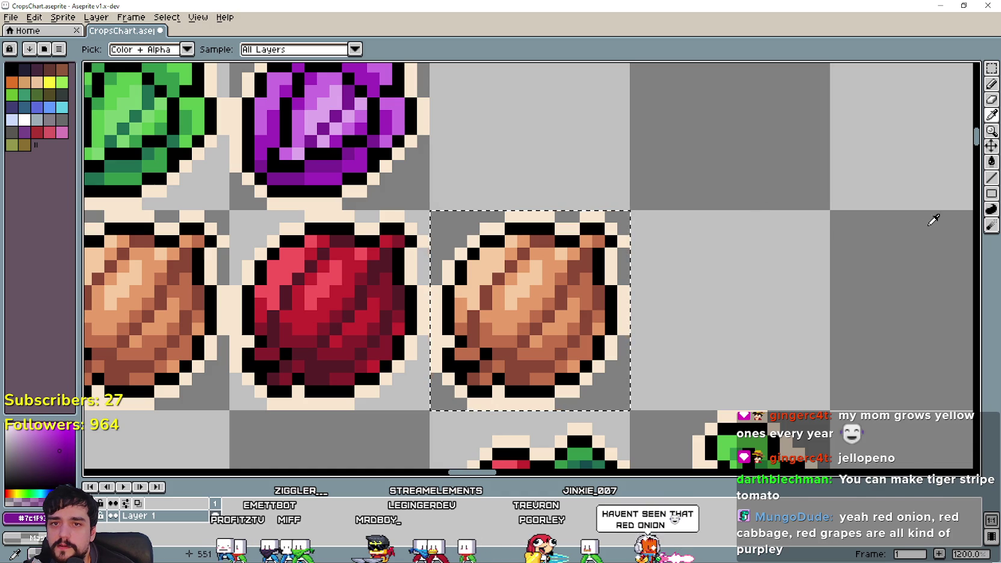
click(992, 163)
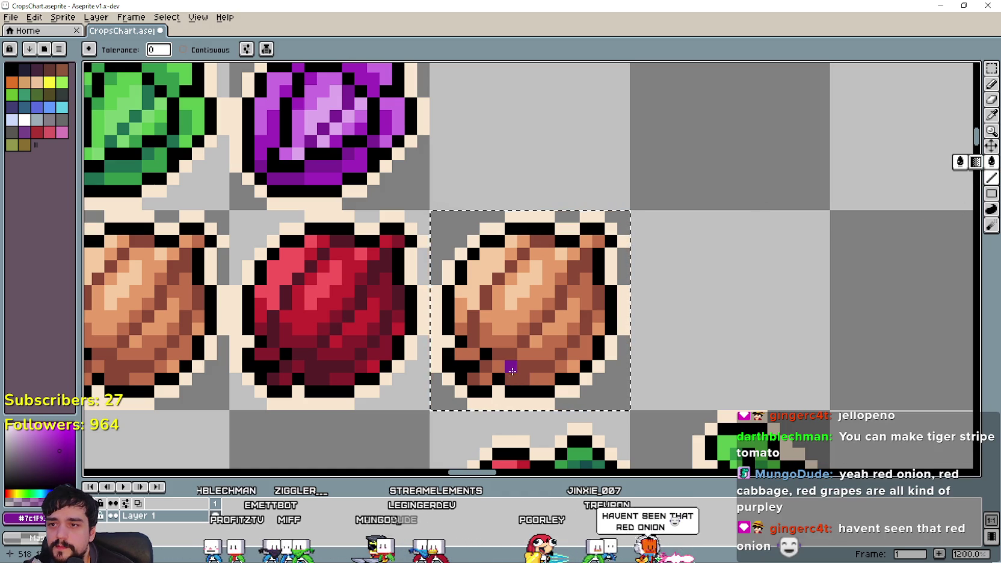
click(512, 371)
click(992, 115)
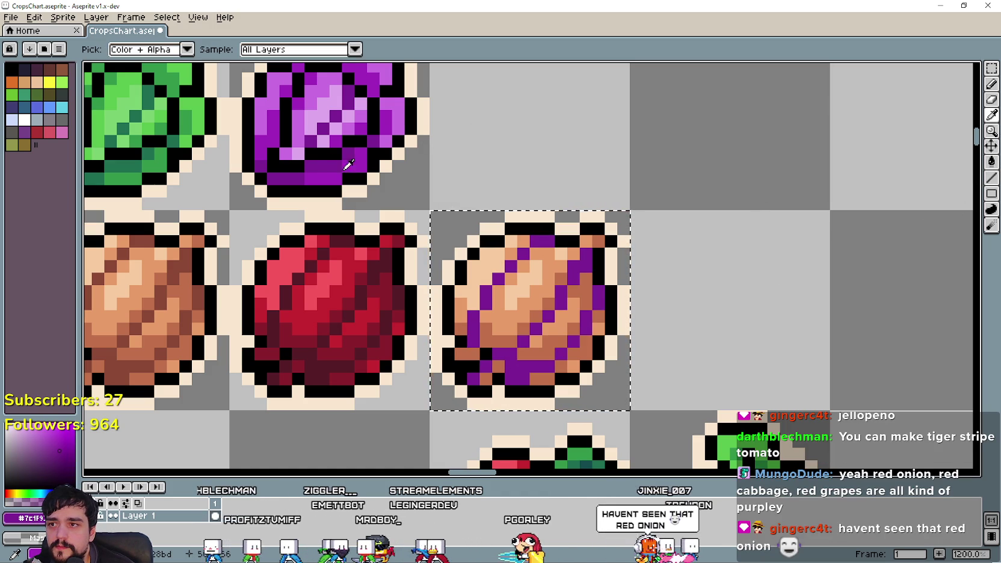
click(992, 161)
click(550, 379)
Step: Fill the remaining shade and the highlight with lighter cabbage purples, then deselect
click(994, 117)
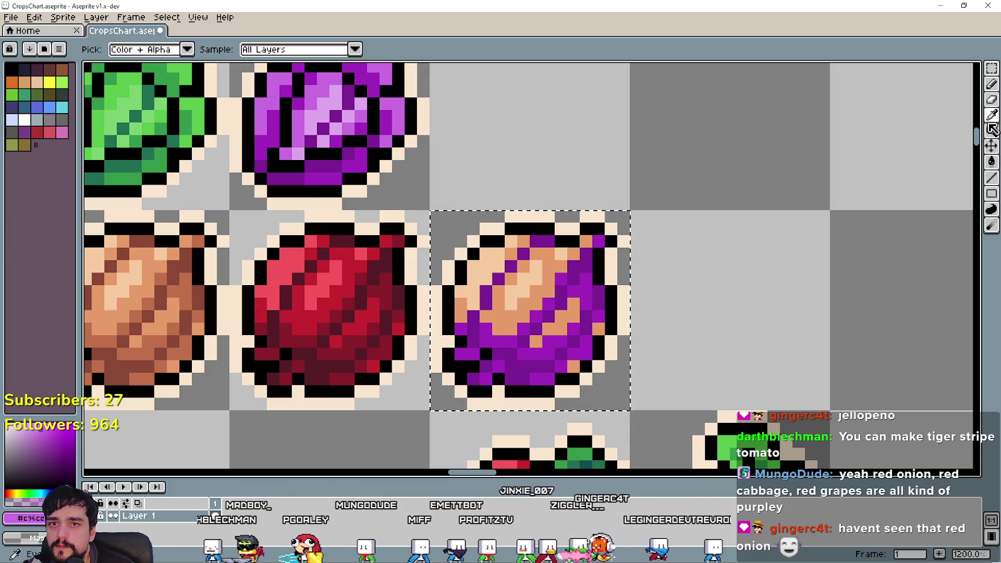
click(992, 161)
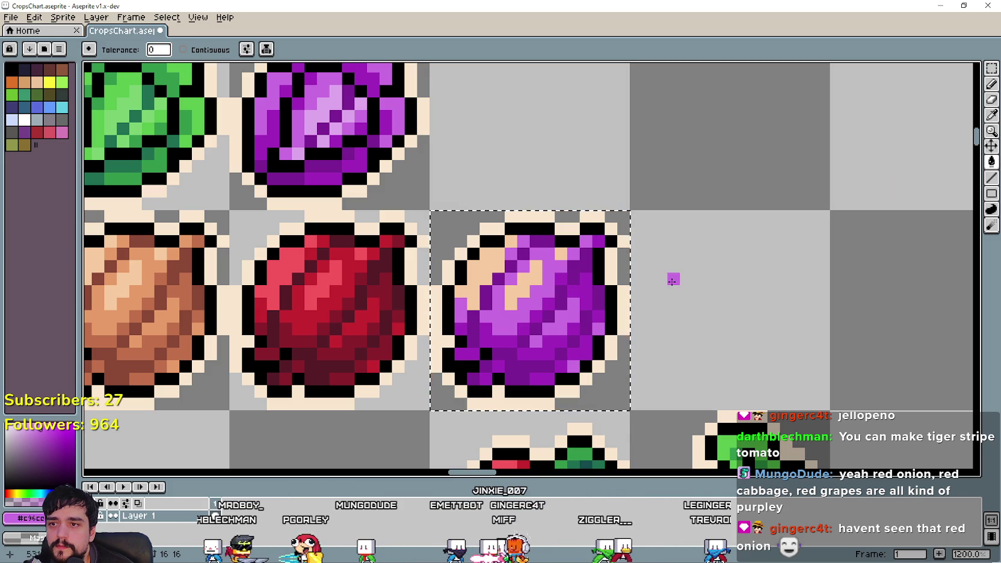
key(i)
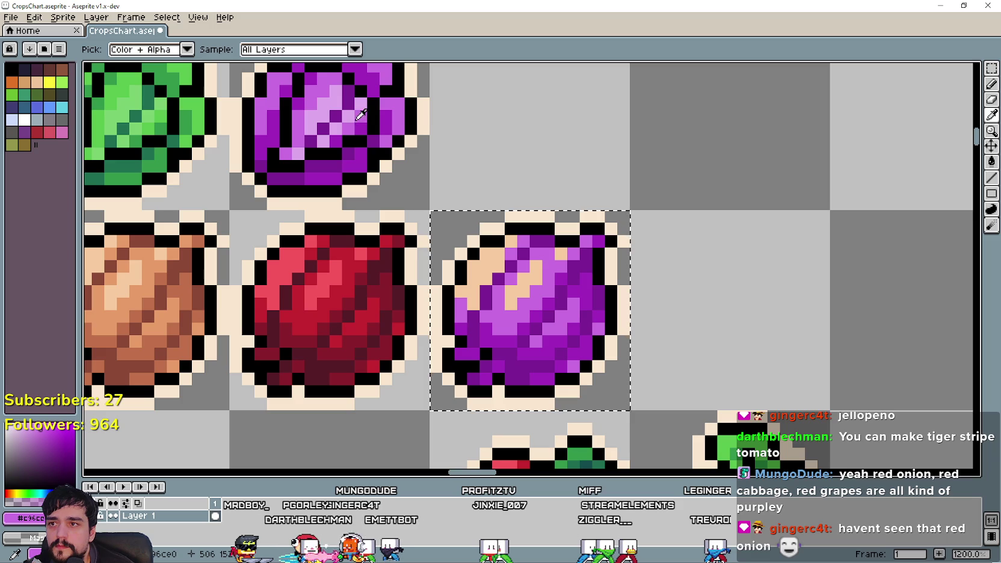
click(992, 162)
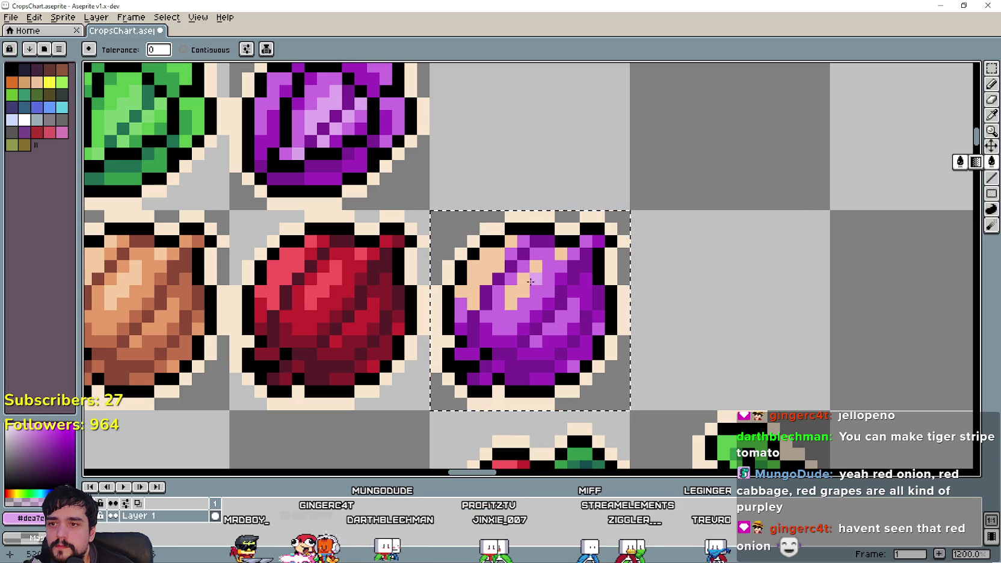
scroll(667, 337, down, 3)
key(ctrl+d)
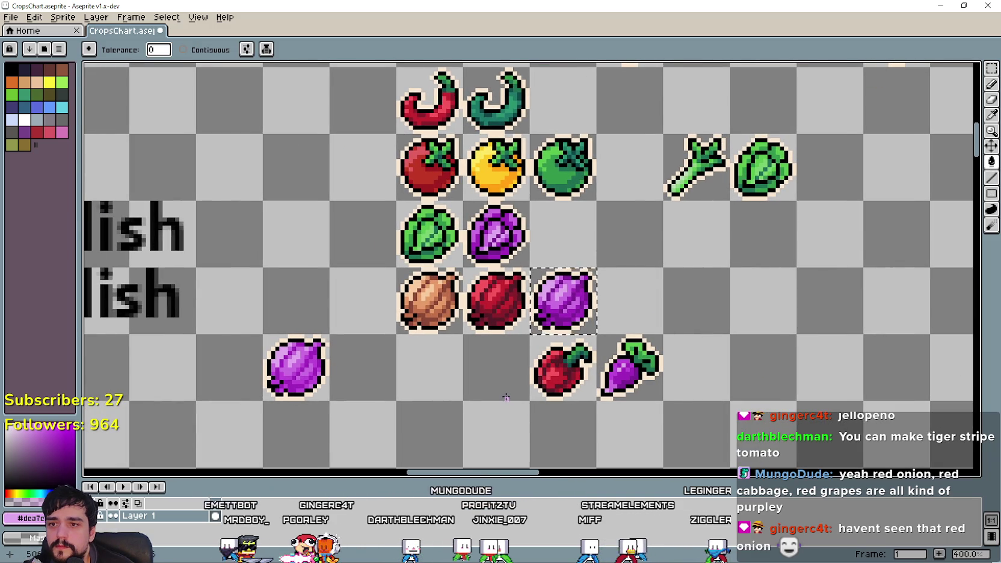
scroll(582, 372, down, 1)
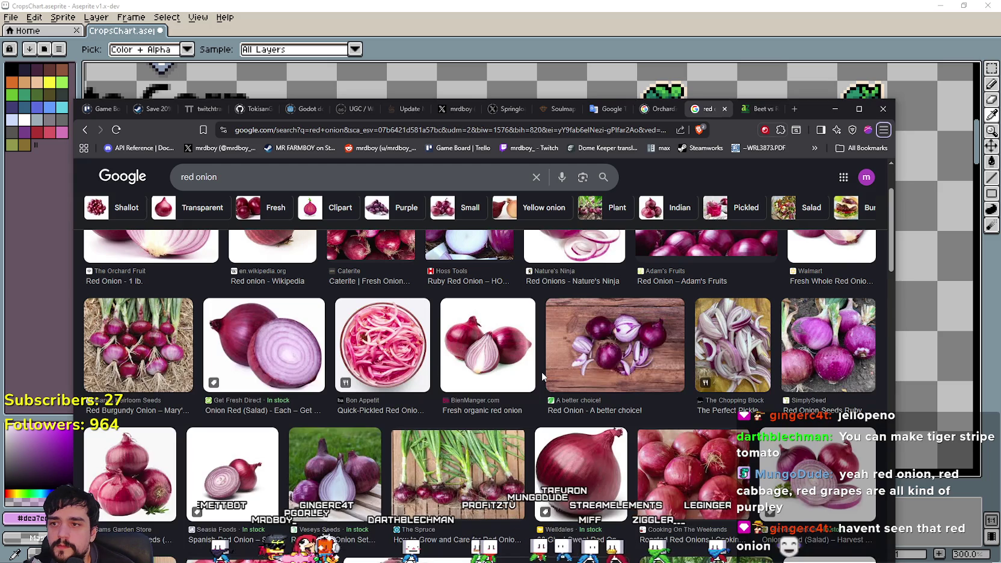
scroll(582, 336, up, 2)
scroll(582, 336, down, 2)
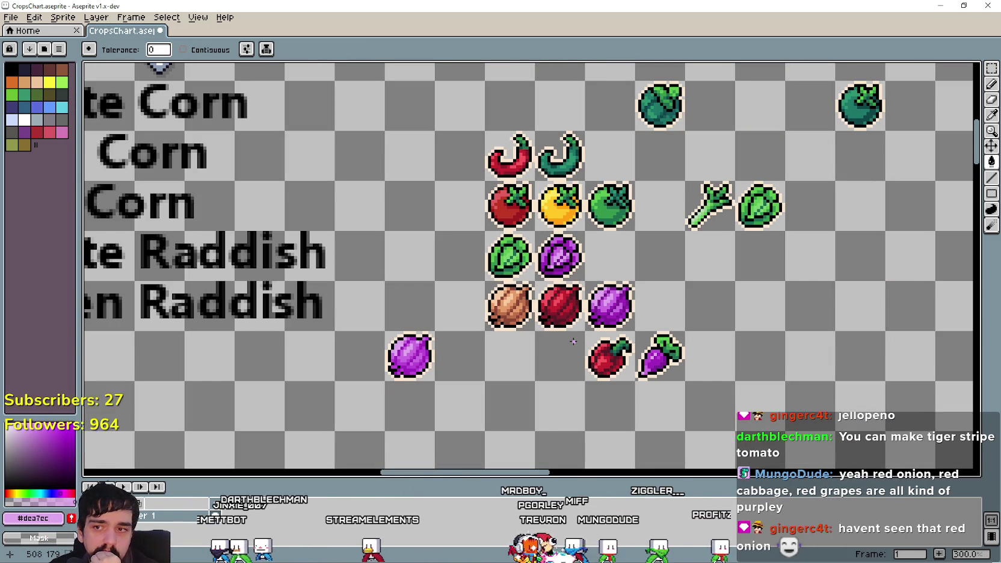
scroll(573, 341, up, 1)
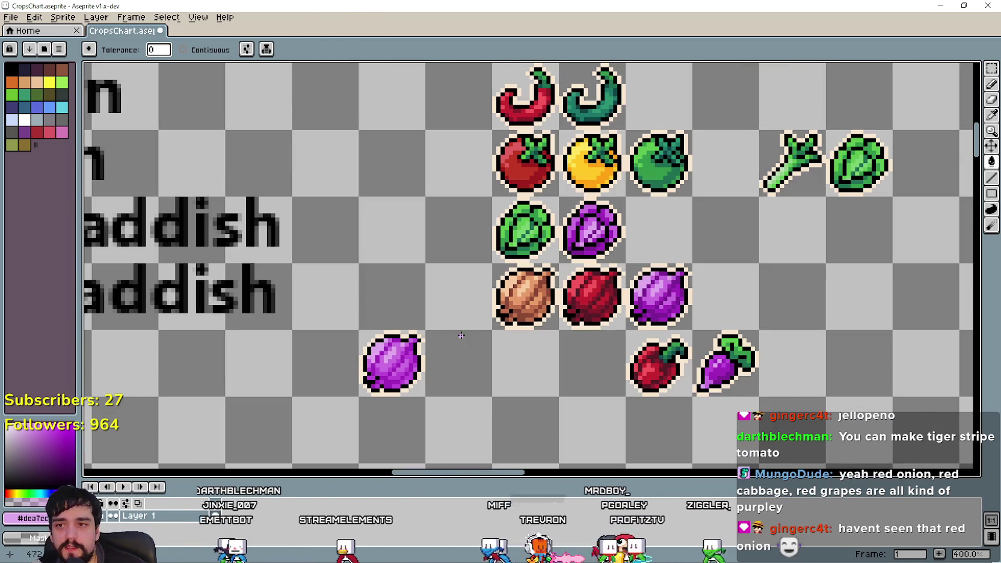
Step: Pan and zoom around the chart to view the cabbages and the brown, red and purple onions
scroll(571, 296, up, 1)
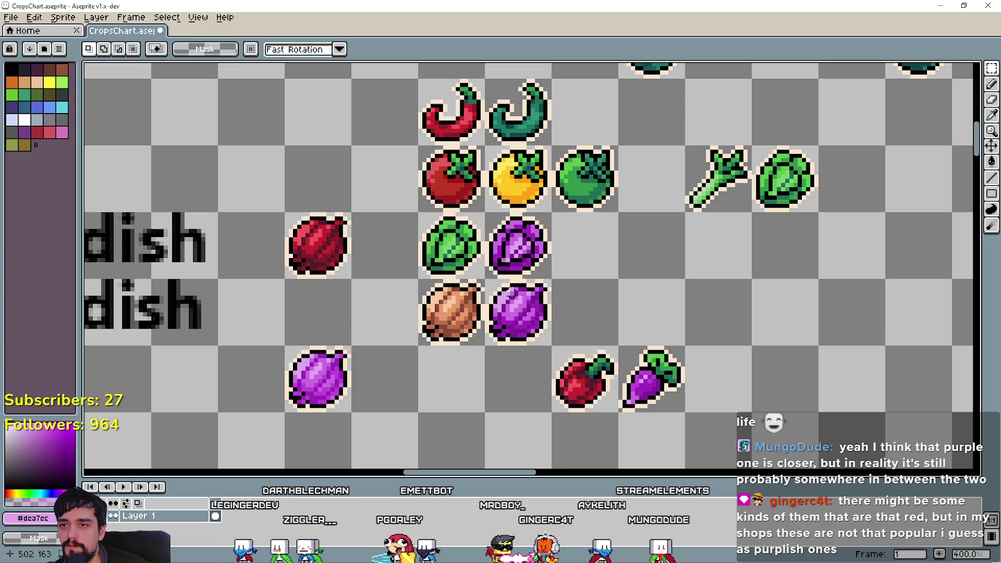
scroll(503, 326, down, 3)
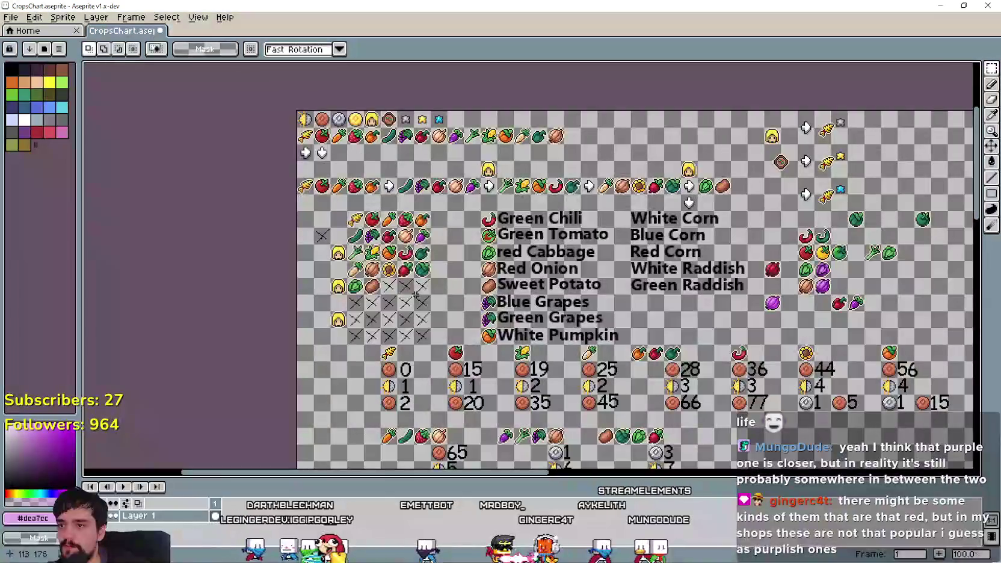
scroll(436, 317, up, 1)
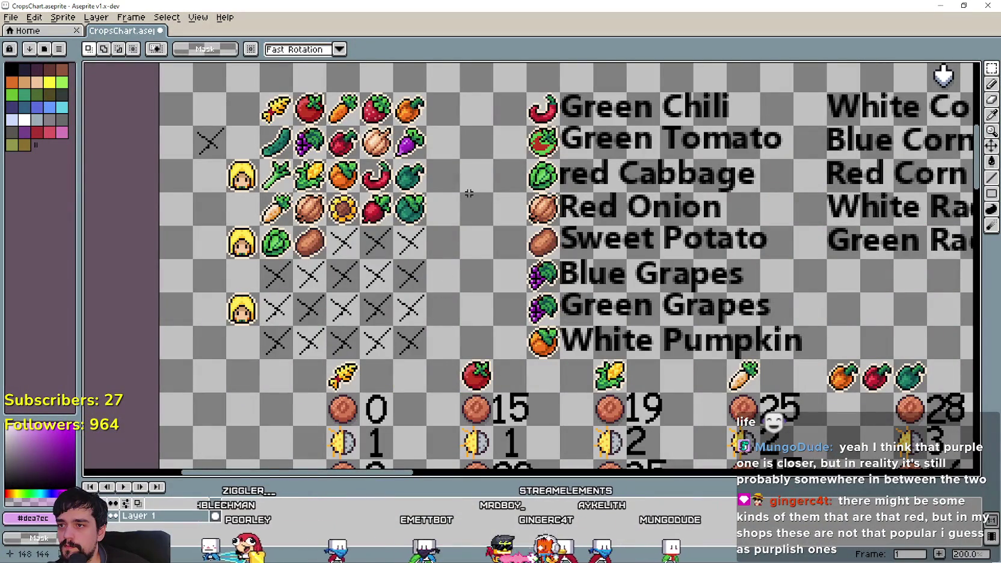
scroll(468, 193, down, 1)
scroll(542, 199, right, 5)
scroll(600, 196, up, 2)
scroll(603, 241, up, 3)
scroll(603, 240, left, 1)
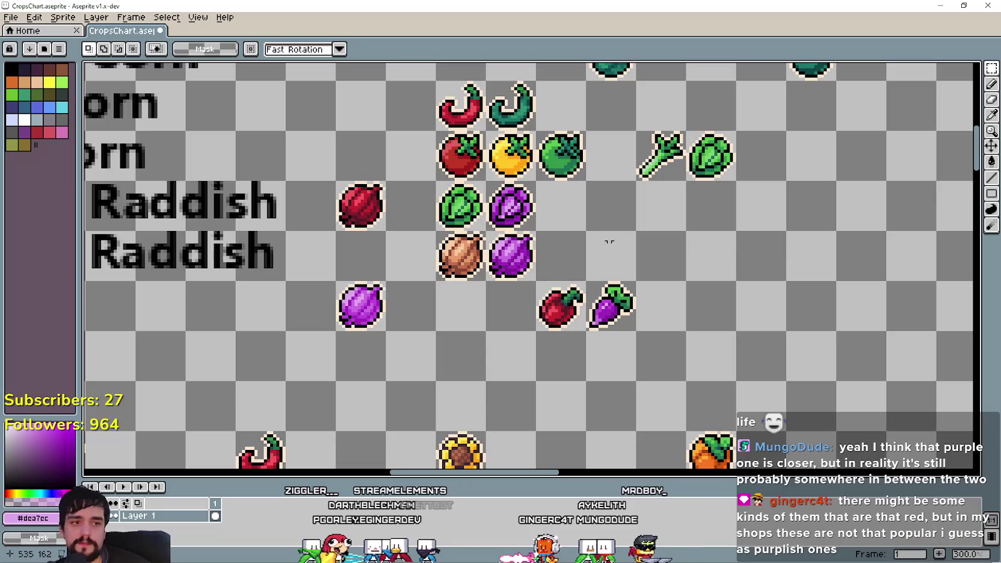
scroll(597, 325, down, 1)
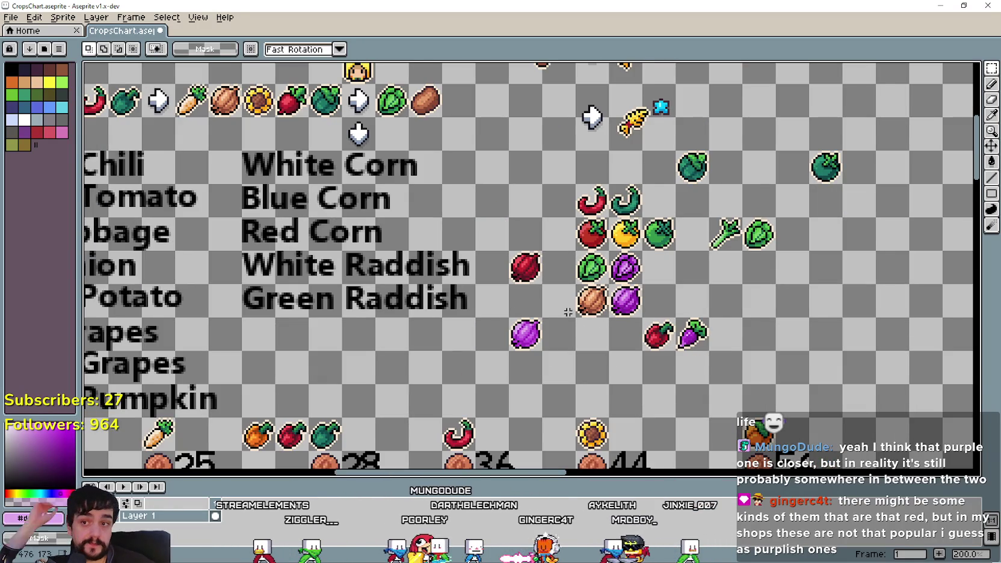
scroll(647, 288, up, 1)
scroll(692, 283, left, 1)
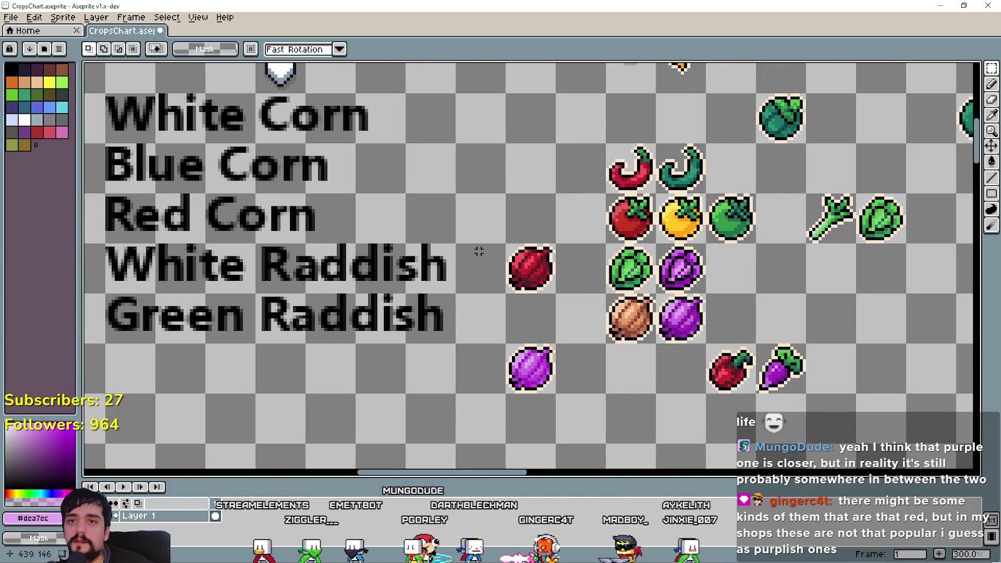
scroll(737, 275, up, 4)
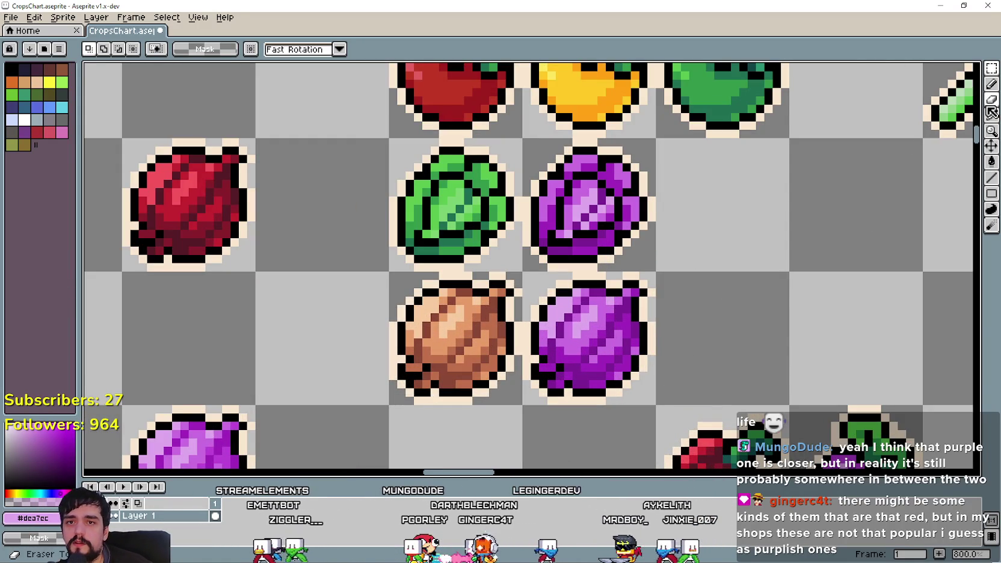
Step: Sample the onion's dark purple and lower its blue to make a wine colour
click(992, 113)
scroll(568, 403, up, 2)
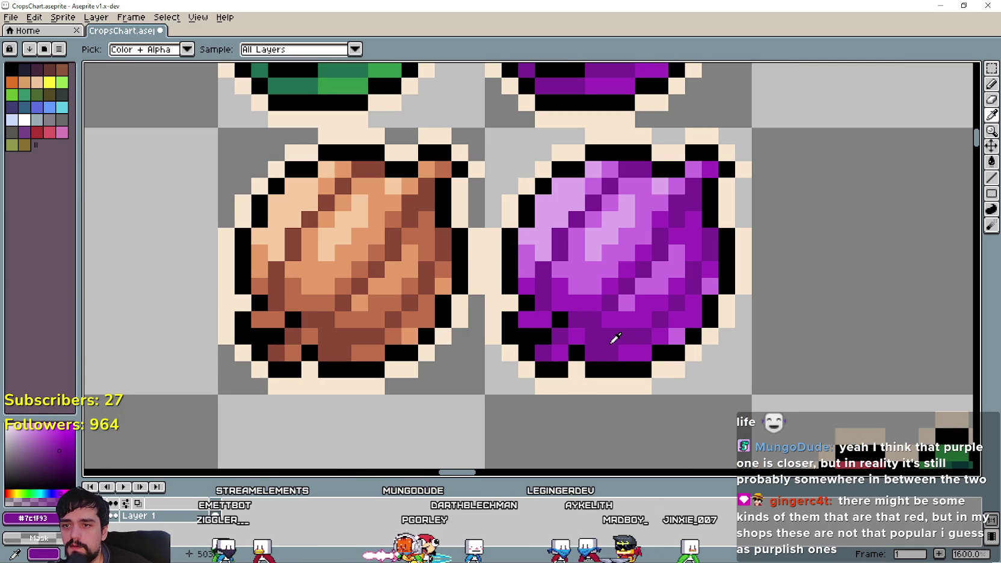
click(57, 490)
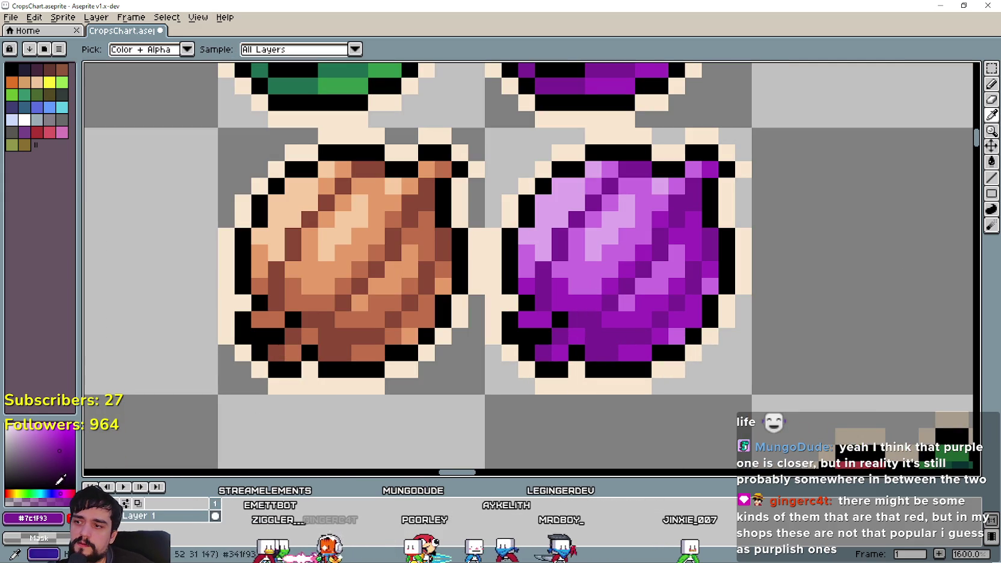
click(50, 516)
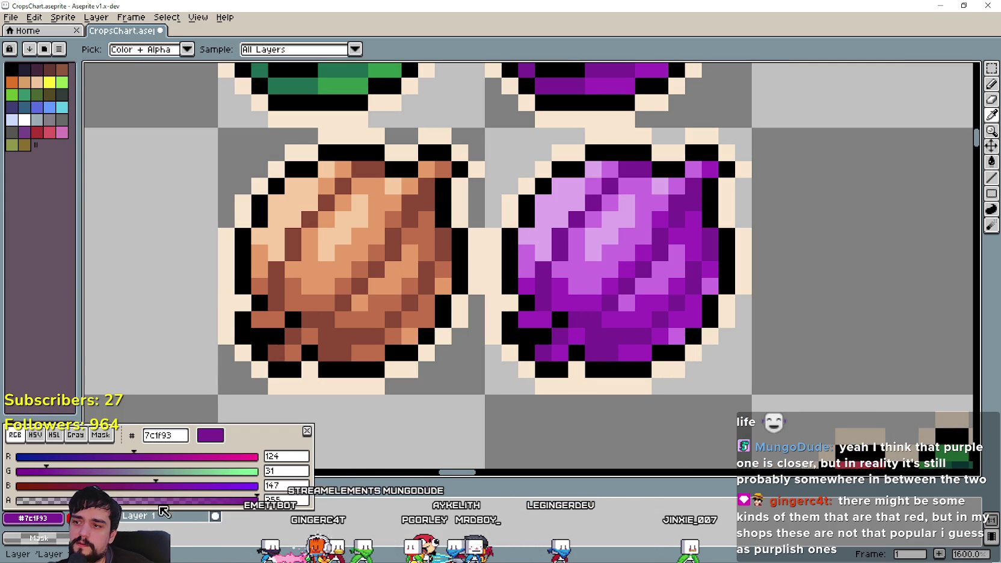
drag(157, 491, 108, 495)
key(Escape)
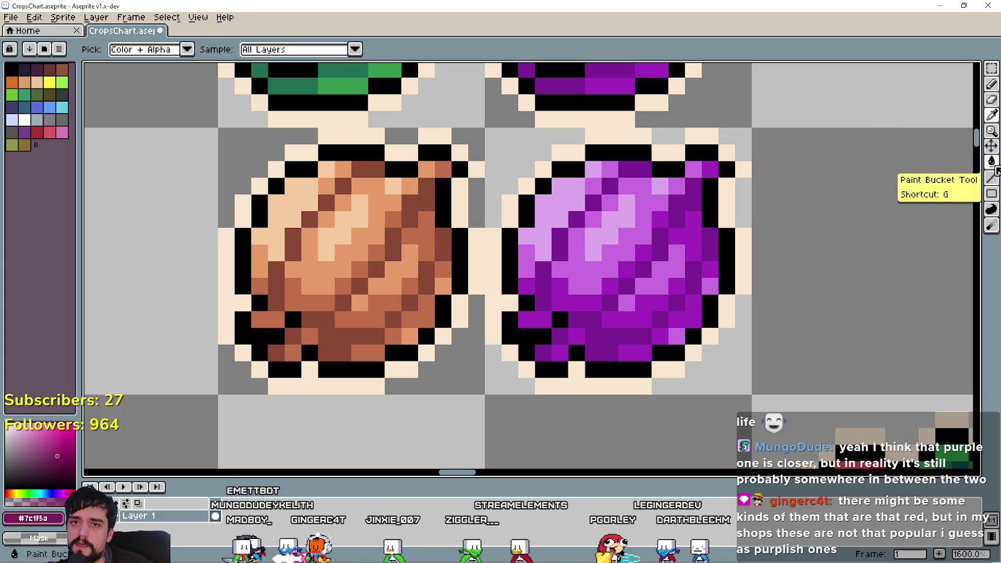
Step: Select the purple onion's tile and fill its darkest shade with wine
click(989, 71)
drag(486, 128, 752, 394)
click(992, 162)
click(661, 303)
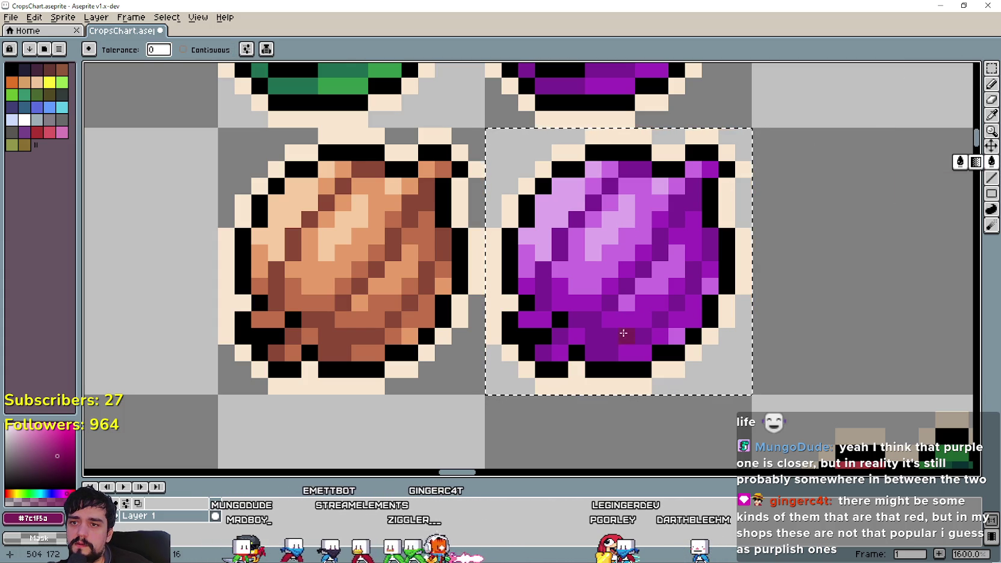
drag(700, 294, 655, 306)
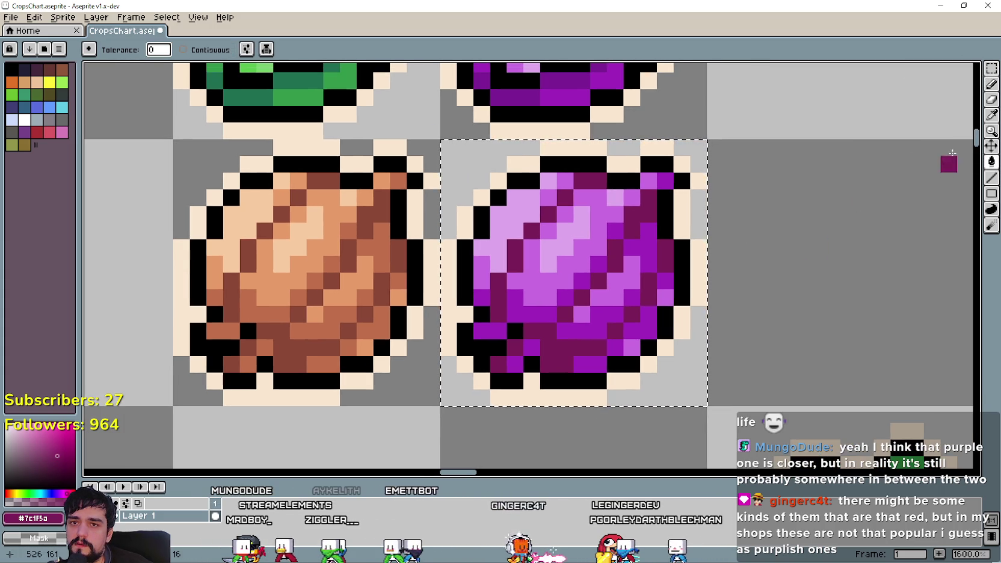
Step: Turn the onion's mid-purple pixels red #a0285a by lowering the sampled colour's blue
key(i)
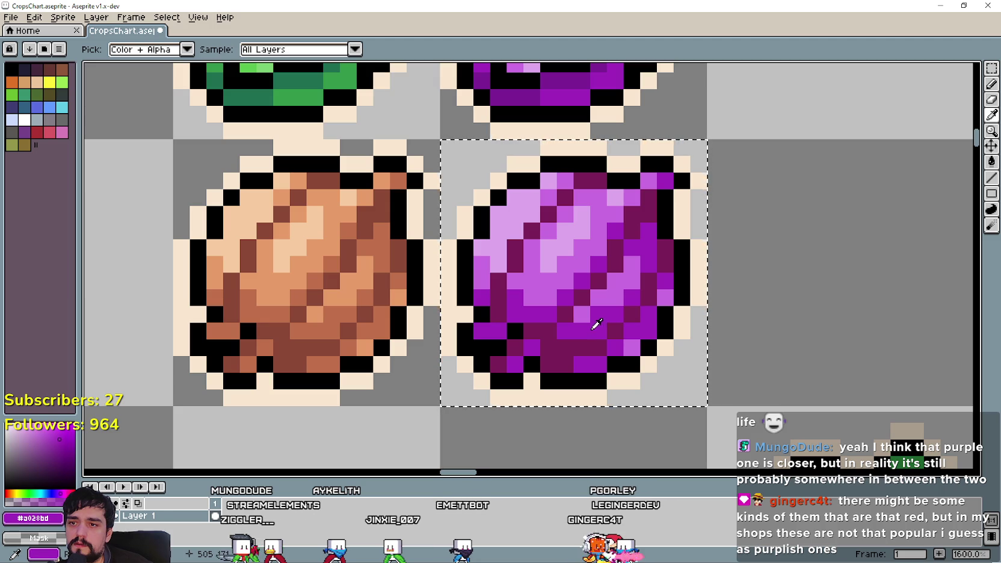
click(37, 521)
click(37, 521)
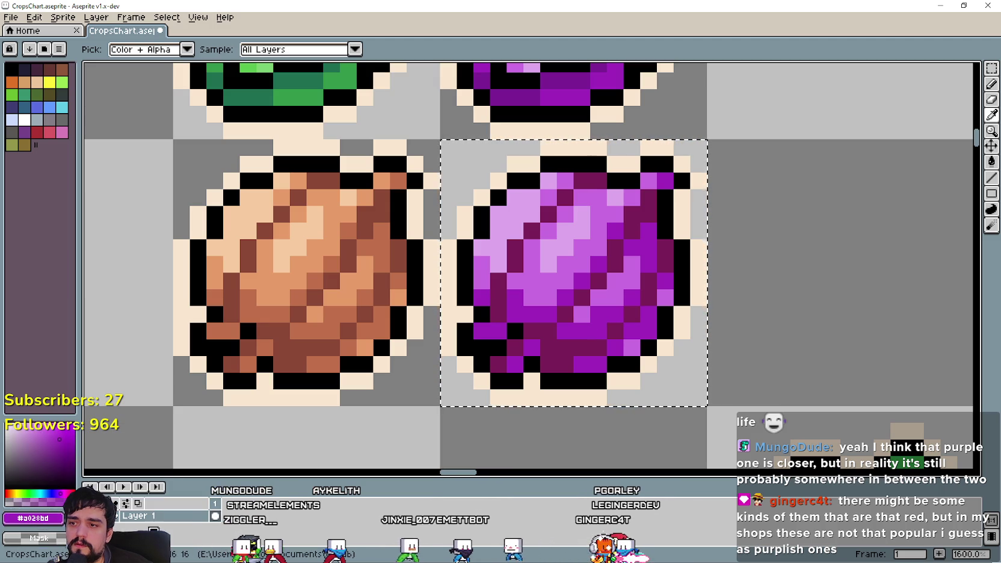
click(35, 518)
drag(188, 487, 107, 497)
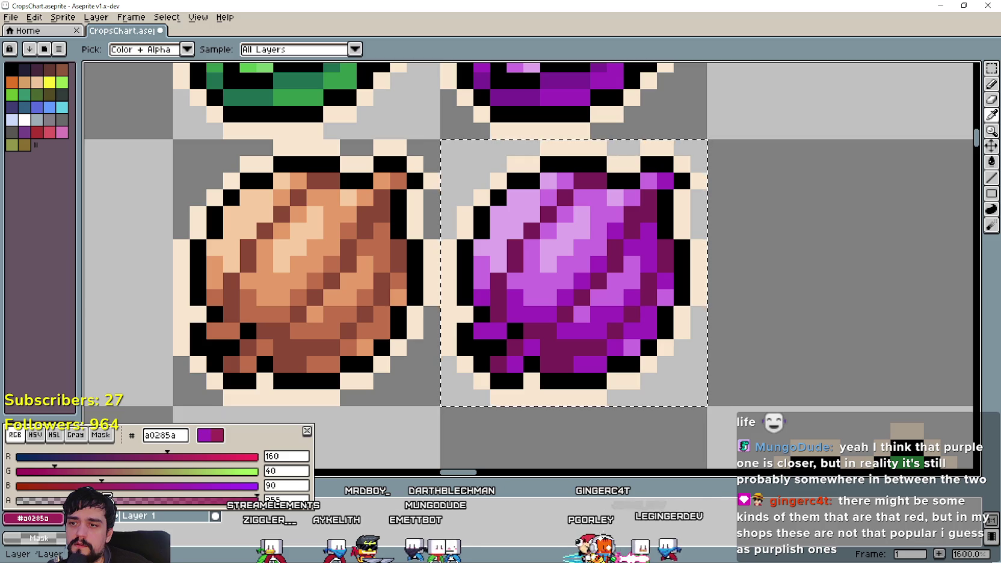
click(596, 309)
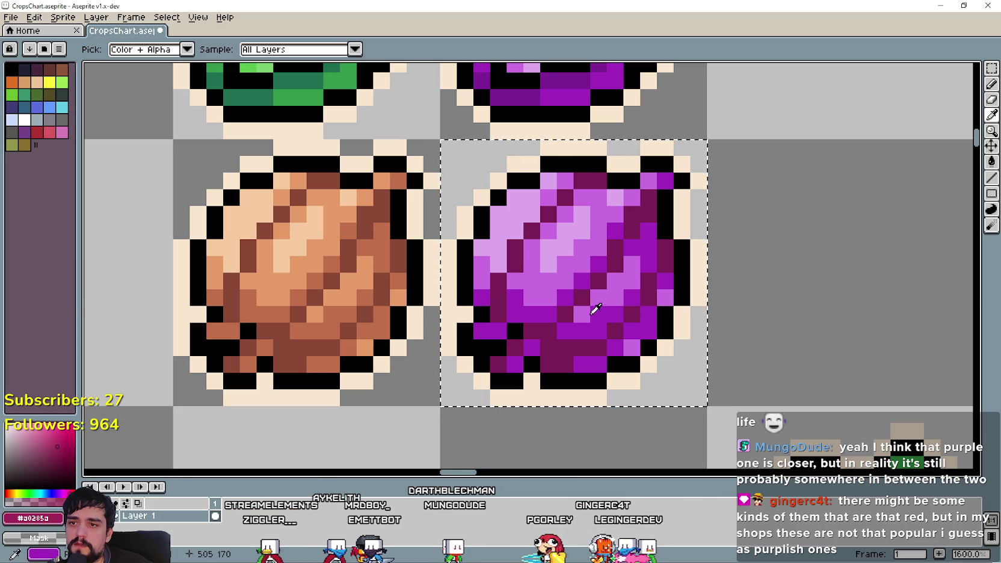
click(992, 162)
click(604, 319)
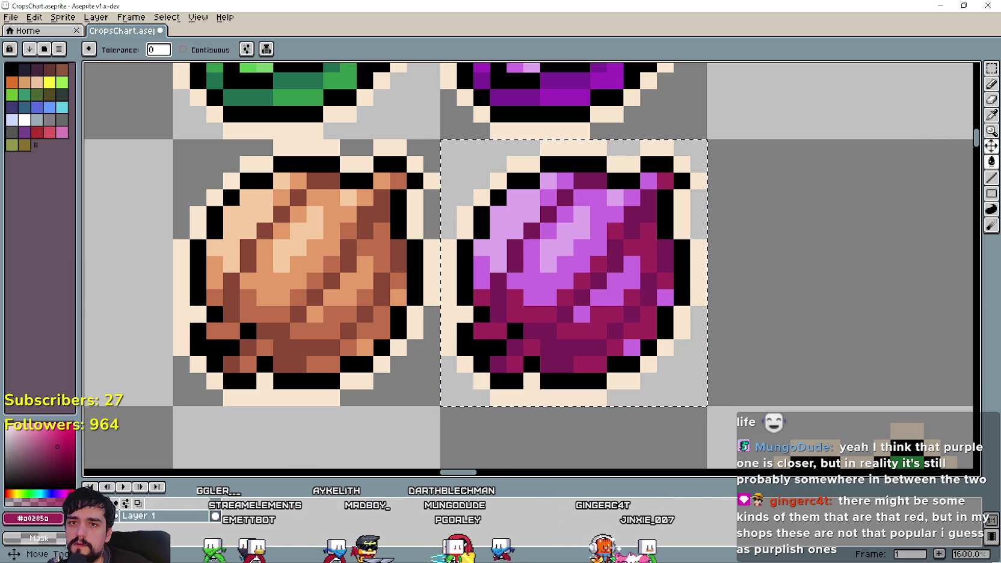
Step: Warm the light purple #c96ce0 to #c96c5a and recolour those pixels
click(992, 115)
click(630, 266)
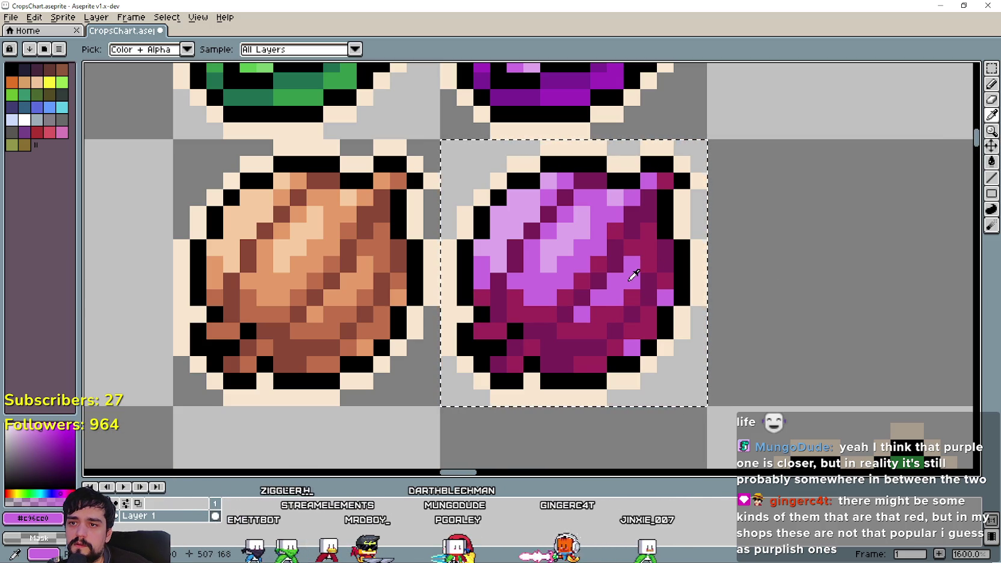
click(34, 518)
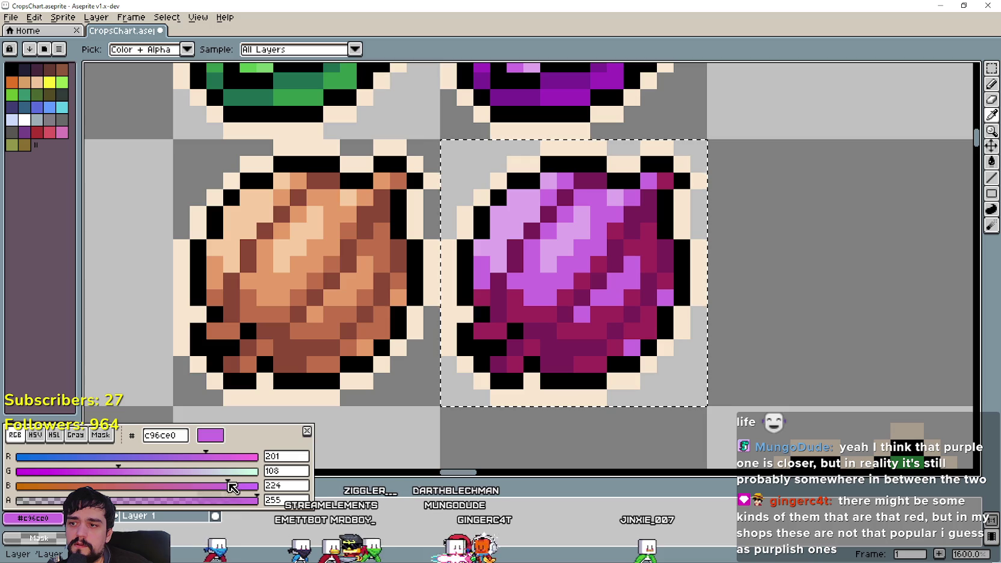
drag(224, 493, 198, 499)
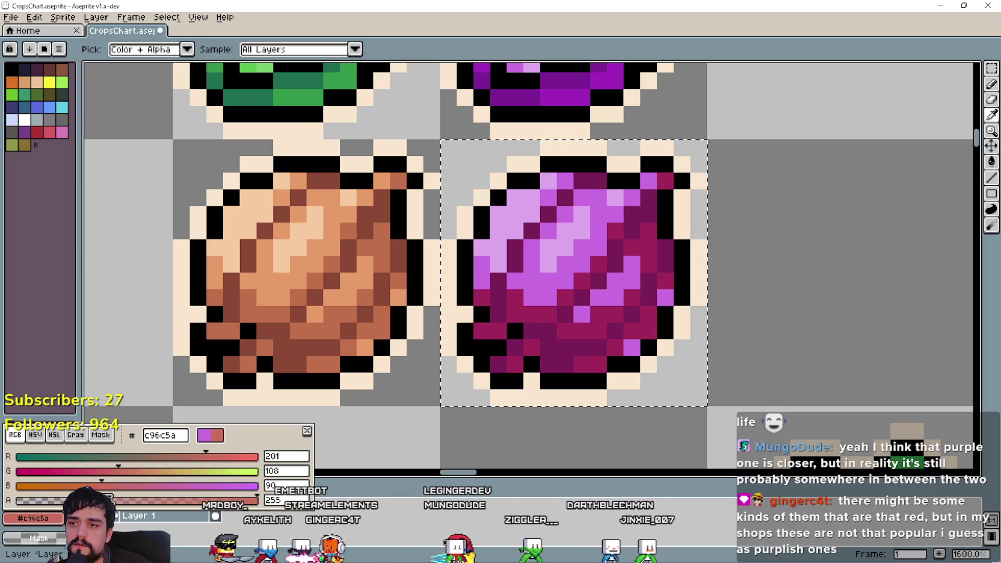
click(457, 392)
key(g)
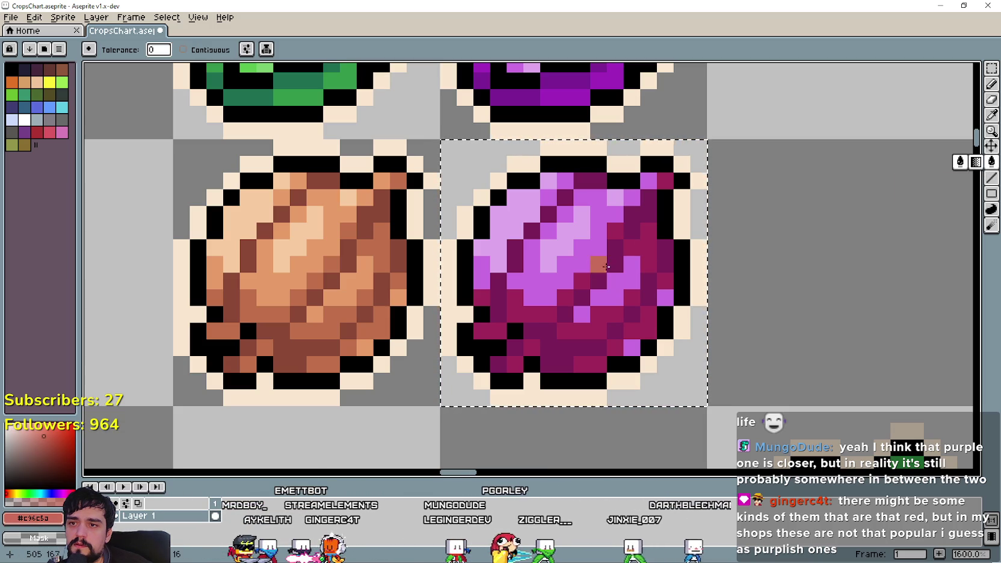
click(615, 286)
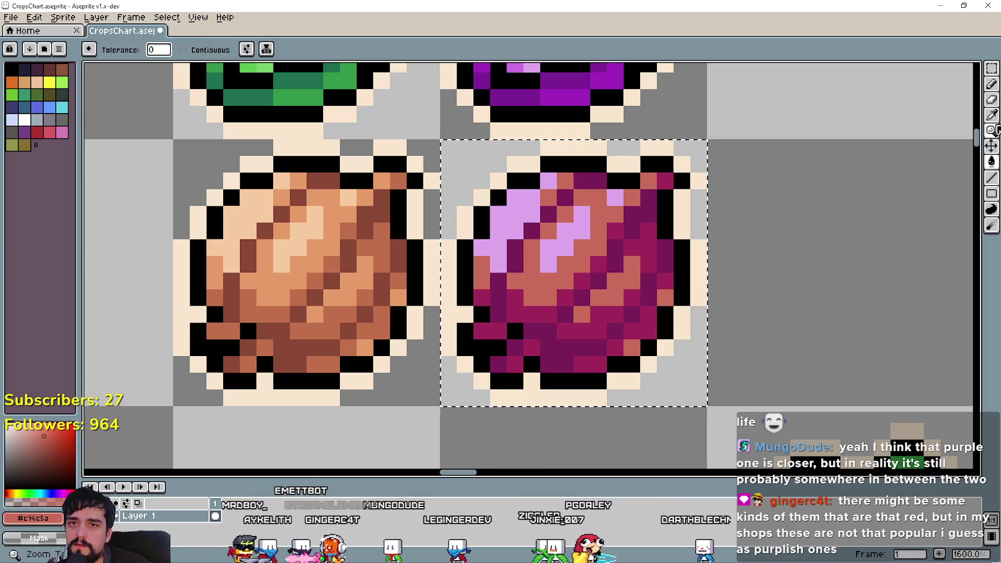
Step: Lower the blue of the pale highlight #dea7ec so it becomes tan
key(i)
click(559, 224)
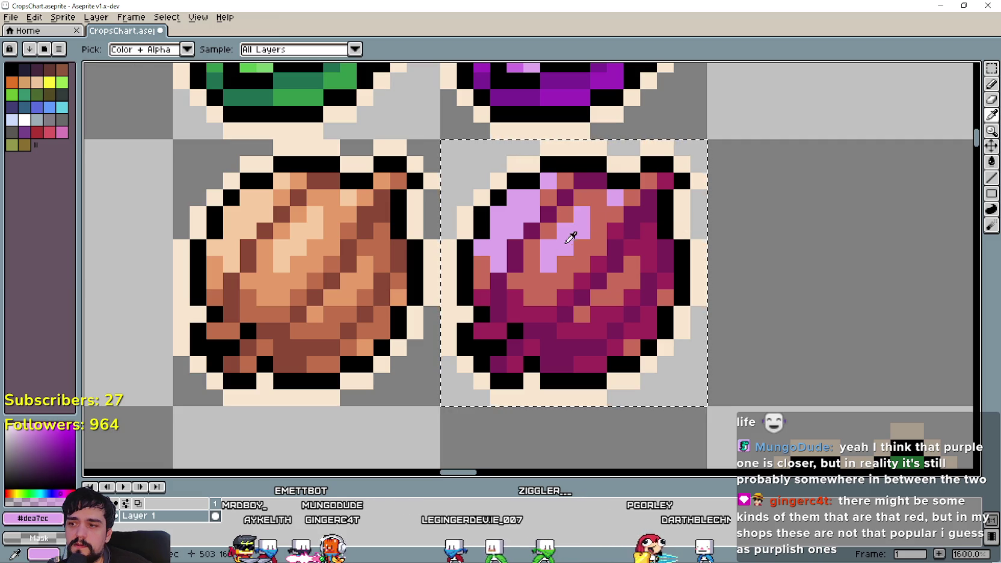
click(33, 518)
mouse_move(241, 487)
mouse_down()
mouse_move(161, 481)
mouse_move(109, 501)
mouse_up()
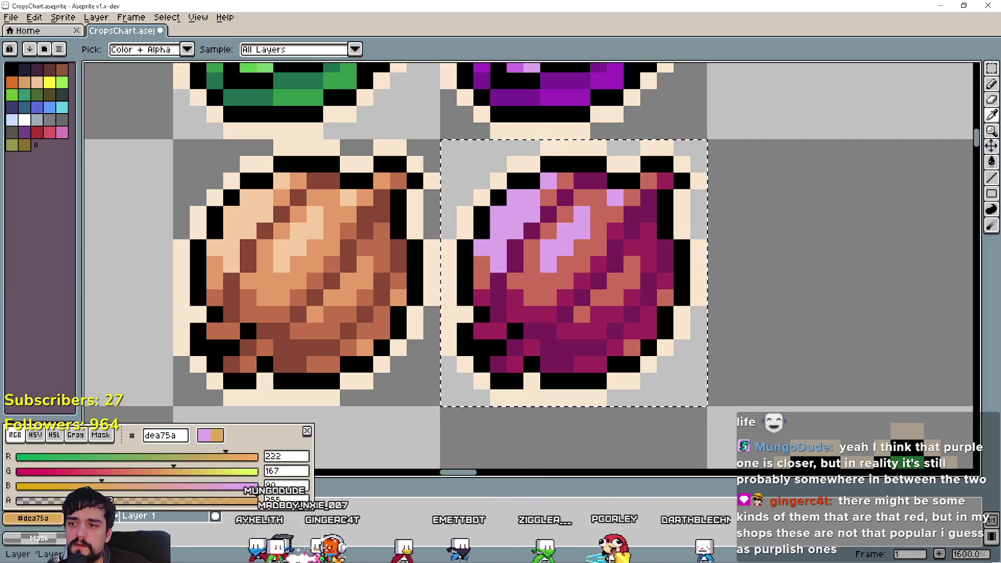
key(Escape)
click(992, 161)
Step: Fill the onion's pale highlights with tan #dea75a
click(557, 229)
scroll(541, 373, down, 4)
scroll(540, 371, down, 2)
mouse_move(531, 436)
mouse_down()
mouse_move(617, 357)
mouse_move(600, 361)
mouse_up()
scroll(617, 362, down, 1)
Step: Browse the red onion reference photos in Google Images, then return to Aseprite
key(alt+Tab)
scroll(159, 337, up, 5)
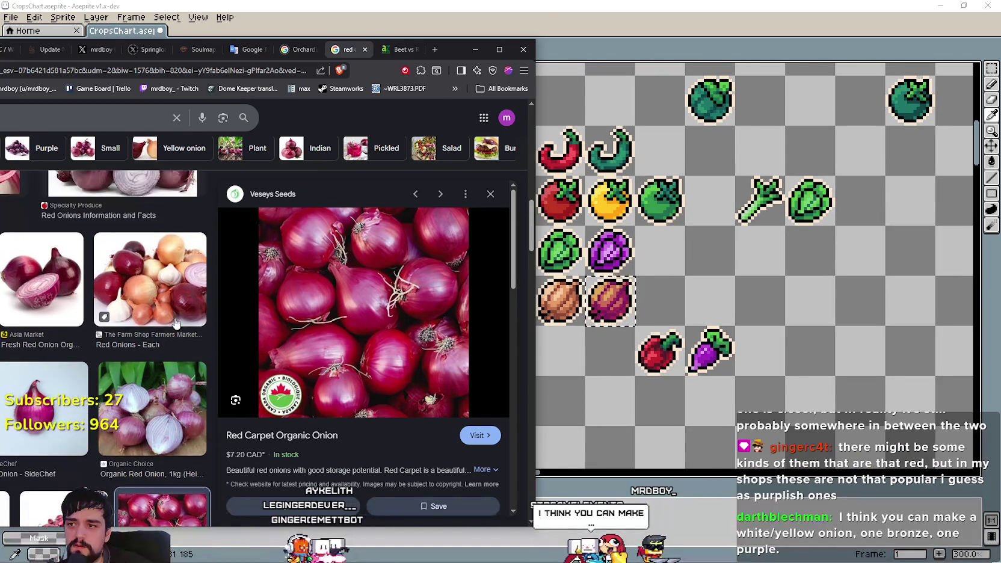
scroll(158, 337, up, 3)
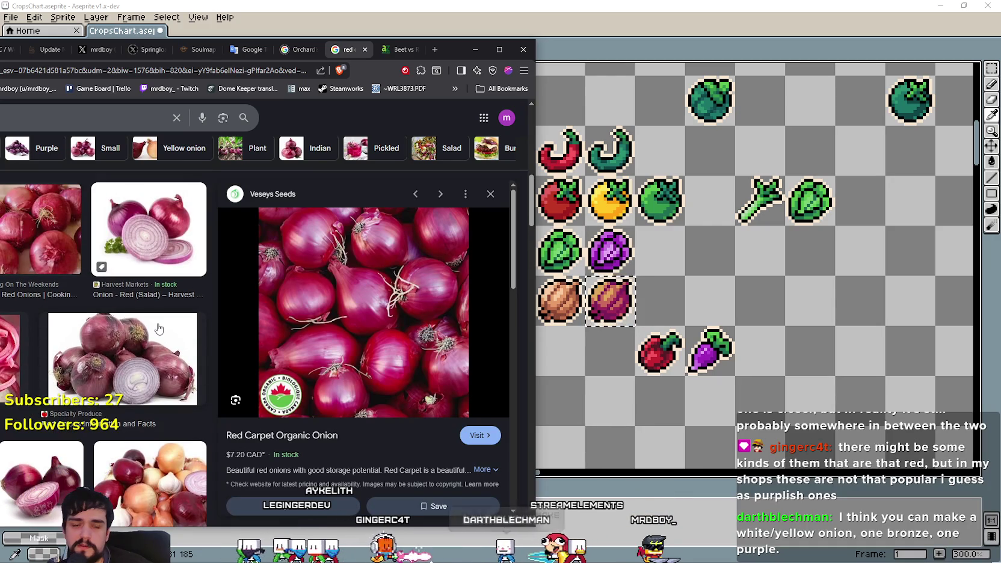
scroll(158, 329, up, 4)
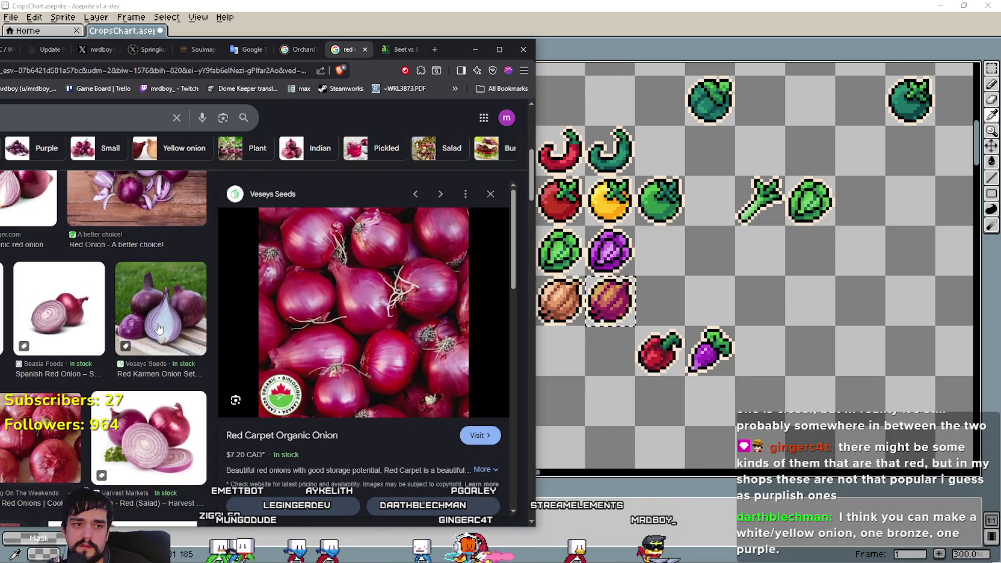
scroll(159, 328, up, 3)
scroll(158, 331, down, 3)
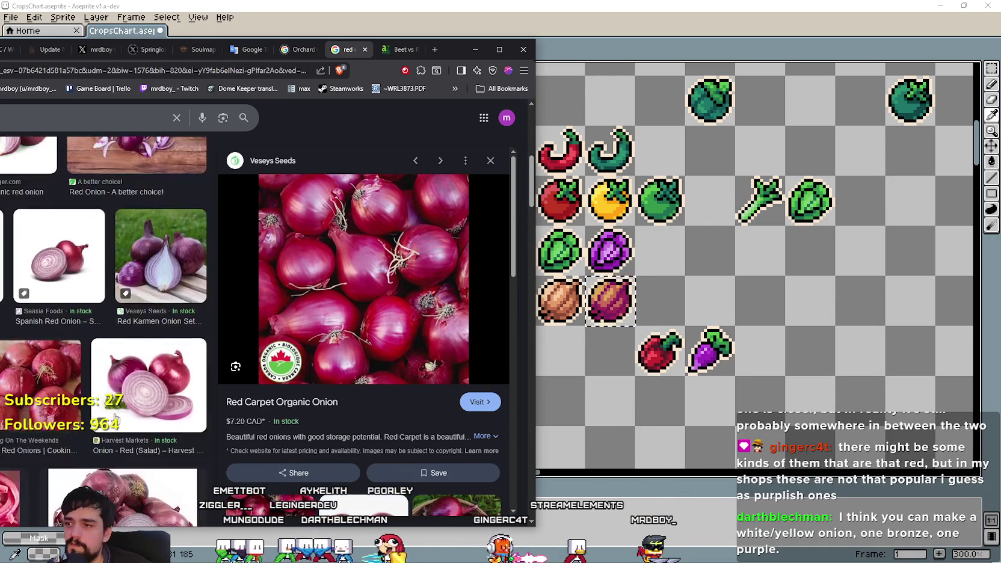
scroll(271, 441, down, 4)
scroll(271, 440, down, 3)
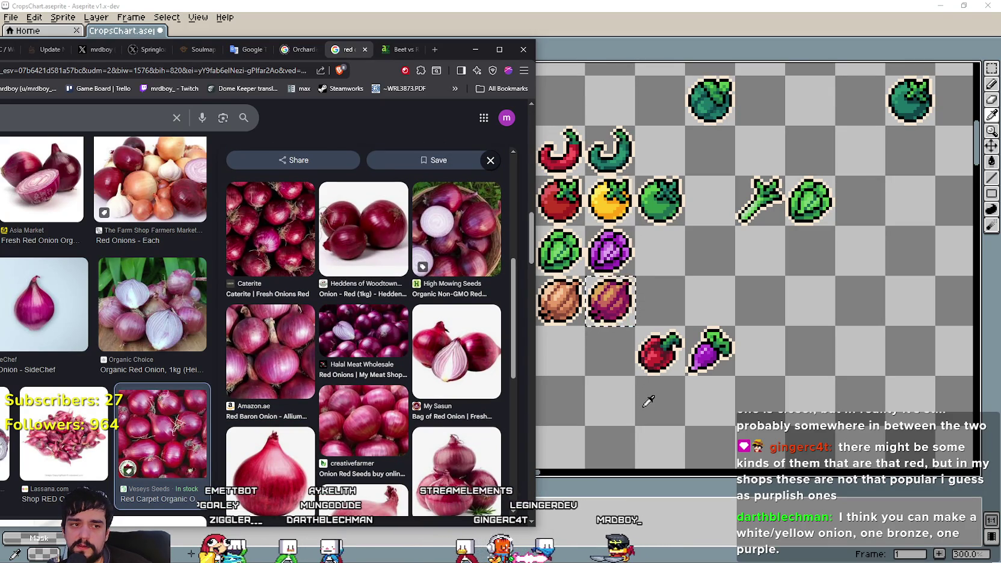
scroll(402, 453, down, 4)
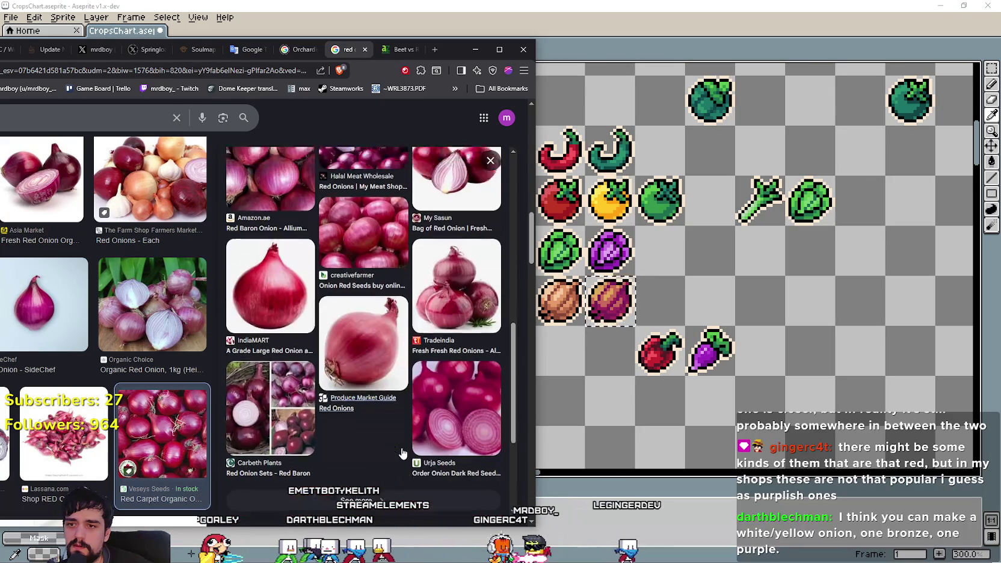
scroll(623, 358, up, 1)
scroll(623, 358, down, 2)
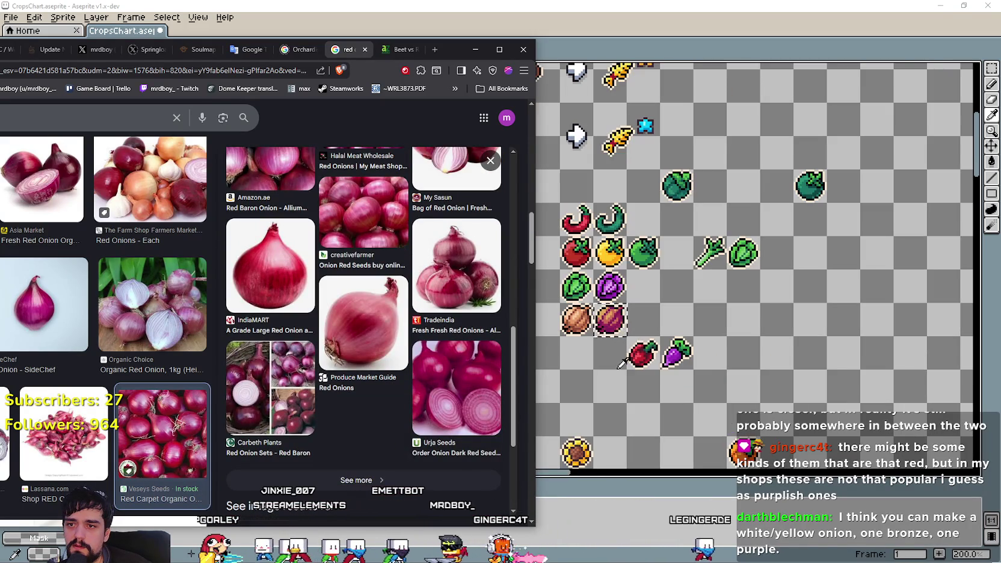
scroll(623, 358, up, 2)
scroll(647, 383, down, 1)
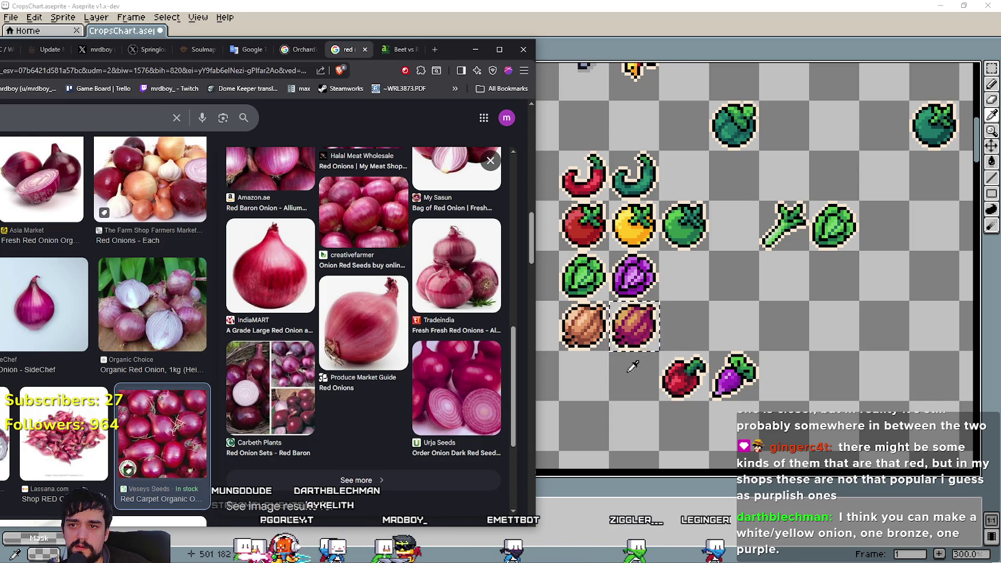
scroll(421, 337, down, 3)
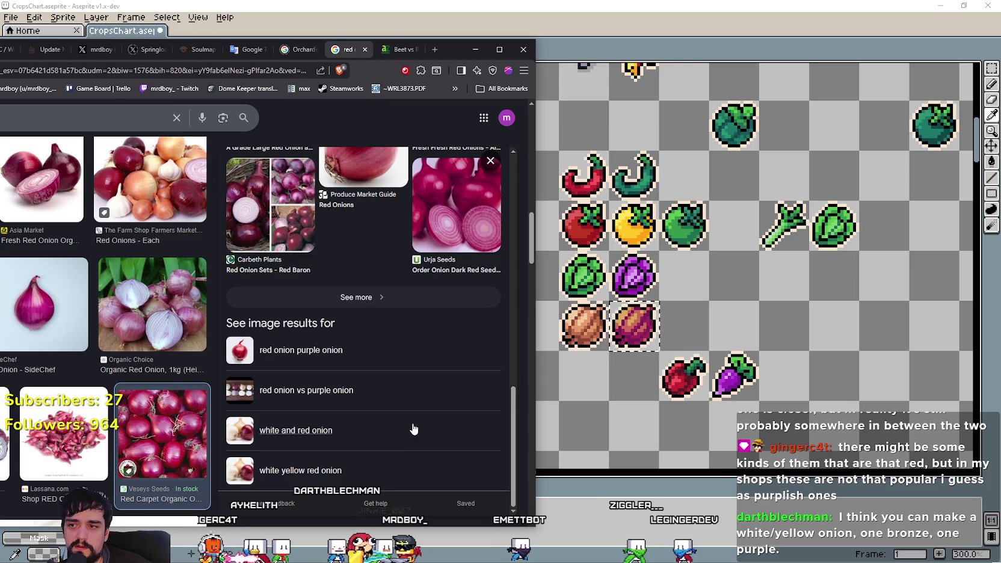
scroll(415, 427, up, 4)
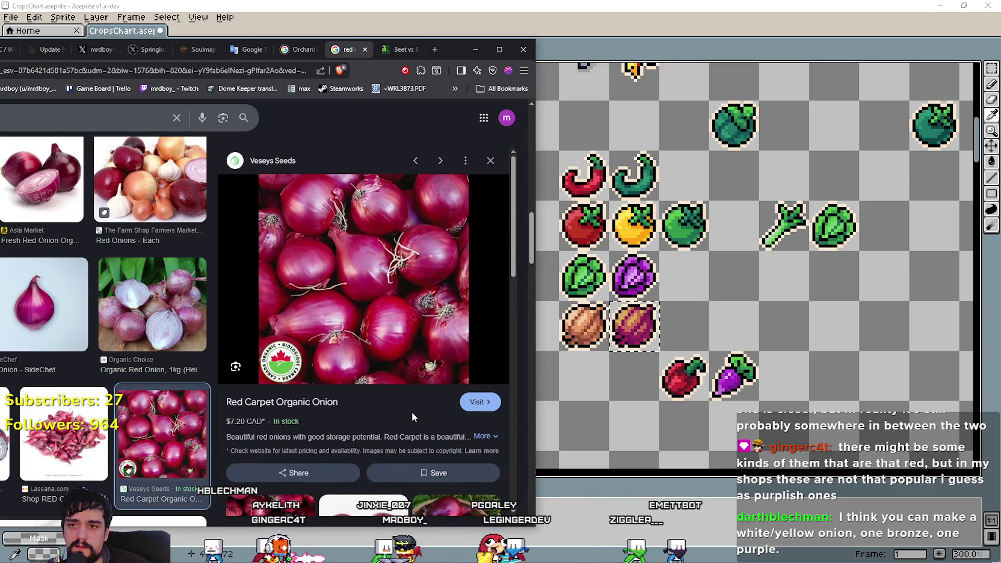
click(738, 30)
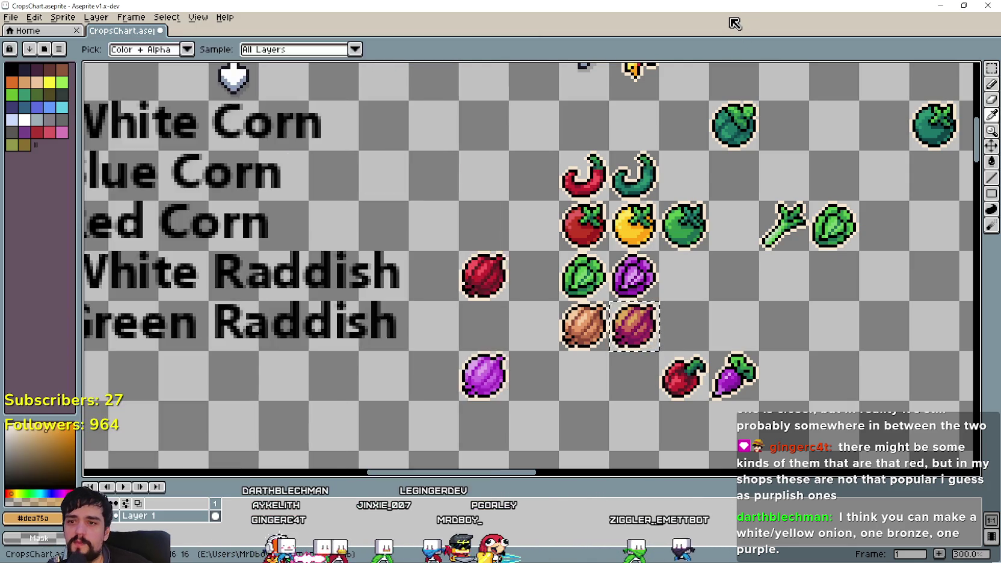
Step: Undo the red recolouring fills on the onion copy
scroll(748, 373, up, 3)
scroll(748, 373, down, 2)
scroll(682, 293, up, 3)
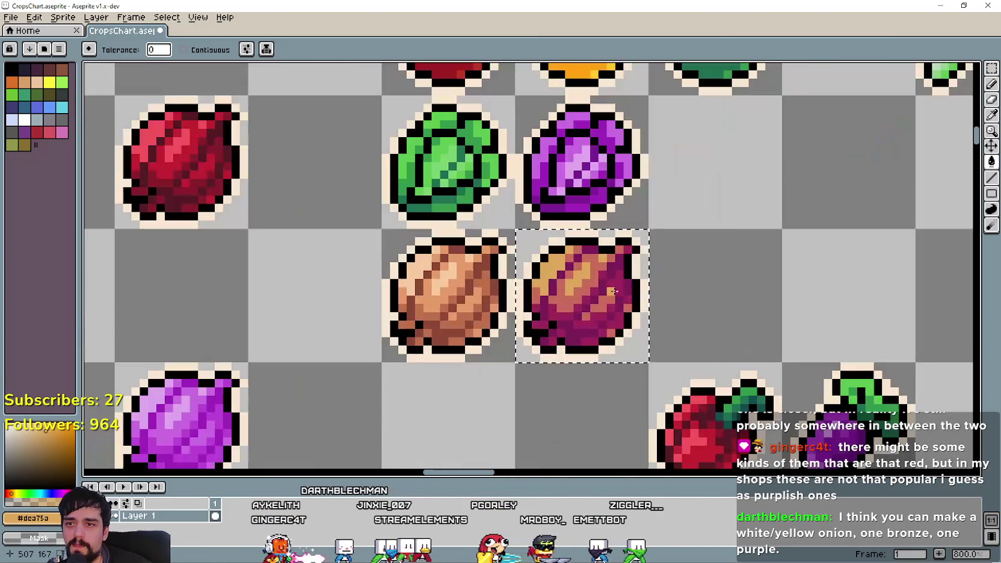
key(ctrl+z)
key(ctrl+z)
key(g)
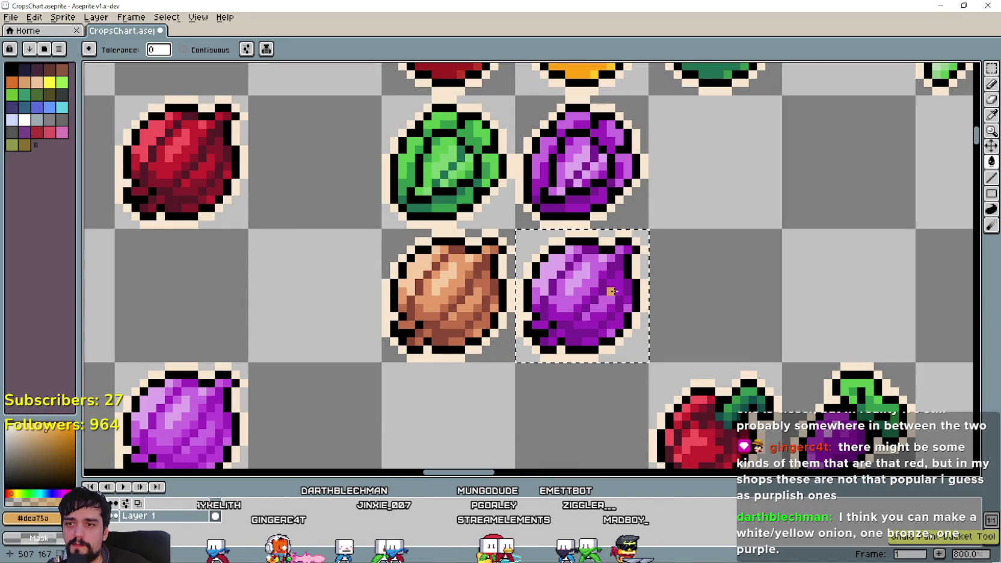
key(ctrl+y)
key(ctrl+y)
Step: Sample the dark purple #7c1f93 and open its colour editor
click(991, 115)
scroll(585, 347, up, 4)
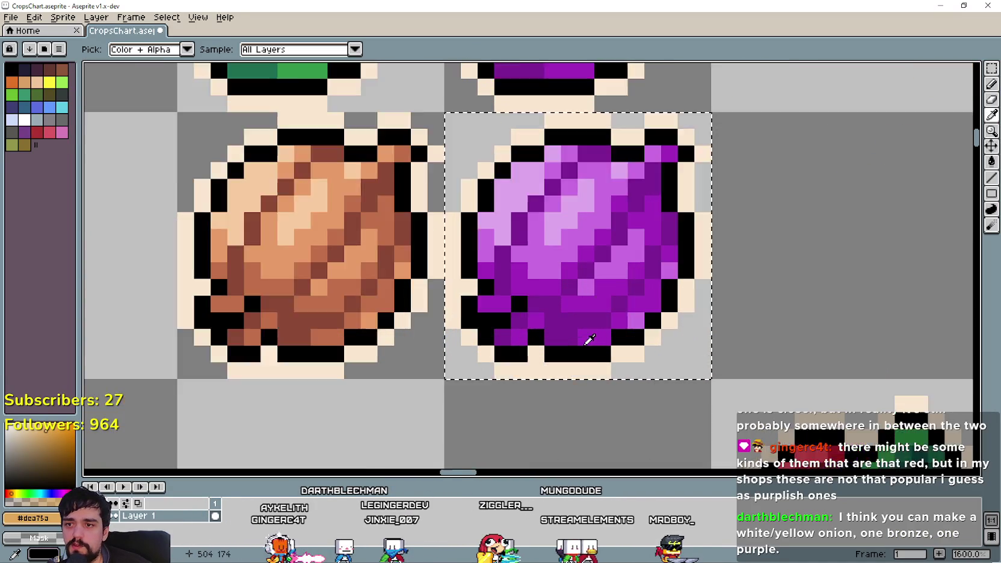
click(33, 518)
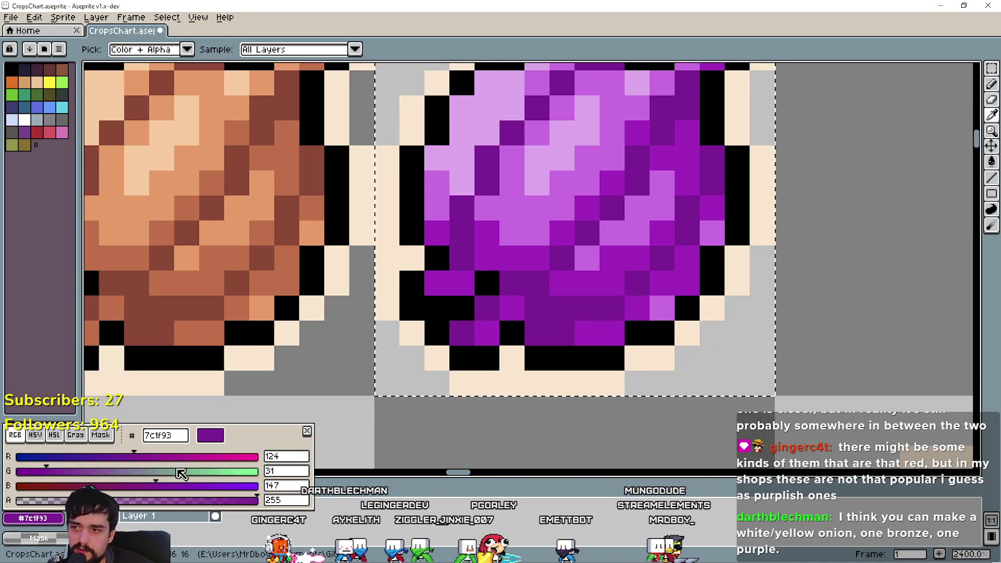
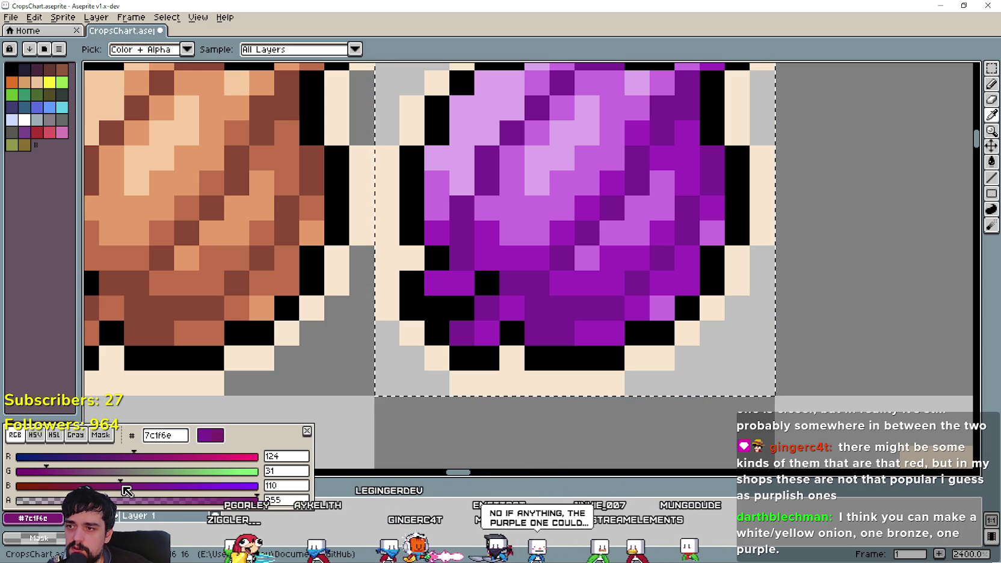
Step: Recolour the onion's mid-purple pixels magenta with a non-contiguous Paint Bucket fill
key(Escape)
click(992, 161)
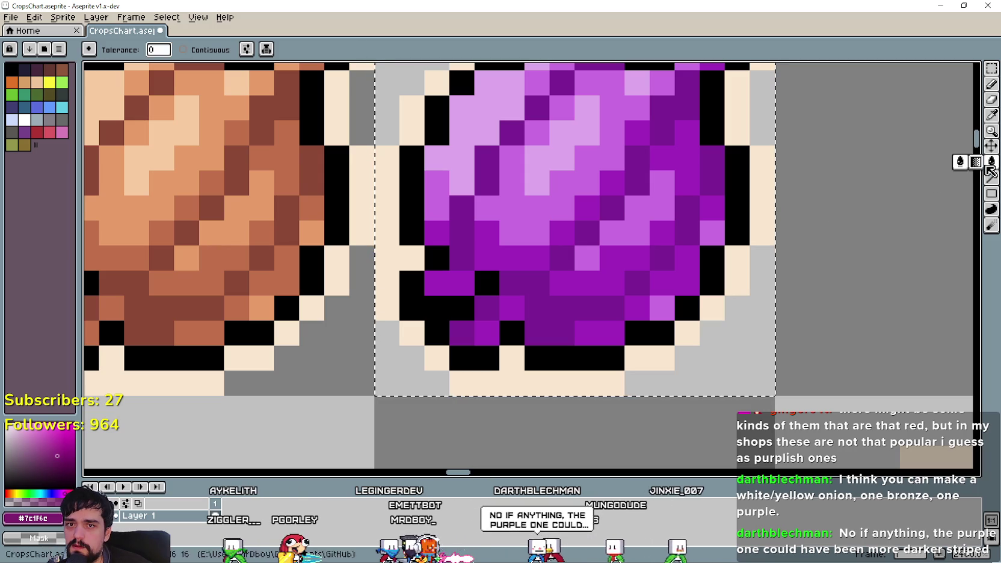
click(992, 114)
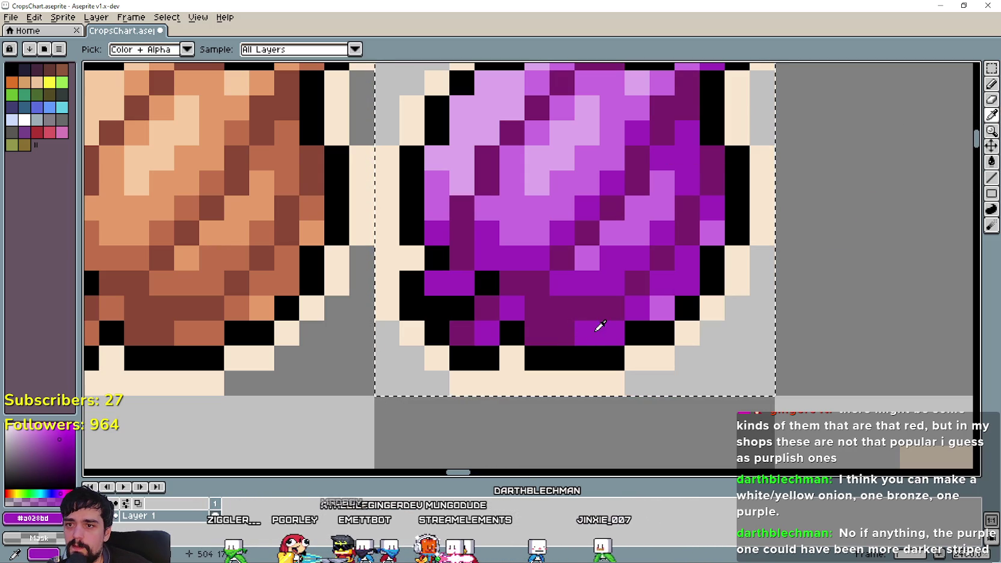
click(35, 518)
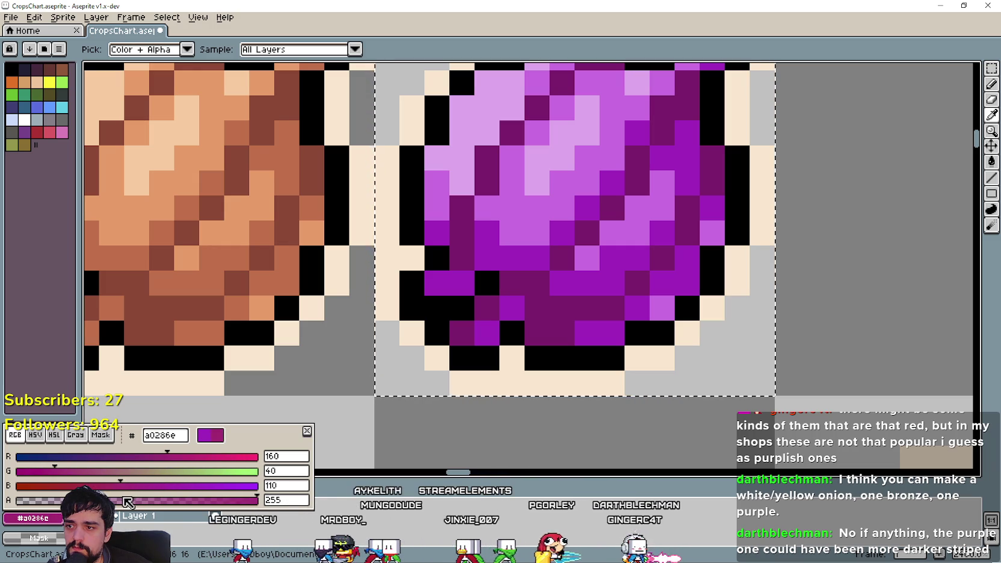
click(307, 431)
click(993, 169)
click(630, 338)
Step: Sample the light purple, shift its blue toward salmon, and fill those onion pixels salmon
click(993, 115)
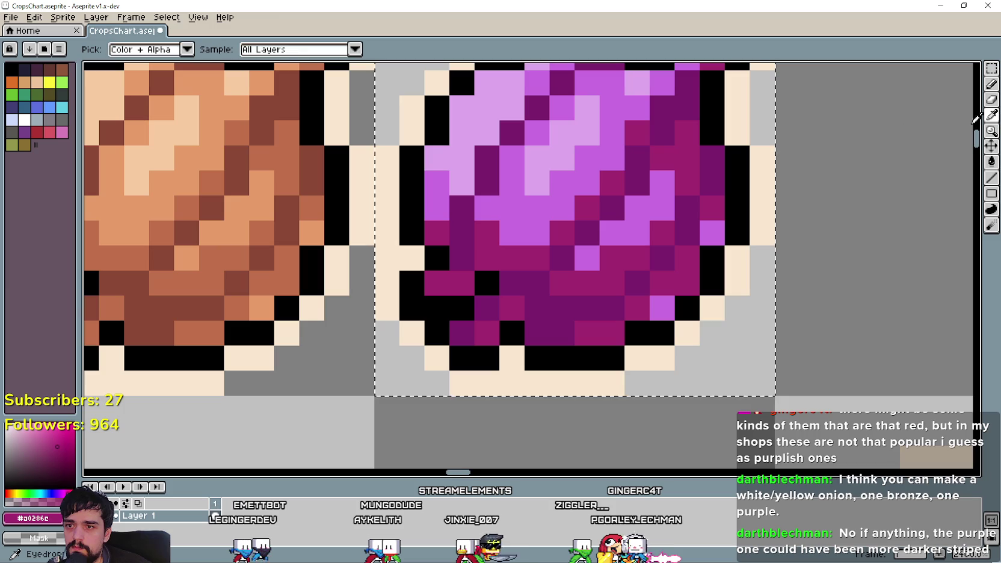
click(663, 307)
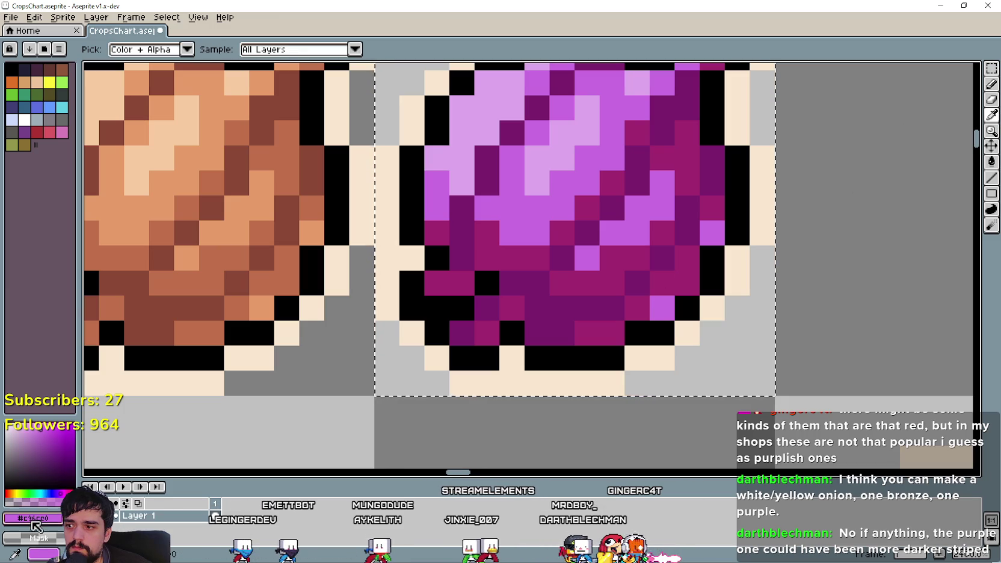
click(34, 517)
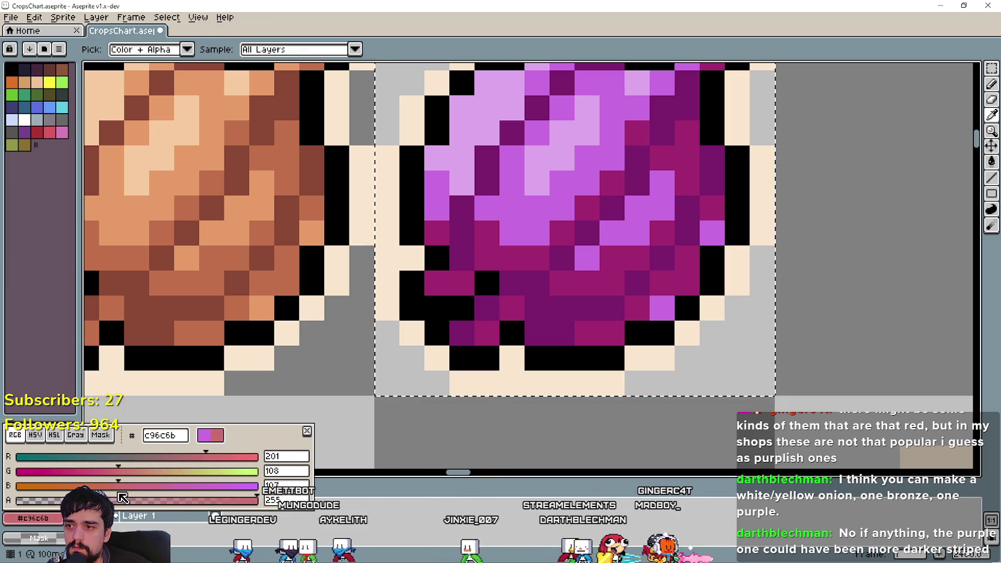
drag(116, 494, 138, 493)
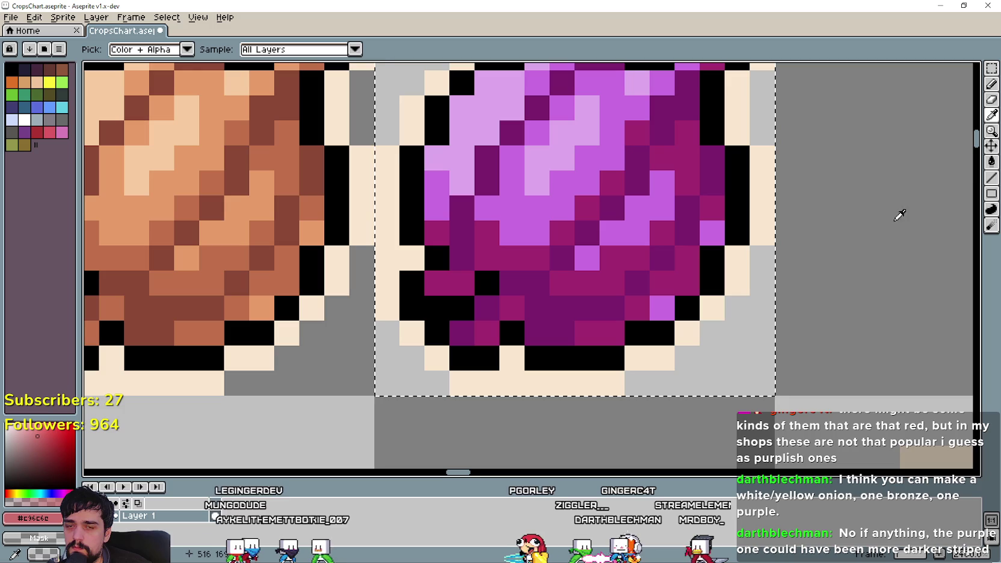
click(992, 162)
click(660, 302)
click(712, 233)
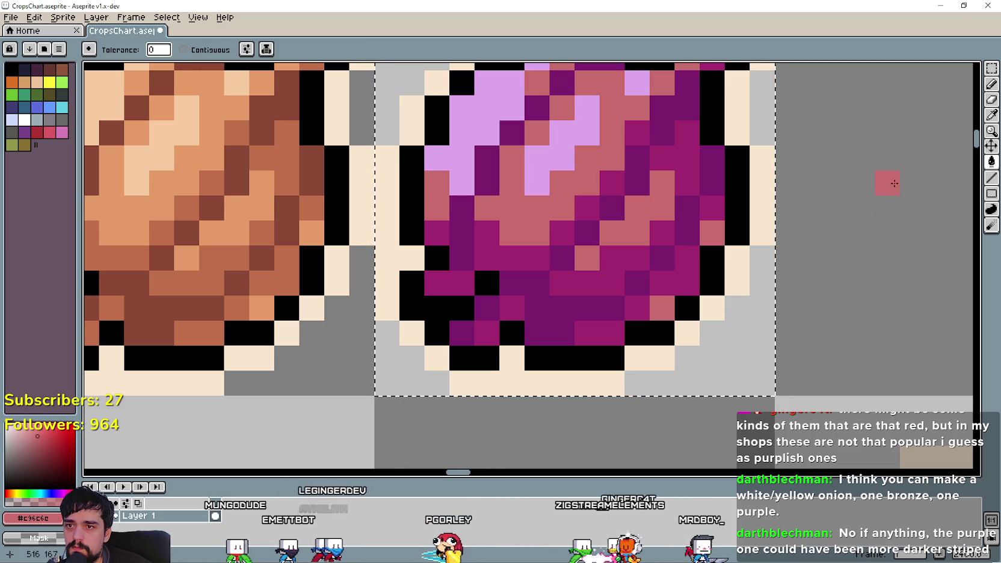
Step: Turn the onion's lilac highlights tan #dea76e
click(992, 115)
click(586, 128)
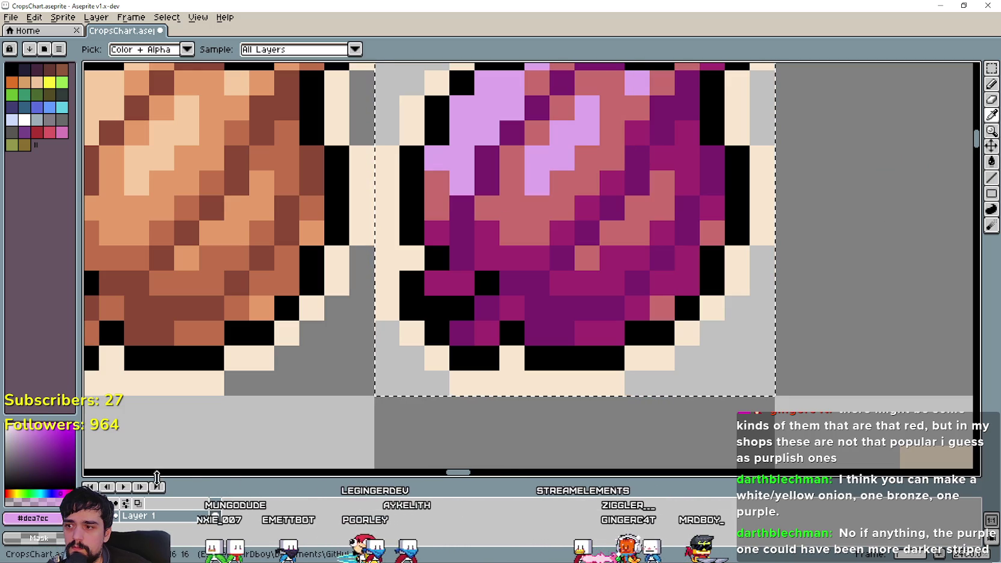
click(43, 554)
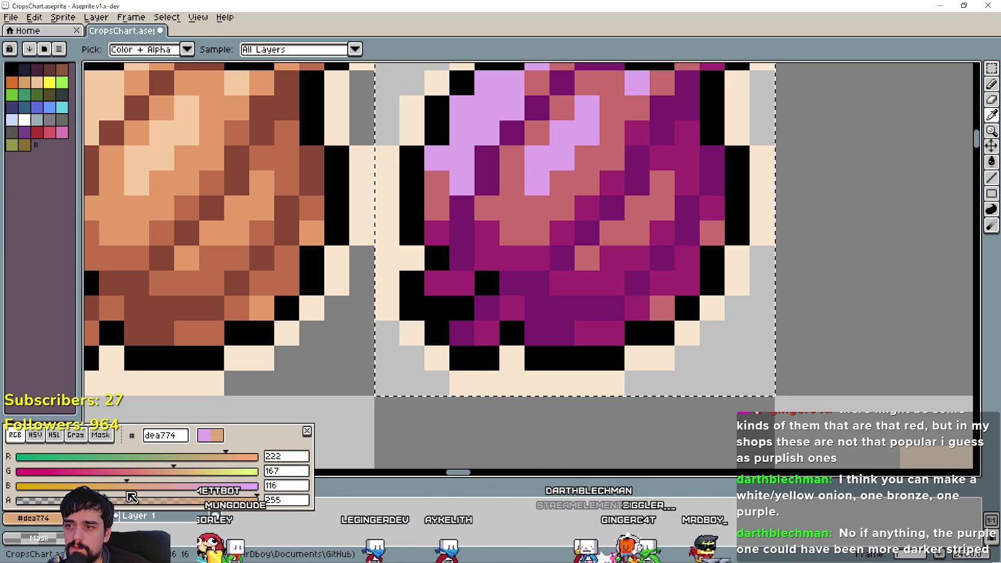
click(713, 134)
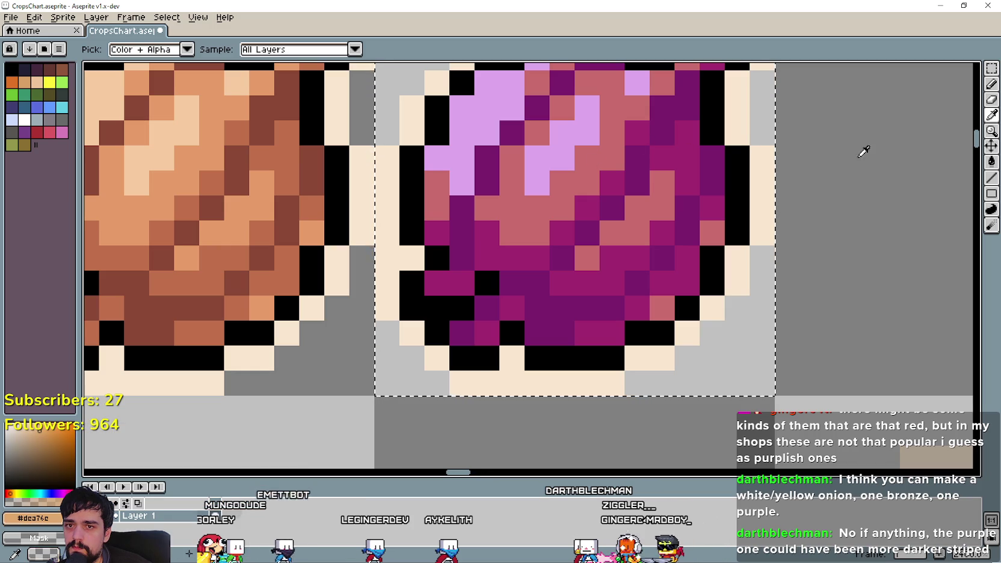
click(992, 162)
click(488, 132)
click(487, 232)
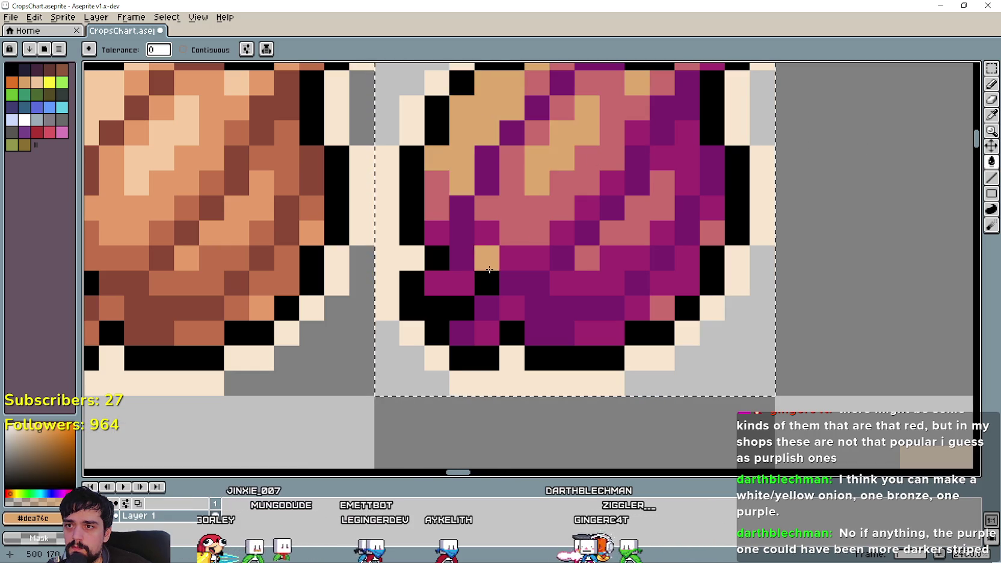
scroll(486, 256, down, 6)
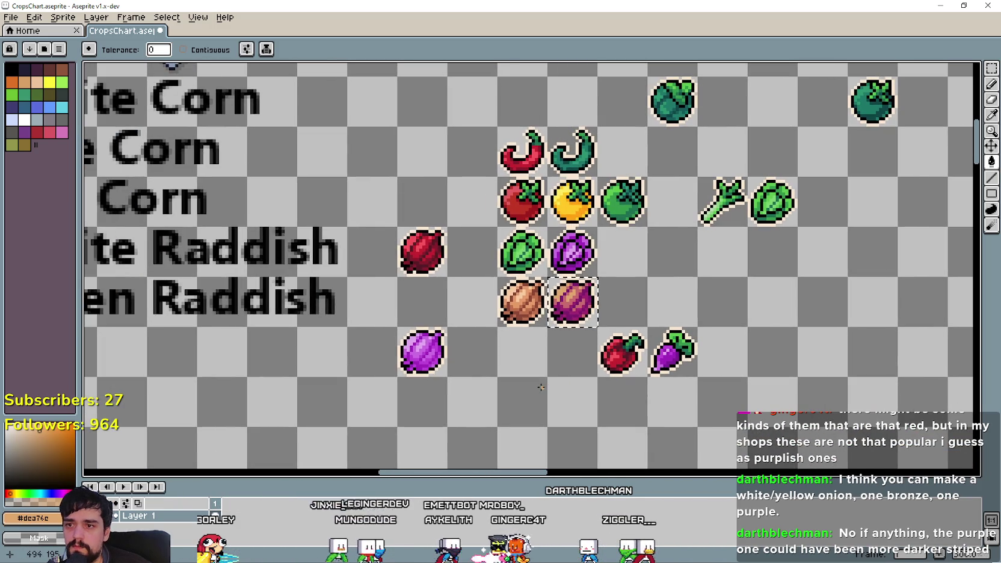
Step: Show the Red Carpet Organic Onion reference photos in Chrome, narrowed beside the sprite chart
key(alt+Tab)
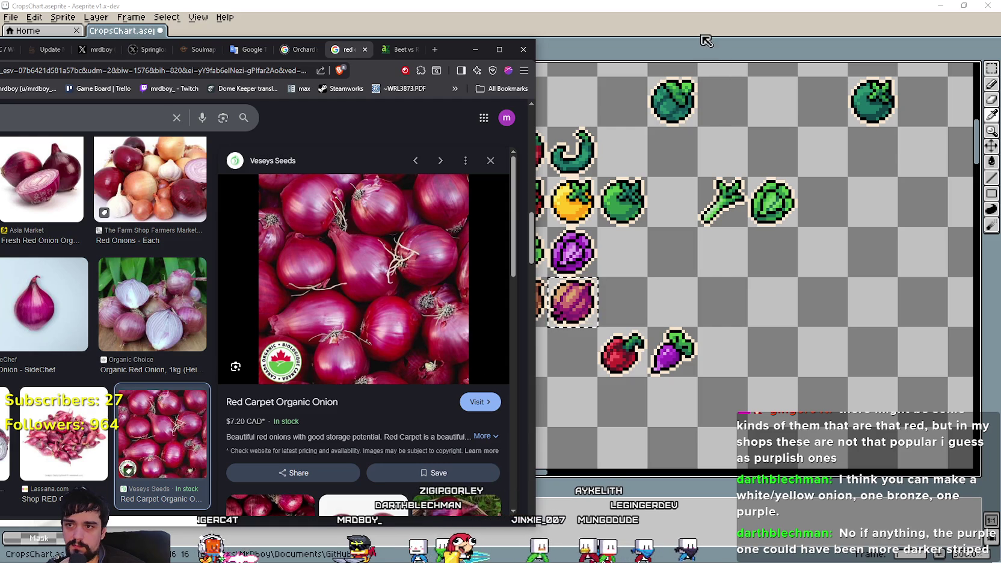
drag(537, 275, 459, 300)
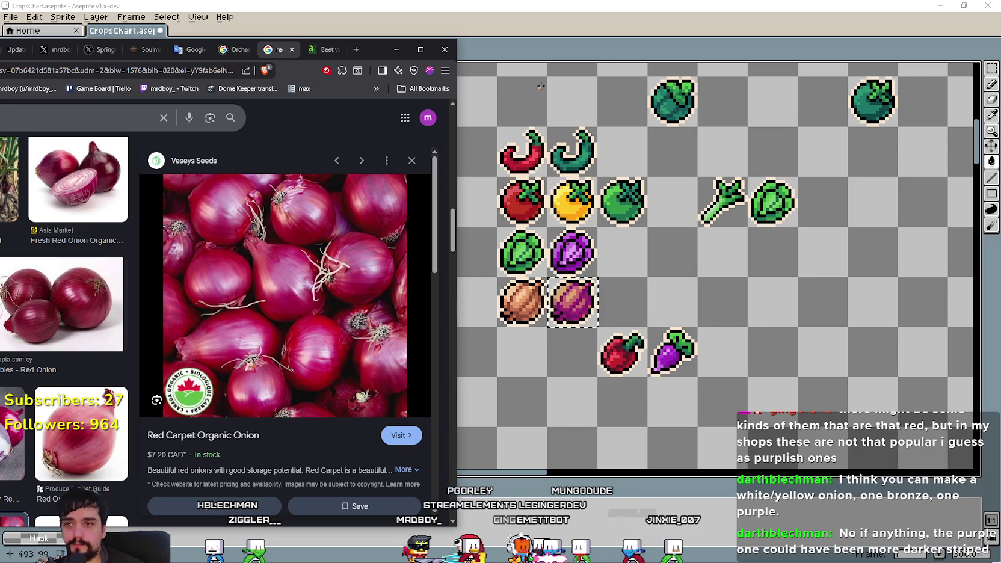
click(569, 287)
Step: Undo the onion recolouring fills so the sprite is purple again
scroll(569, 287, up, 2)
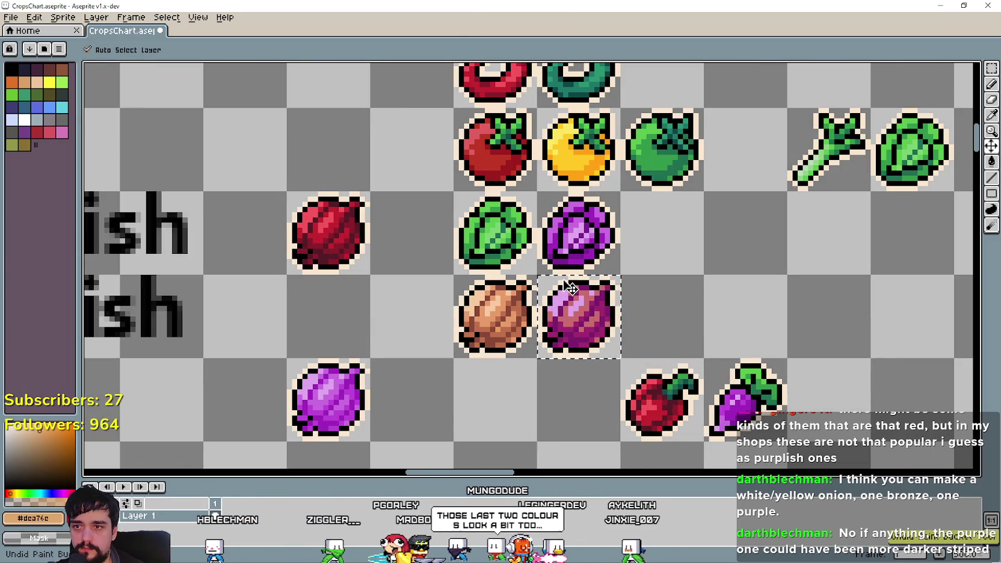
key(g)
scroll(680, 349, up, 1)
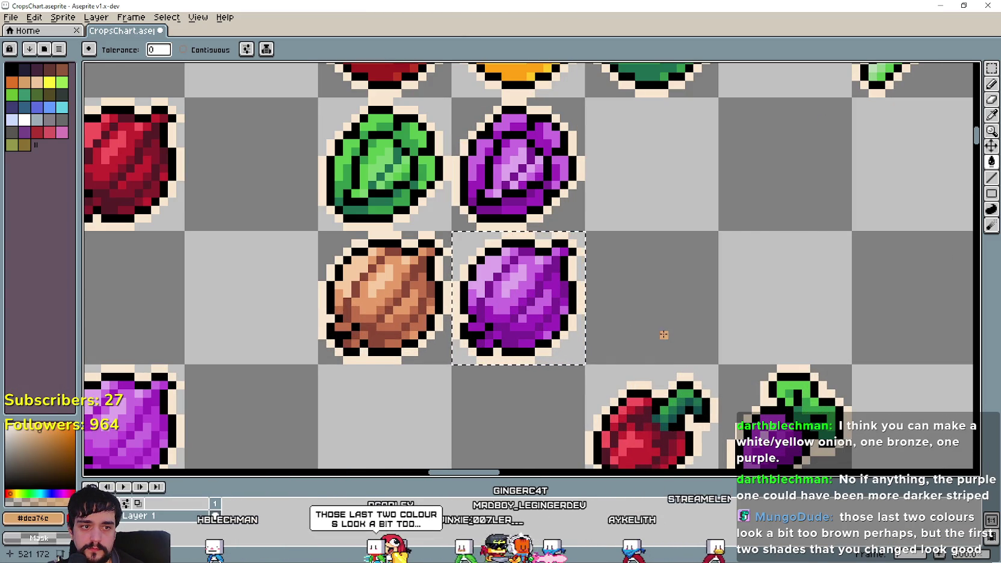
scroll(473, 370, up, 1)
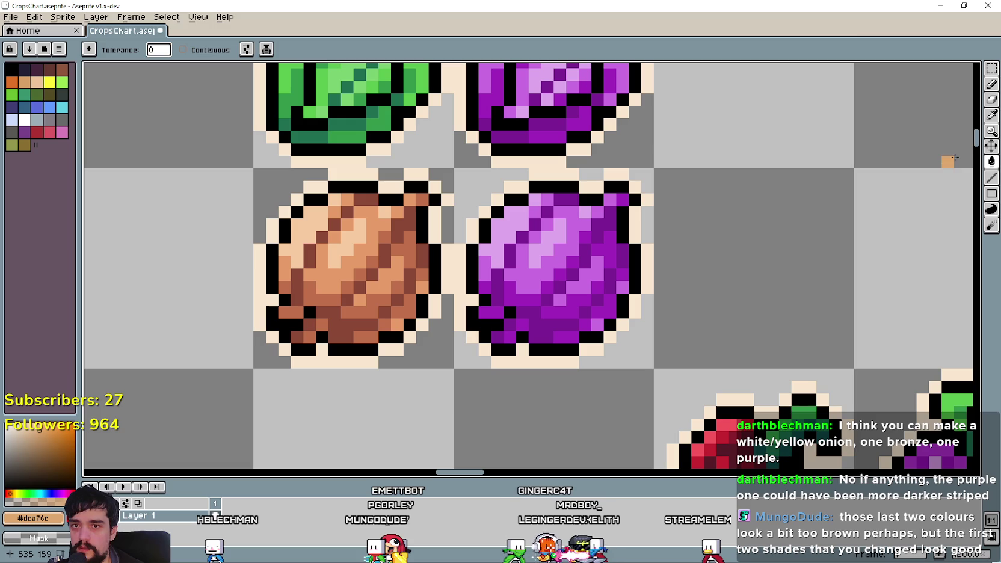
Step: Sample the onion's dark purple #7c1f93 as the current colour and inspect it in the colour editor
click(991, 115)
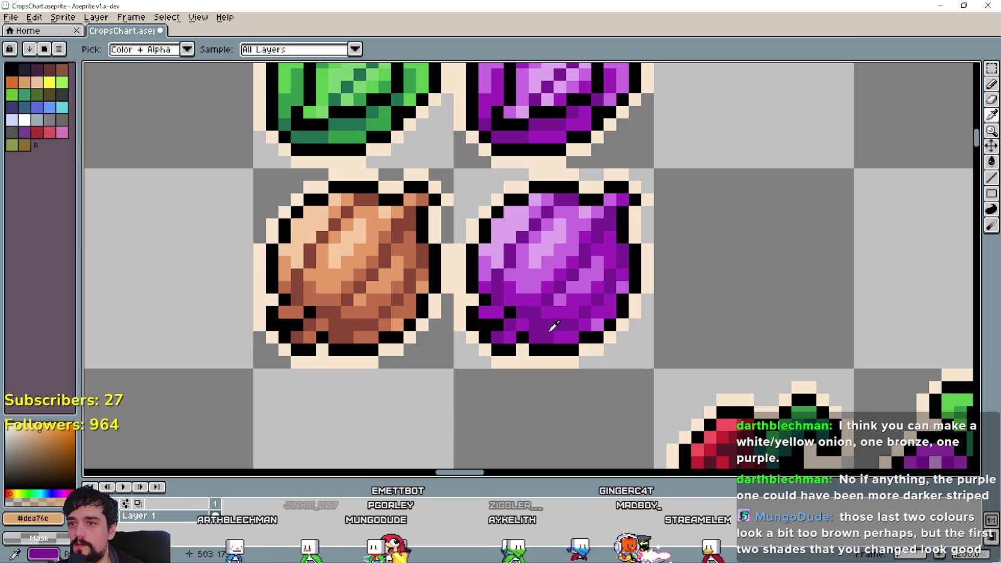
click(552, 328)
click(55, 518)
click(54, 517)
click(54, 517)
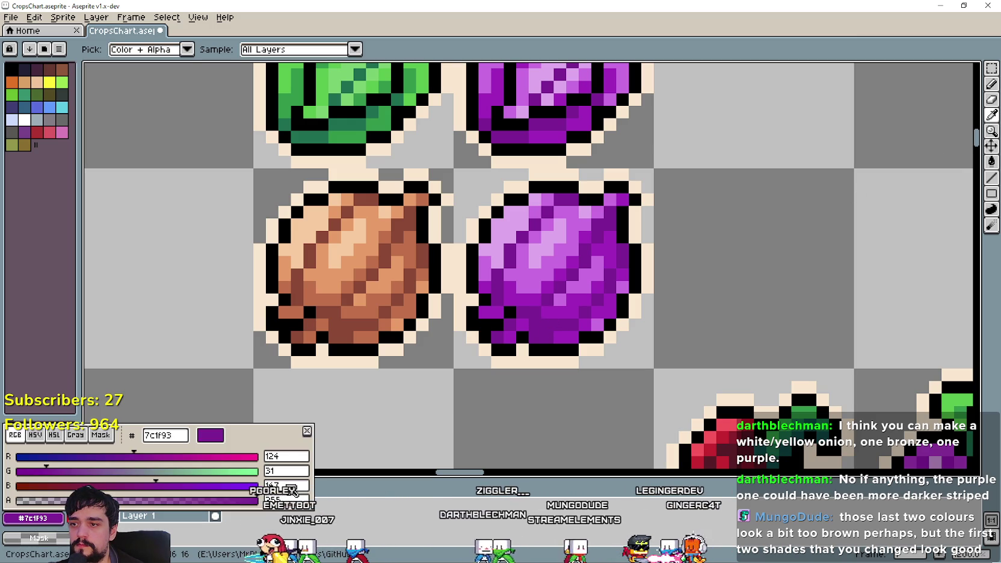
key(Escape)
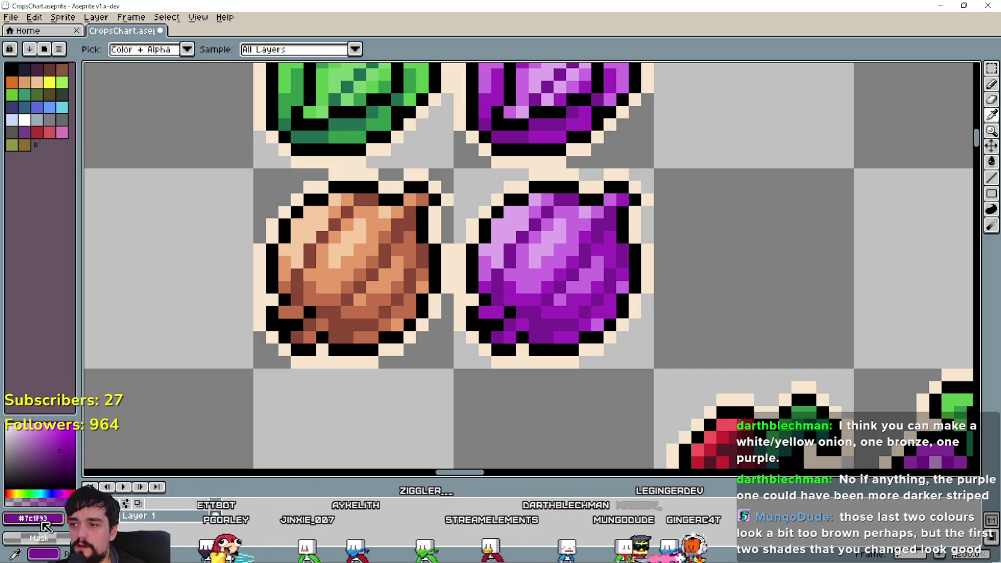
click(47, 520)
key(Escape)
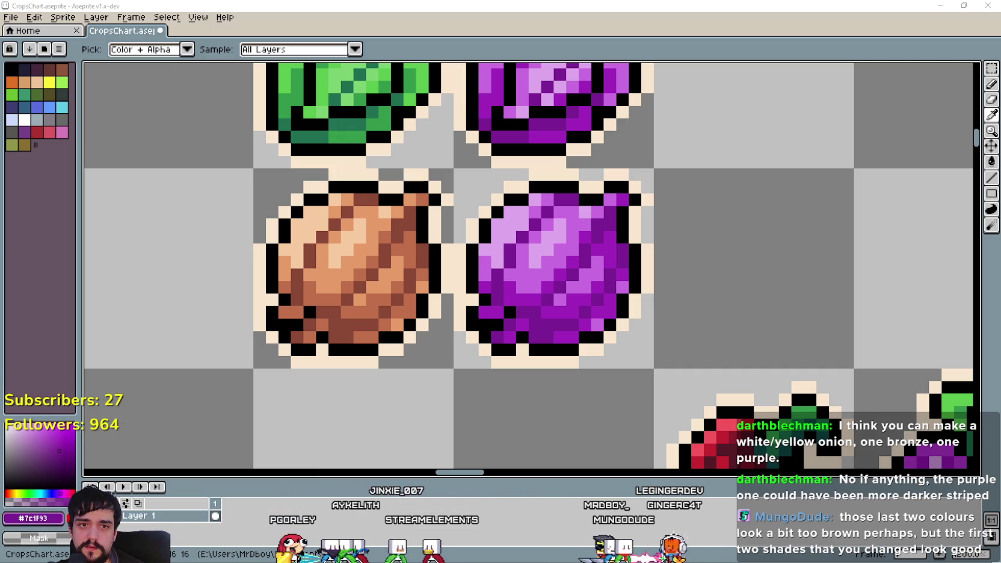
Step: Check a channel value in the Calculator
key(XF86Calculator)
text(147 - 110 =)
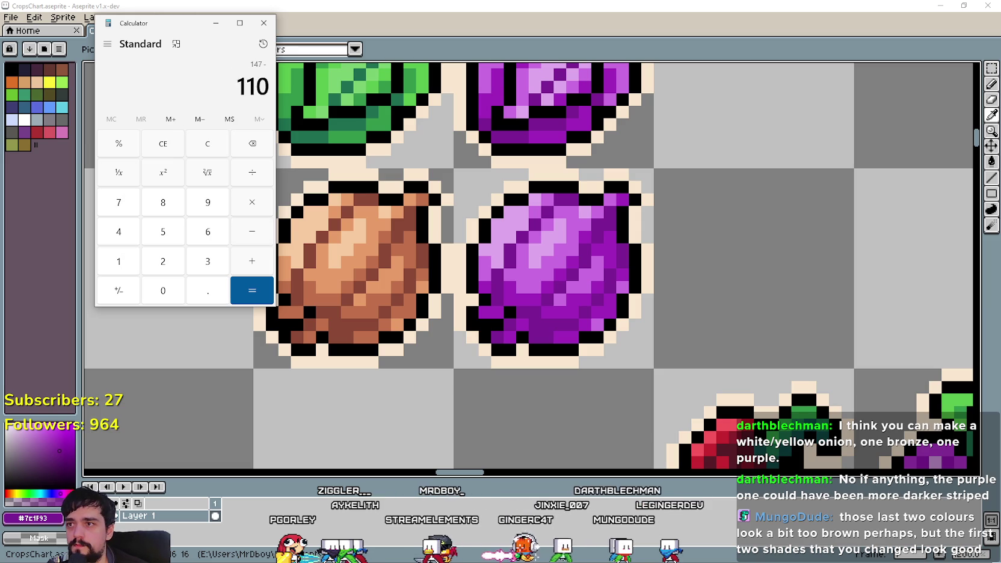
click(262, 26)
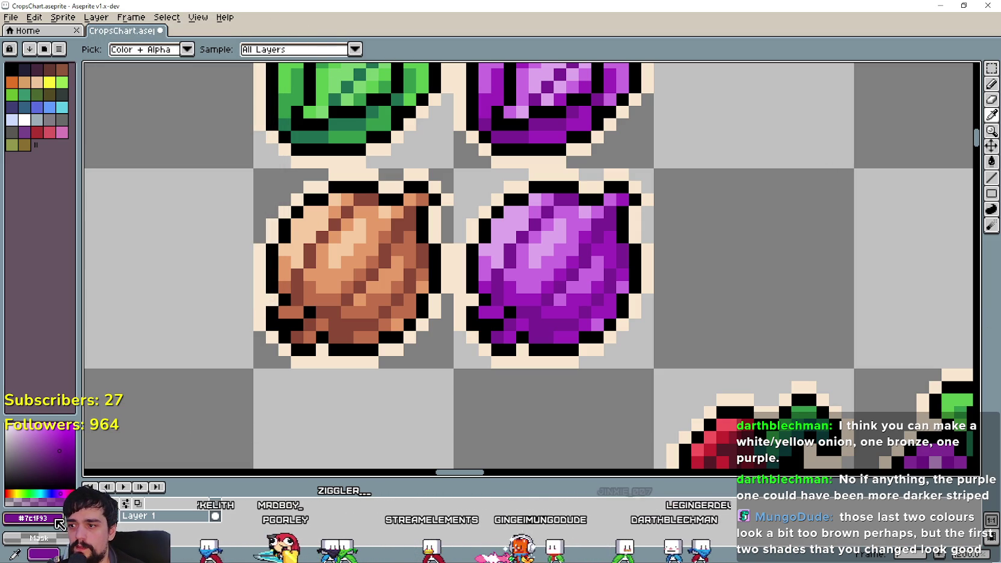
Step: Select the purple onion tile with a rectangular marquee
click(33, 518)
click(334, 499)
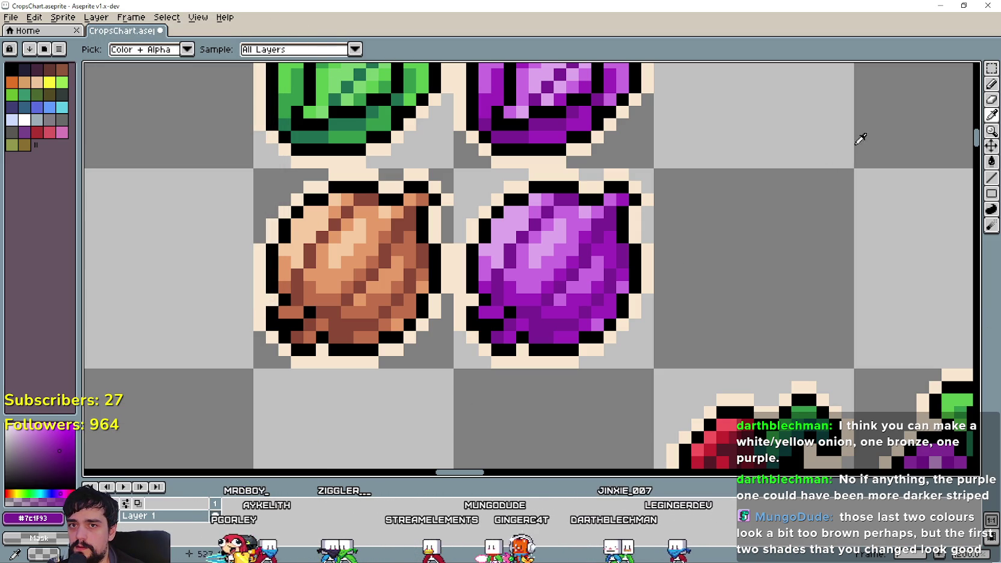
click(992, 68)
drag(547, 248, 650, 361)
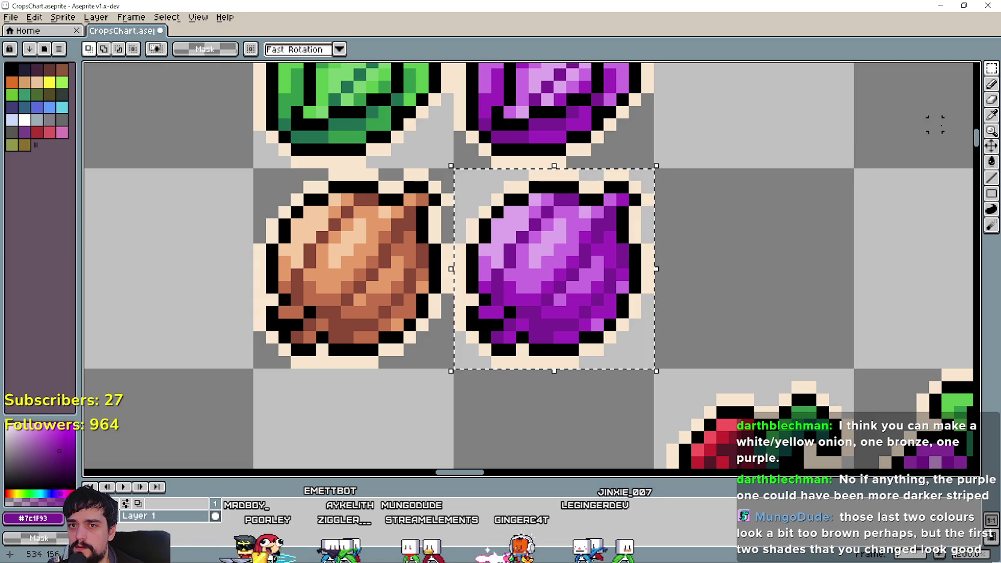
Step: Darken the onion's dark purple to 7c1f6e and refill that shade
click(992, 114)
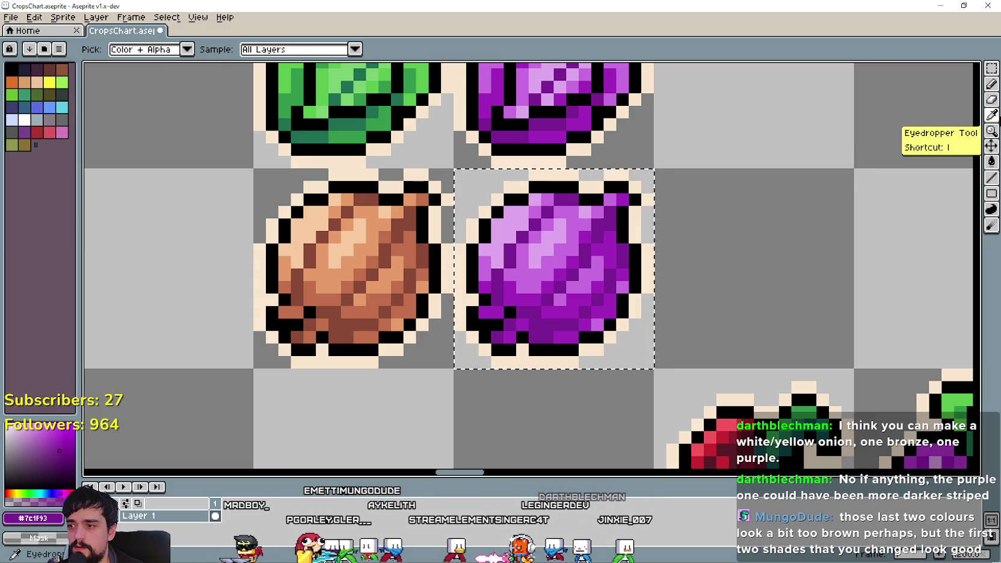
click(34, 518)
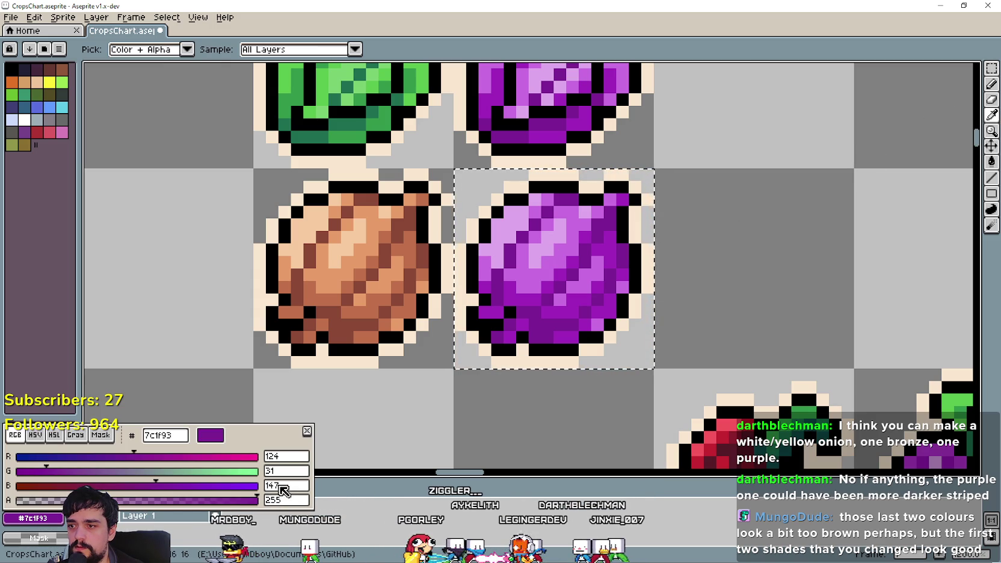
drag(157, 485, 124, 488)
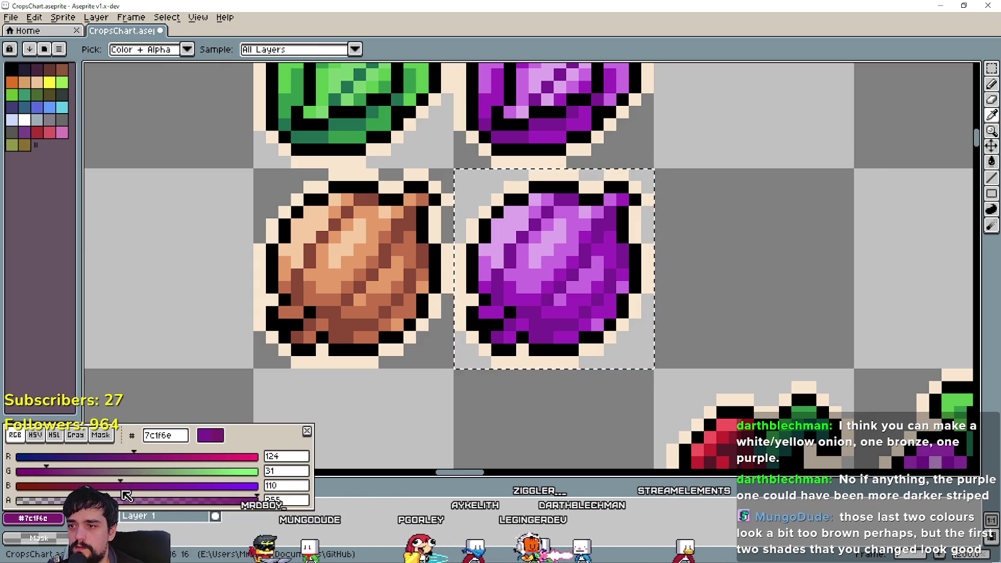
click(330, 467)
click(992, 161)
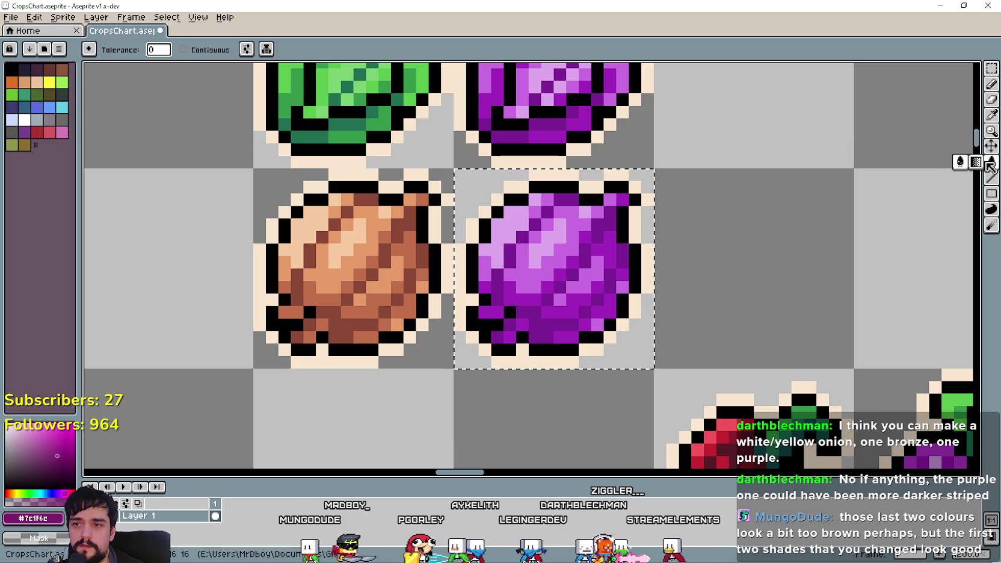
click(543, 327)
Step: Change the onion's mid purple from c96ce0 to a pinker c96cbb
scroll(543, 328, up, 1)
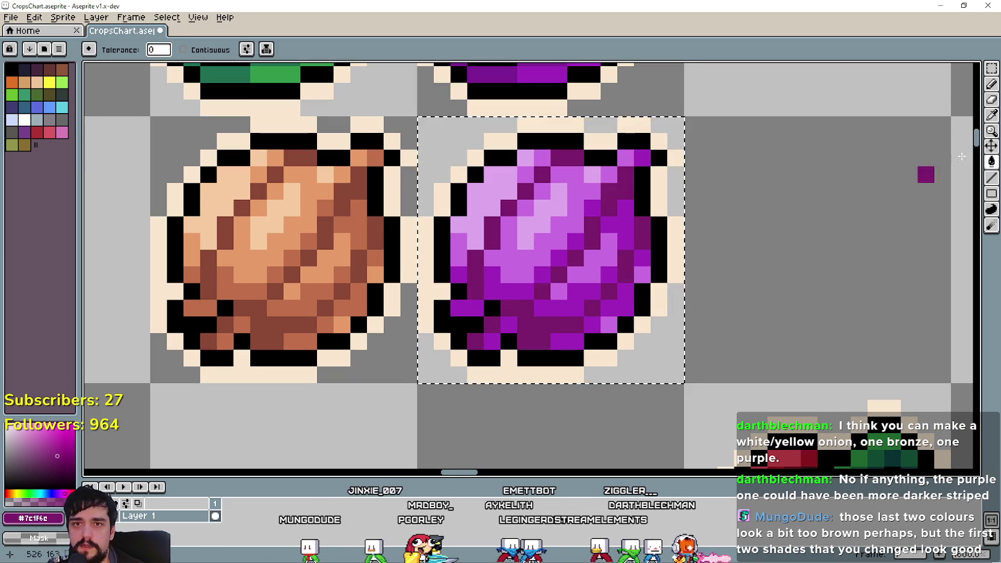
key(i)
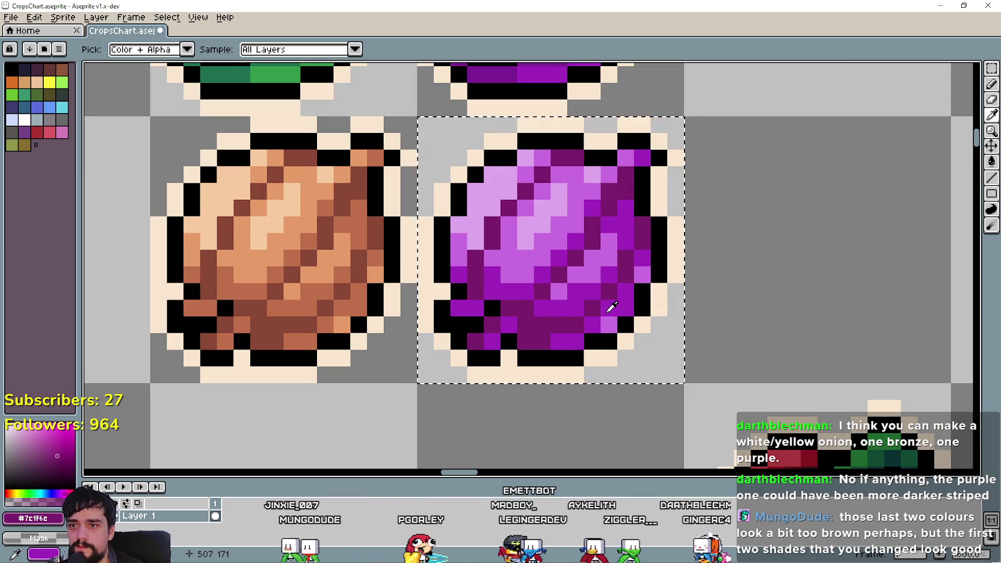
click(48, 521)
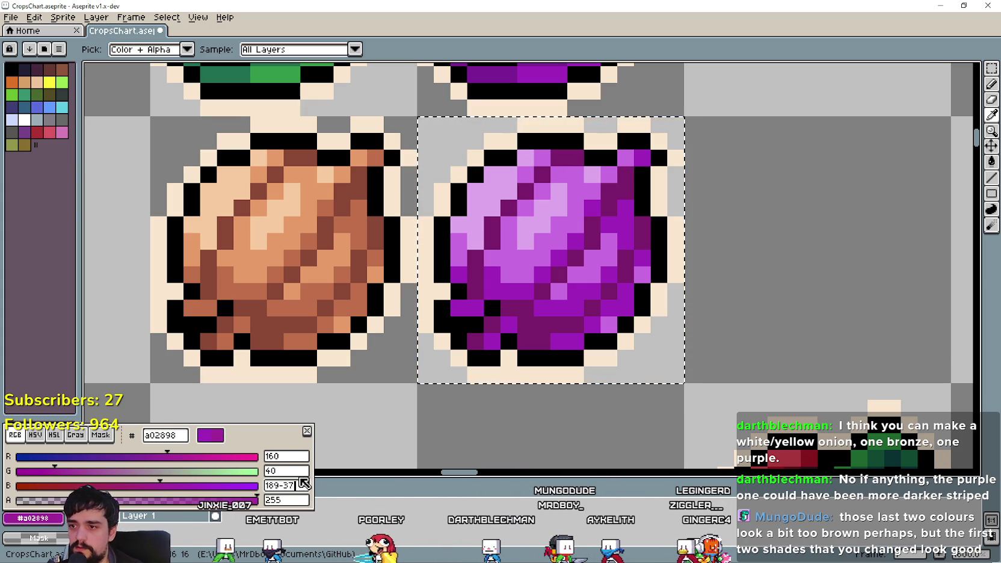
click(576, 252)
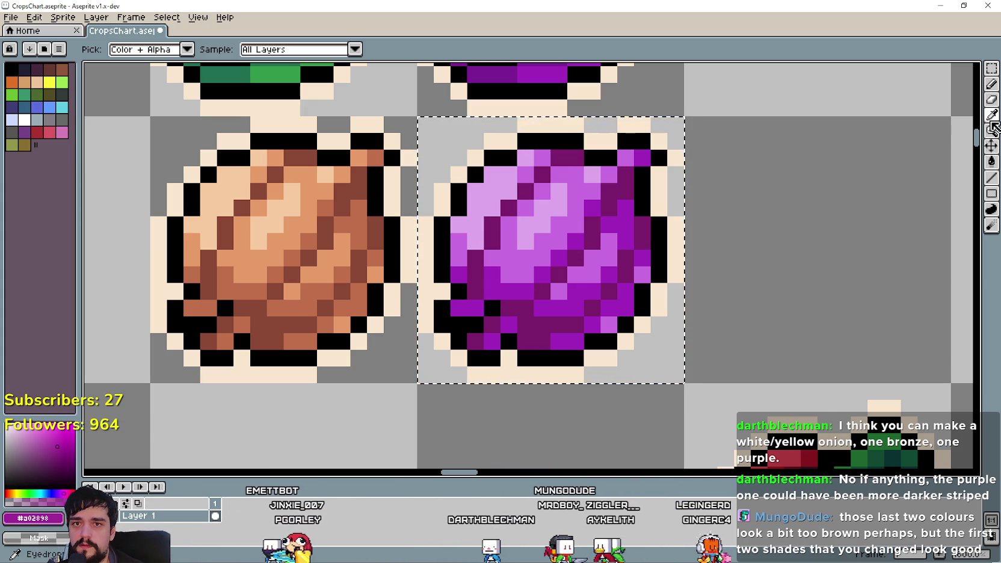
click(992, 161)
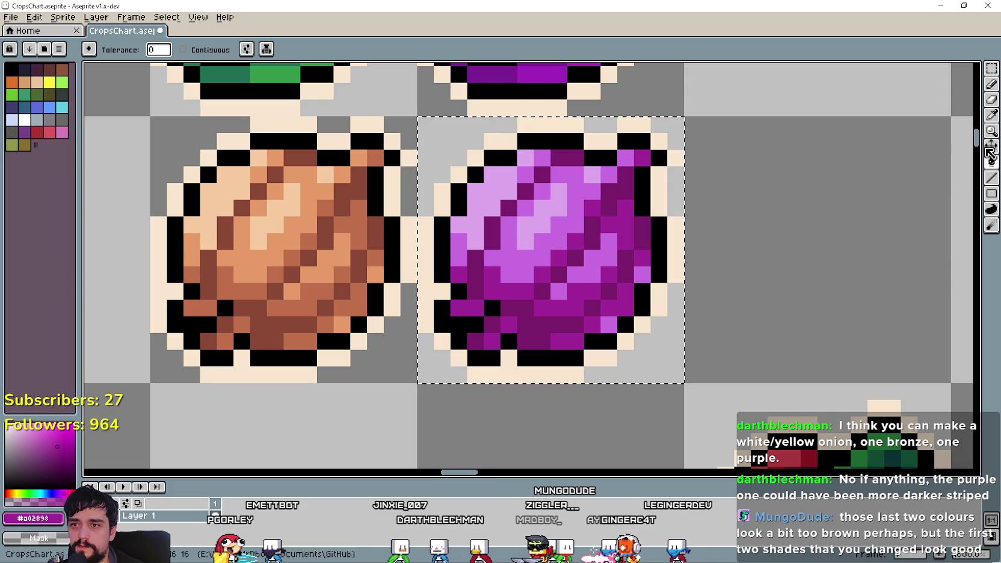
click(991, 119)
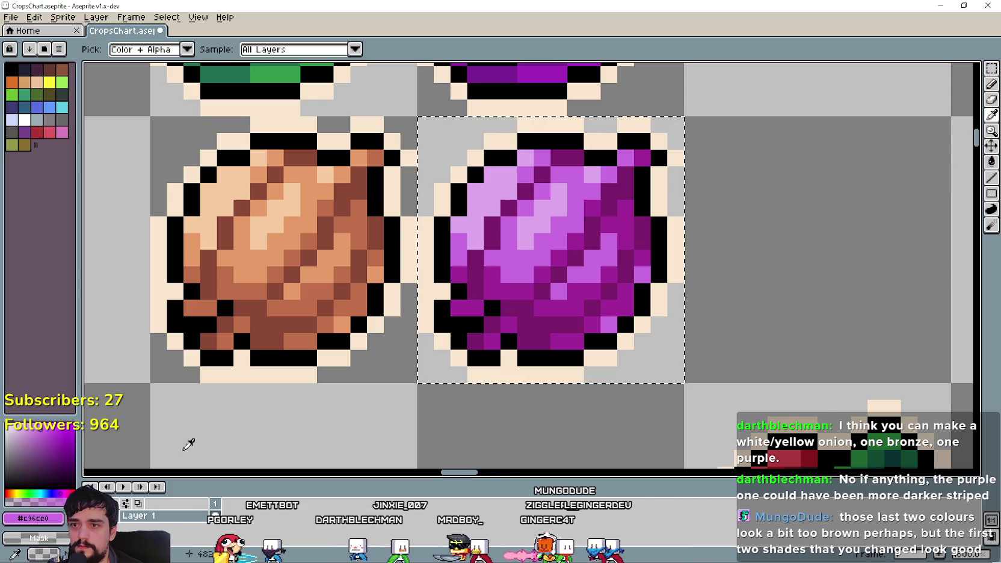
click(35, 521)
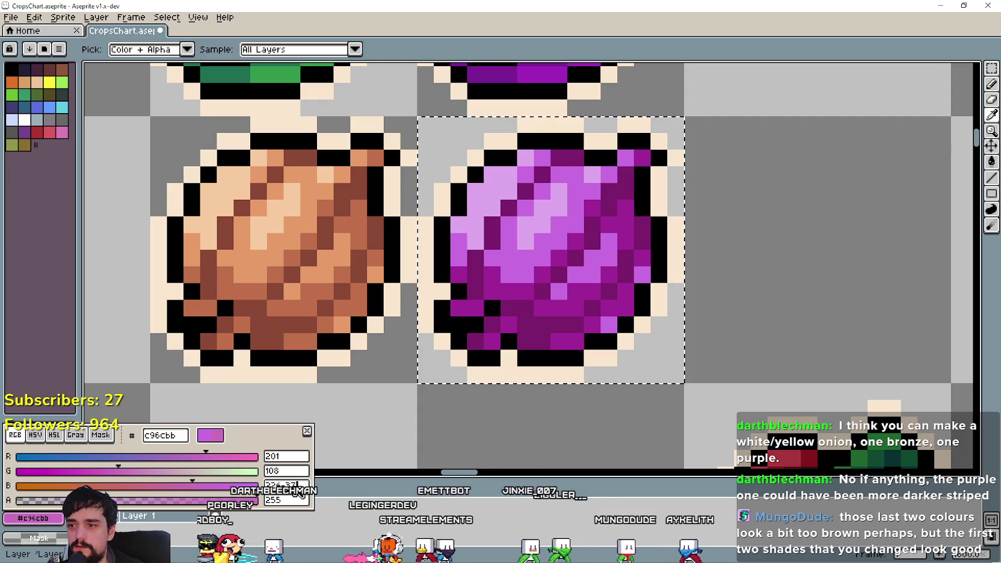
click(588, 261)
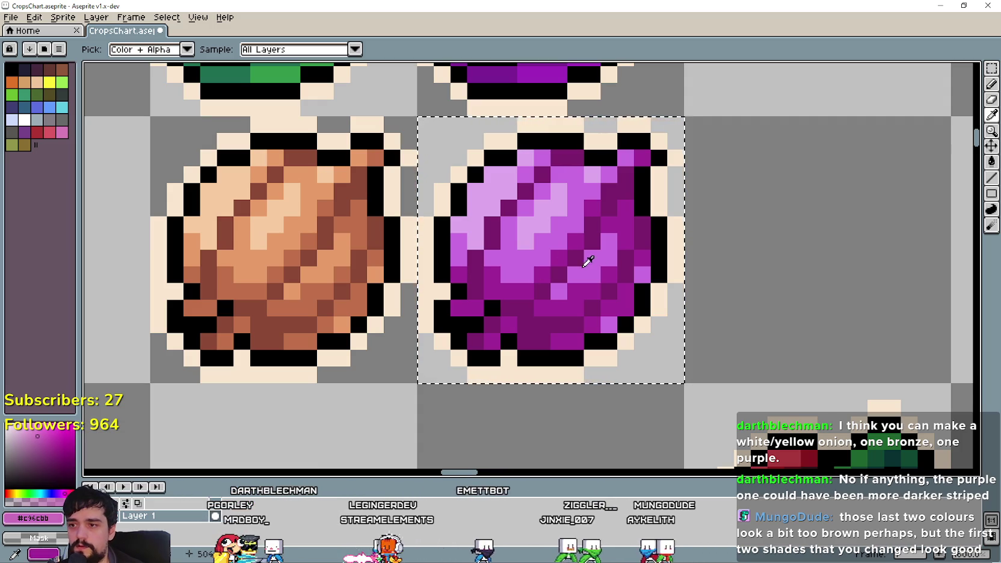
click(991, 161)
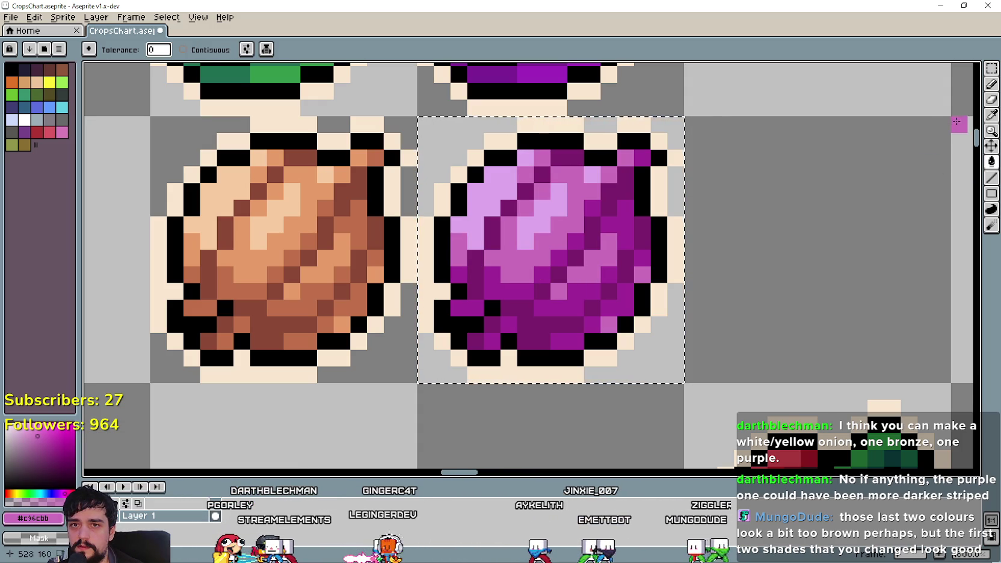
Step: Refill the onion's light lilac highlights with pinkish dea7c7
click(990, 120)
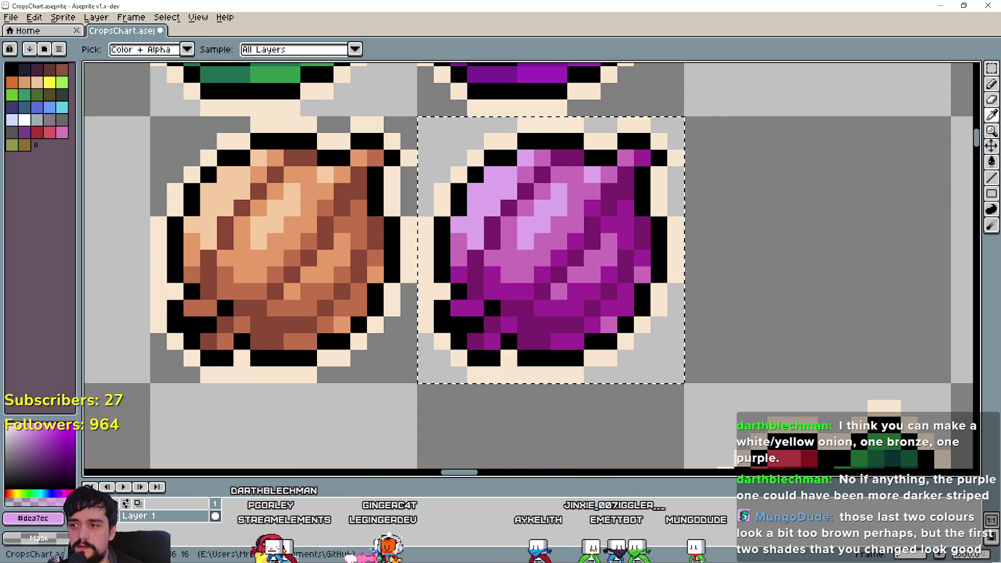
click(57, 520)
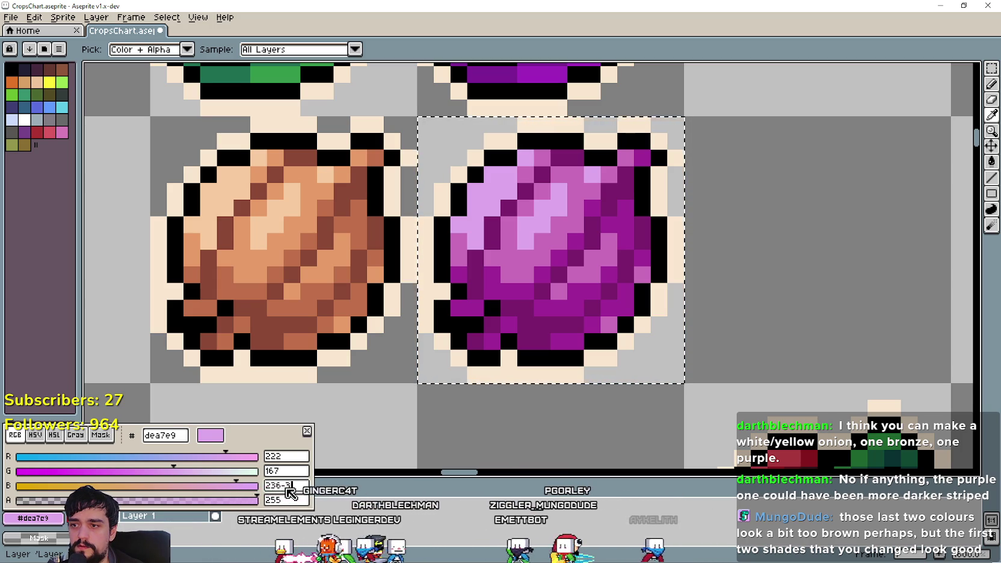
text(7)
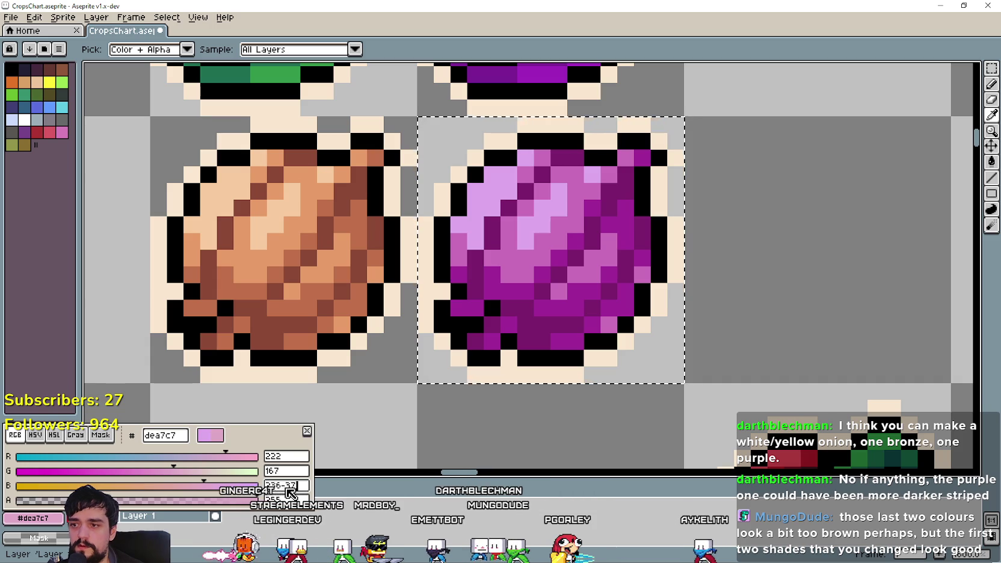
key(Return)
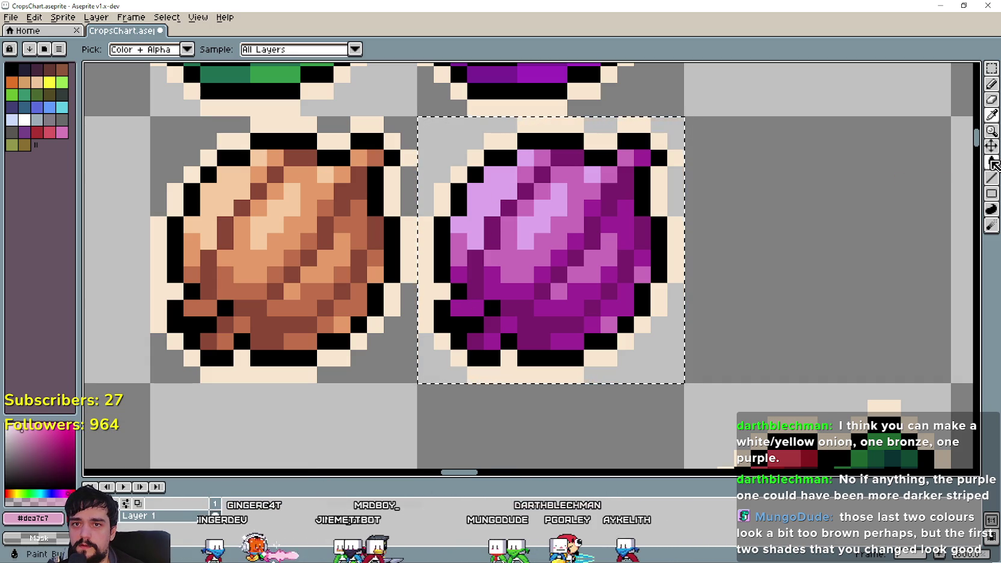
click(992, 161)
click(600, 292)
Step: Bring the red-onion reference photos back up in Chrome
scroll(647, 347, down, 4)
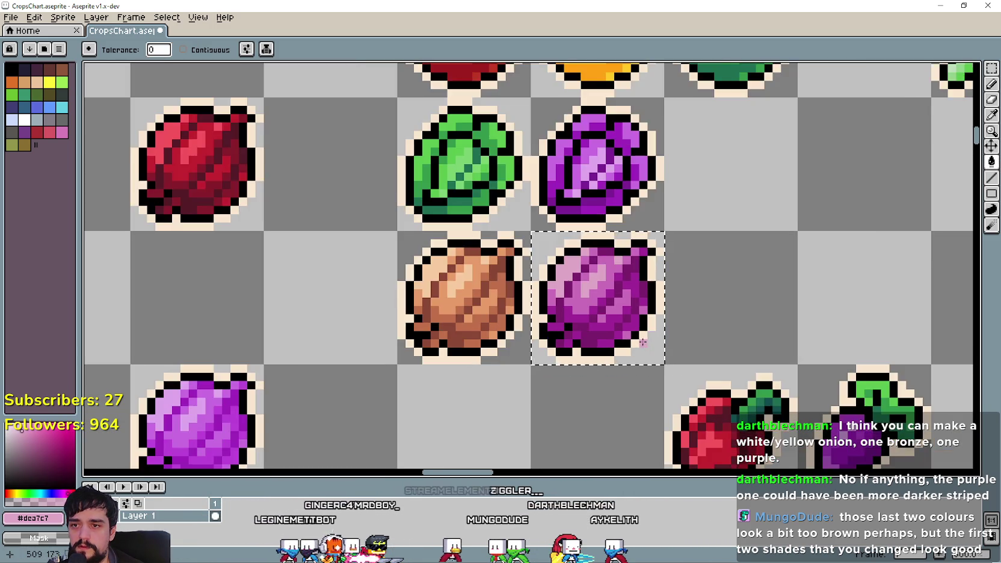
scroll(709, 350, down, 1)
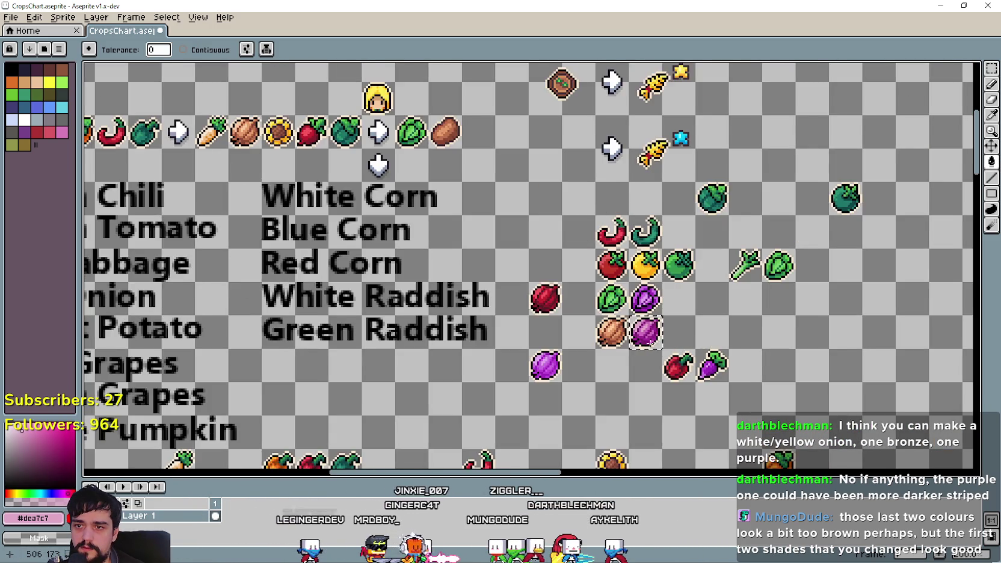
scroll(662, 337, up, 1)
key(alt+Tab)
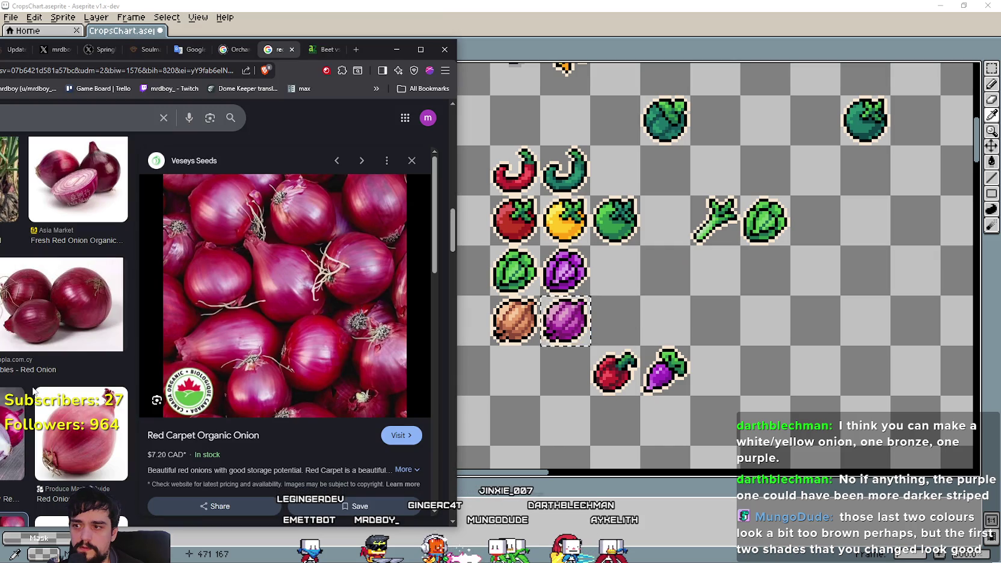
Step: Scroll through the Google Images red-onion results
scroll(90, 375, down, 2)
scroll(506, 325, up, 4)
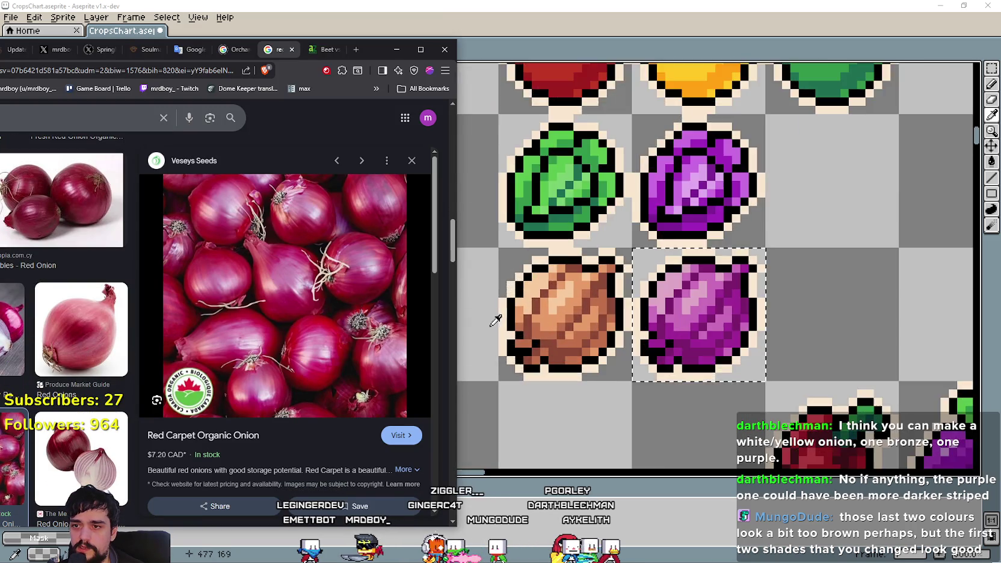
scroll(601, 342, down, 4)
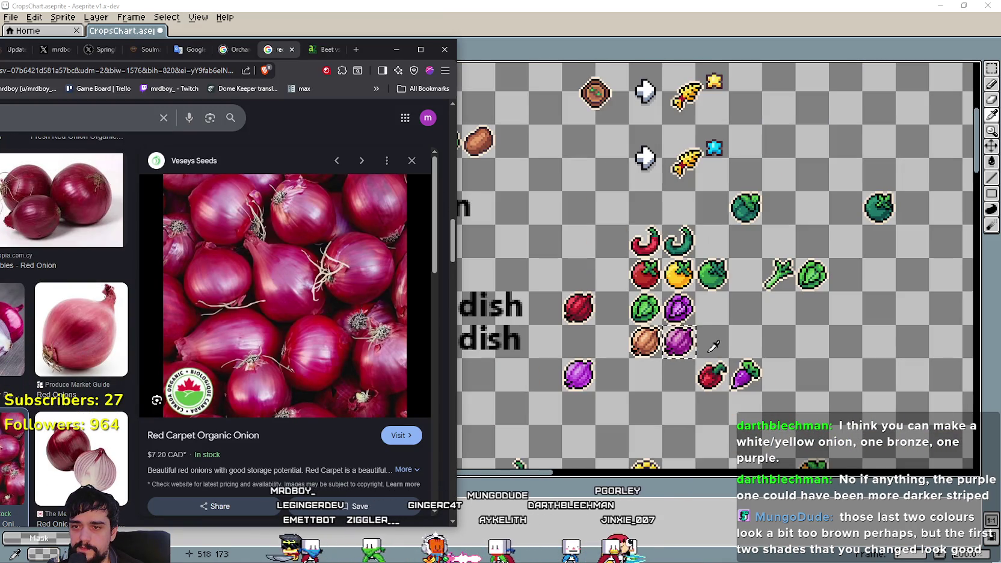
scroll(715, 339, up, 1)
scroll(715, 340, down, 1)
scroll(746, 317, up, 1)
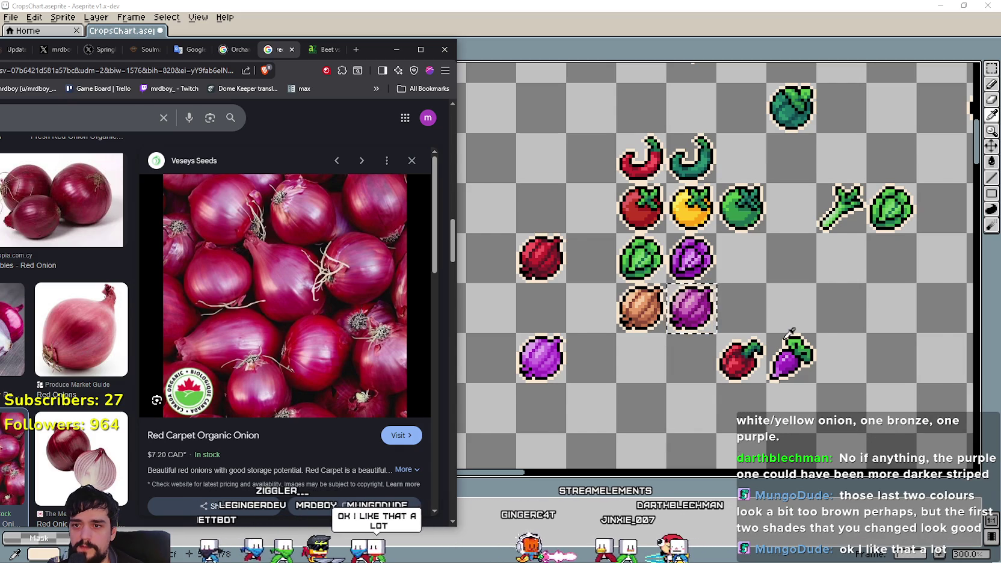
scroll(740, 319, down, 2)
scroll(218, 381, down, 10)
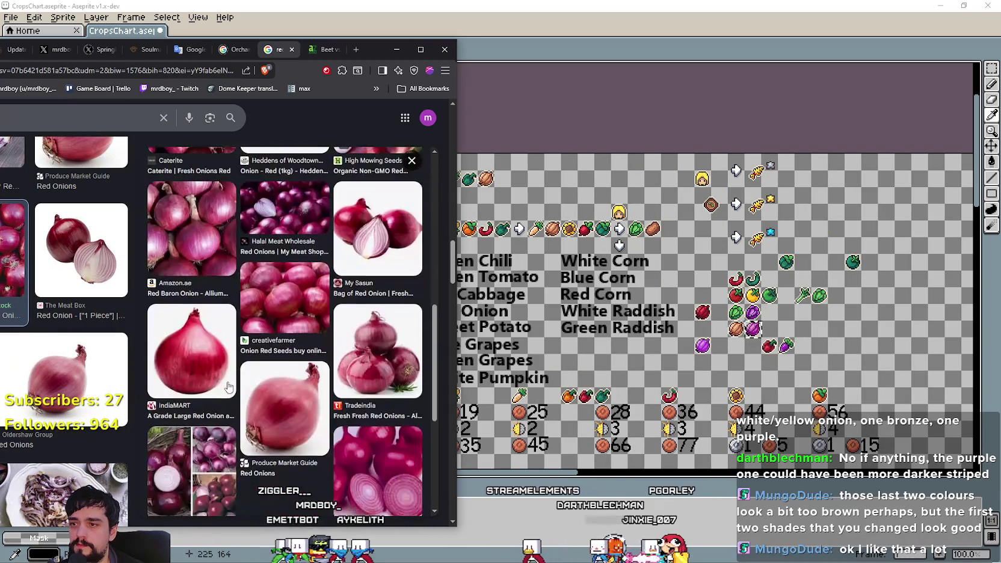
scroll(218, 380, down, 1)
scroll(28, 343, down, 5)
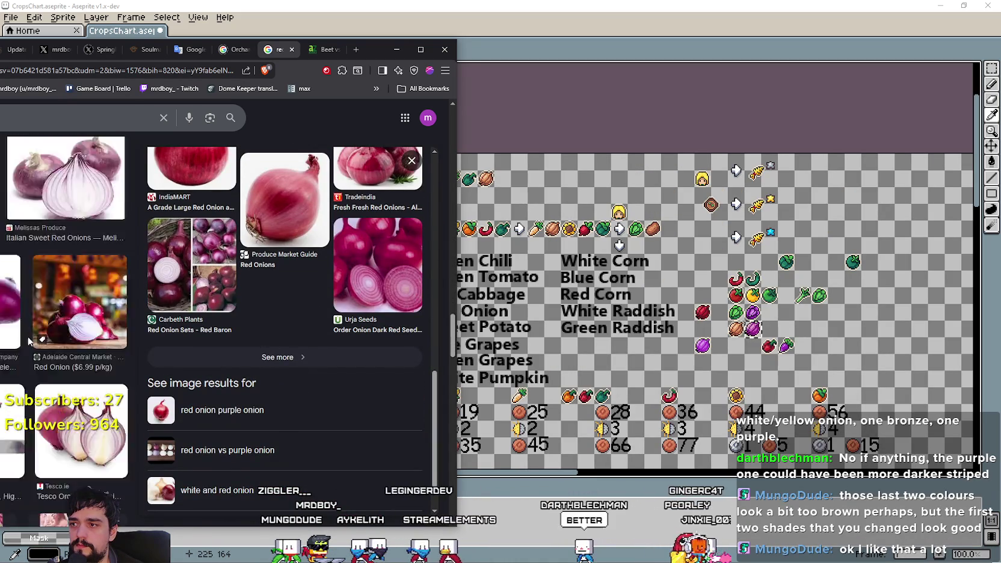
scroll(27, 343, up, 3)
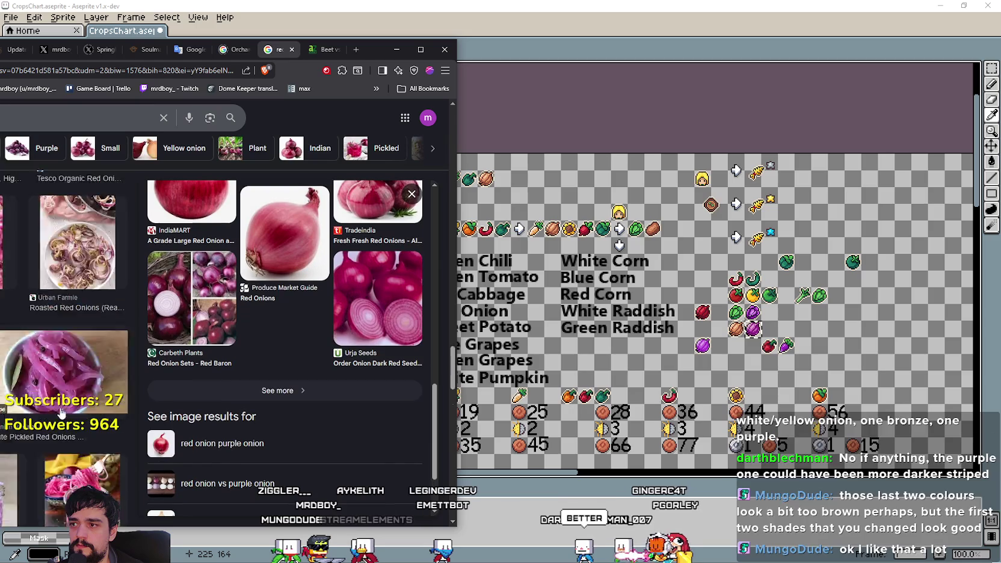
scroll(64, 412, up, 5)
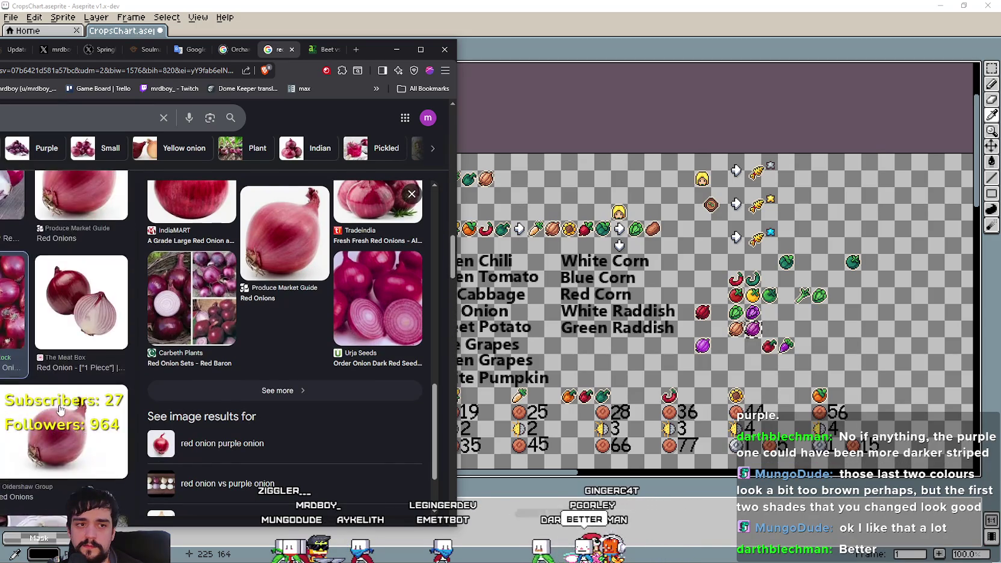
scroll(59, 408, up, 10)
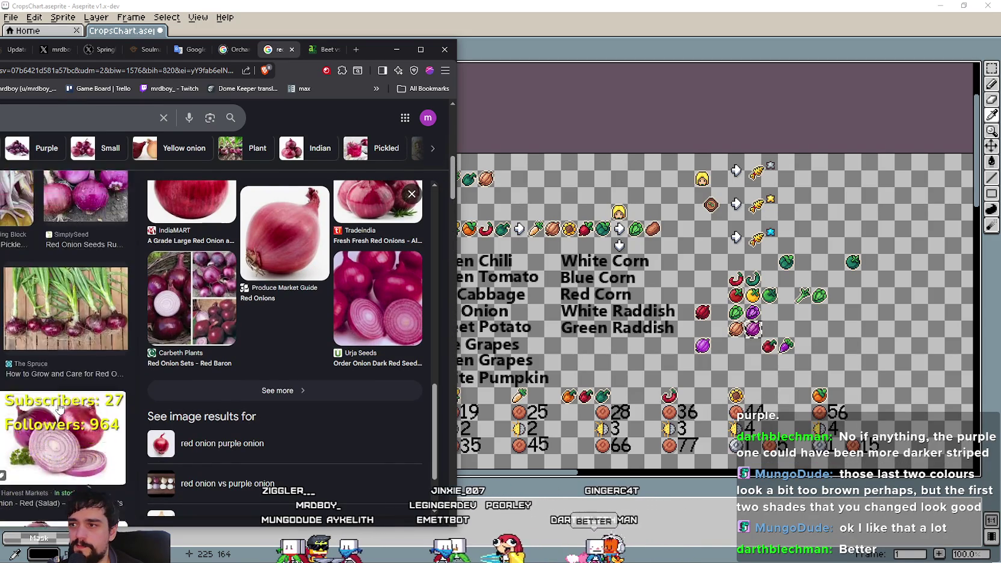
Step: Open the Red Onion Seeds Ruby Red preview, then go back to the Aseprite crop chart
click(75, 399)
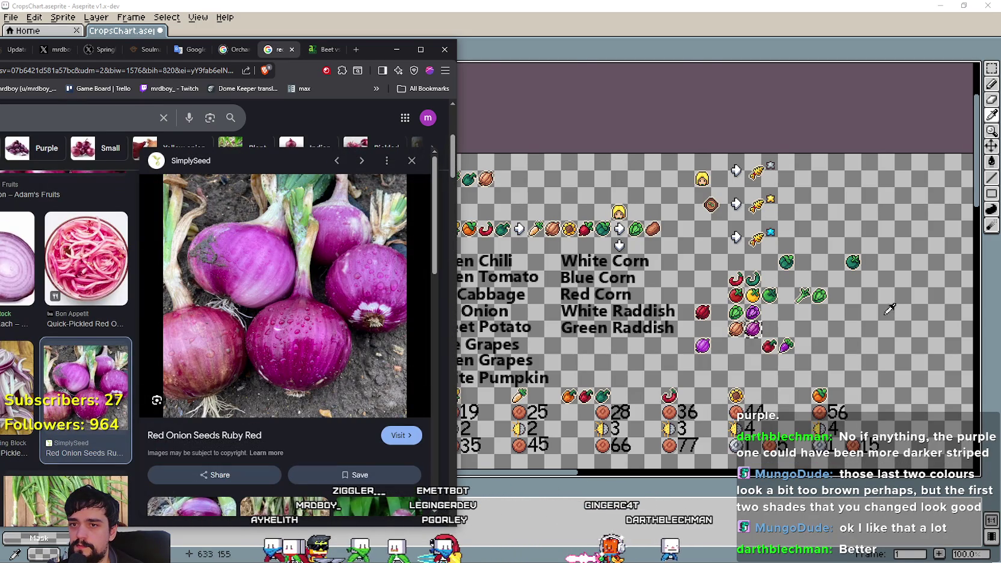
scroll(826, 345, up, 3)
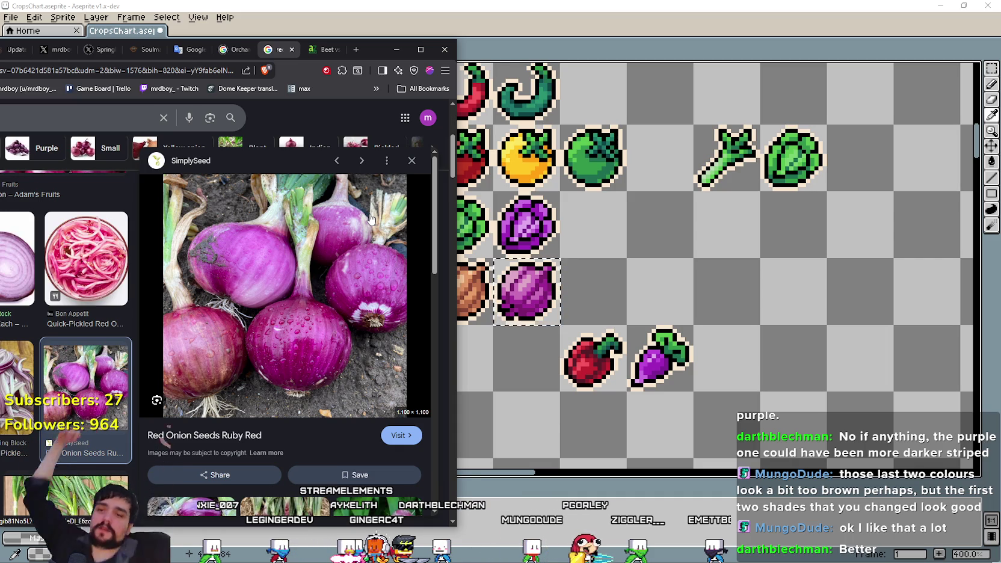
click(559, 49)
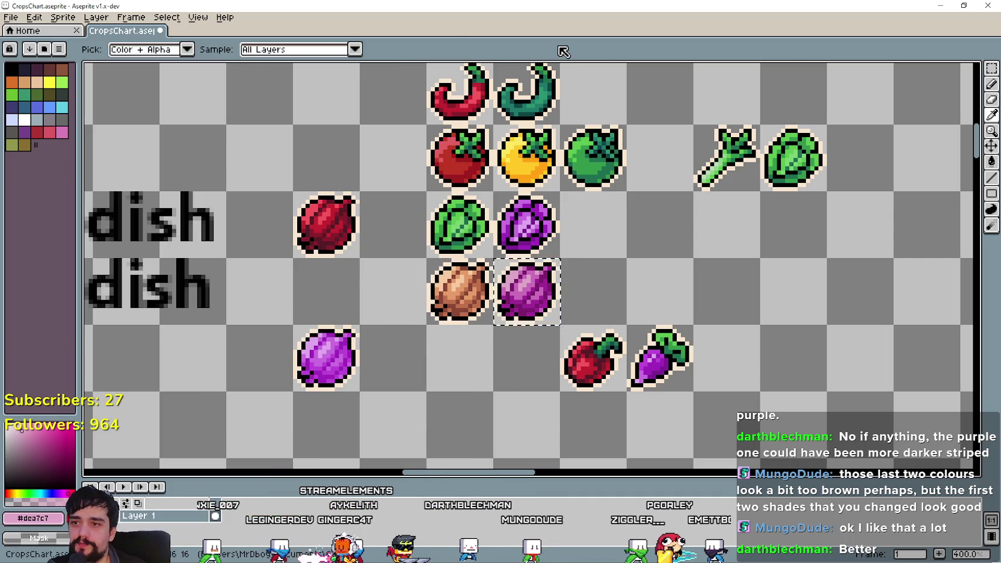